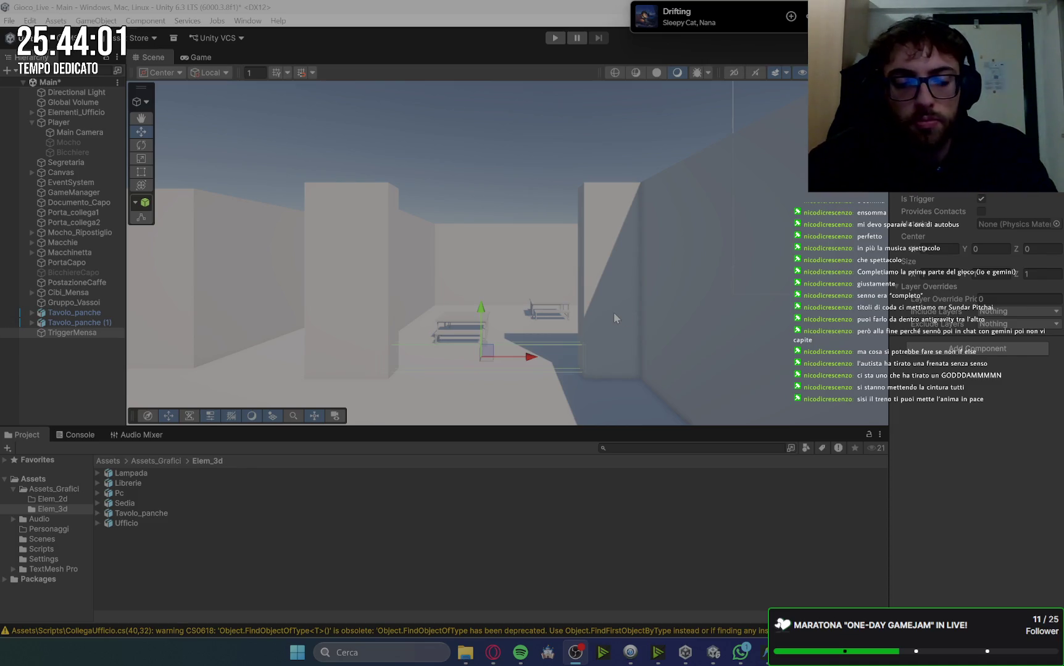
Orbit the scene to look down on the office rooms and cafeteria tables, then go to Gemini
{"action": "scroll", "coordinate": [608, 306], "scroll_direction": "down", "scroll_amount": 1}
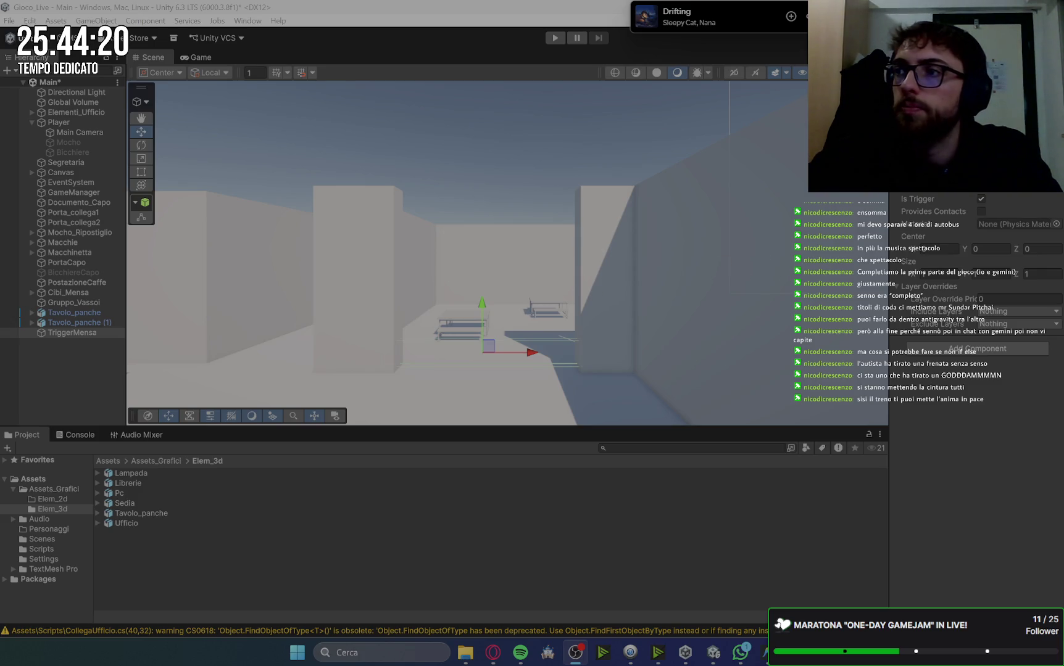
{"action": "mouse_move", "coordinate": [254, 268]}
{"action": "left_mouse_down"}
{"action": "mouse_move", "coordinate": [437, 358]}
{"action": "mouse_move", "coordinate": [650, 226]}
{"action": "mouse_move", "coordinate": [413, 391]}
{"action": "mouse_move", "coordinate": [764, 380]}
{"action": "mouse_move", "coordinate": [736, 244]}
{"action": "mouse_move", "coordinate": [637, 308]}
{"action": "mouse_move", "coordinate": [733, 318]}
{"action": "left_mouse_up"}
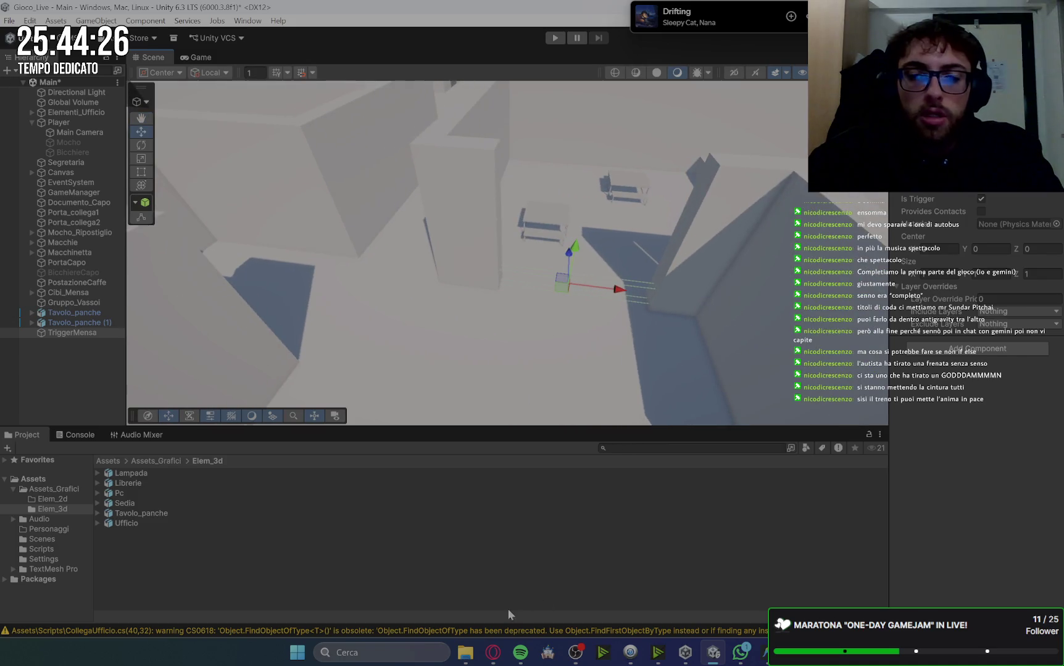
{"action": "left_click", "coordinate": [493, 652]}
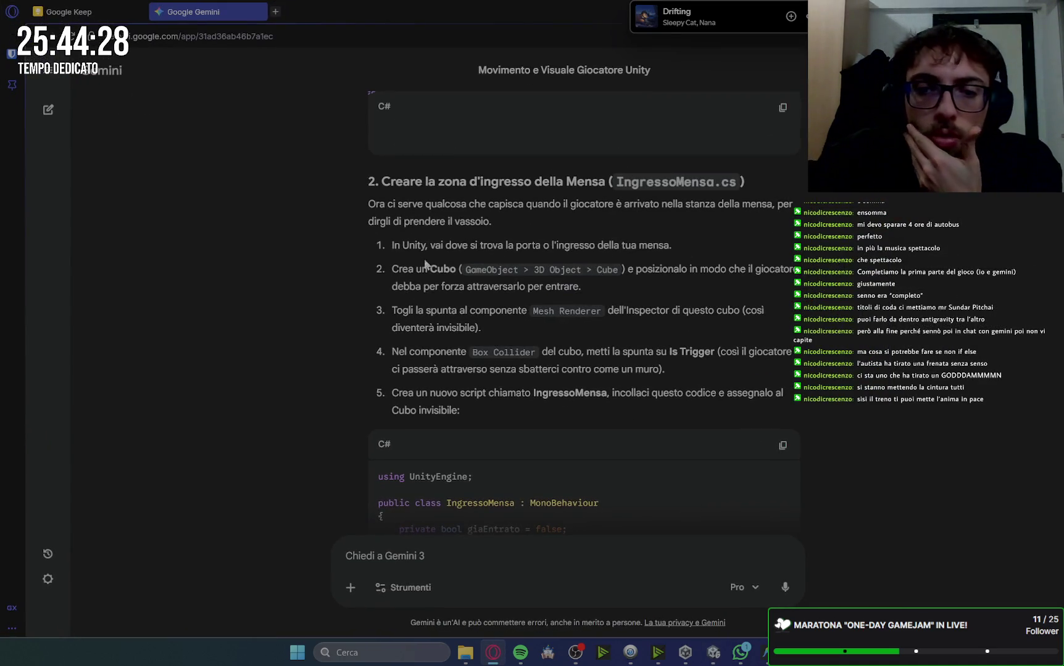
Read down to Gemini's IngressoMensa C# block, then bring up QuestManager.cs in Antigravity
{"action": "scroll", "coordinate": [505, 282], "scroll_direction": "down", "scroll_amount": 3}
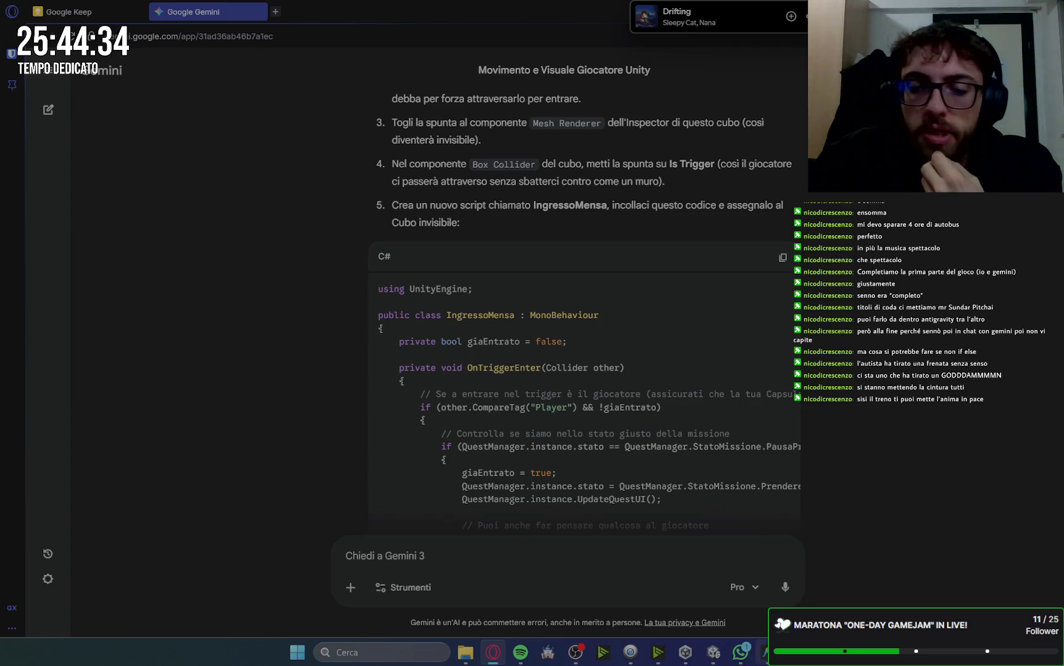
{"action": "left_click", "coordinate": [765, 652]}
{"action": "left_click", "coordinate": [152, 463]}
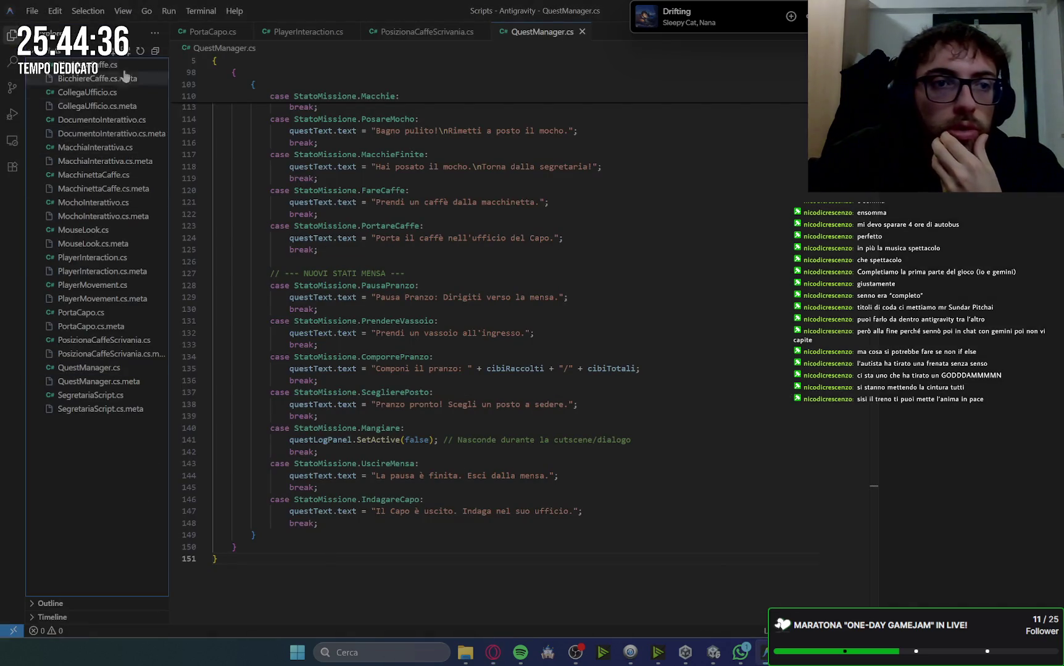
Create a new IngressoMensa.cs script file in the Scripts folder
{"action": "left_click", "coordinate": [111, 58]}
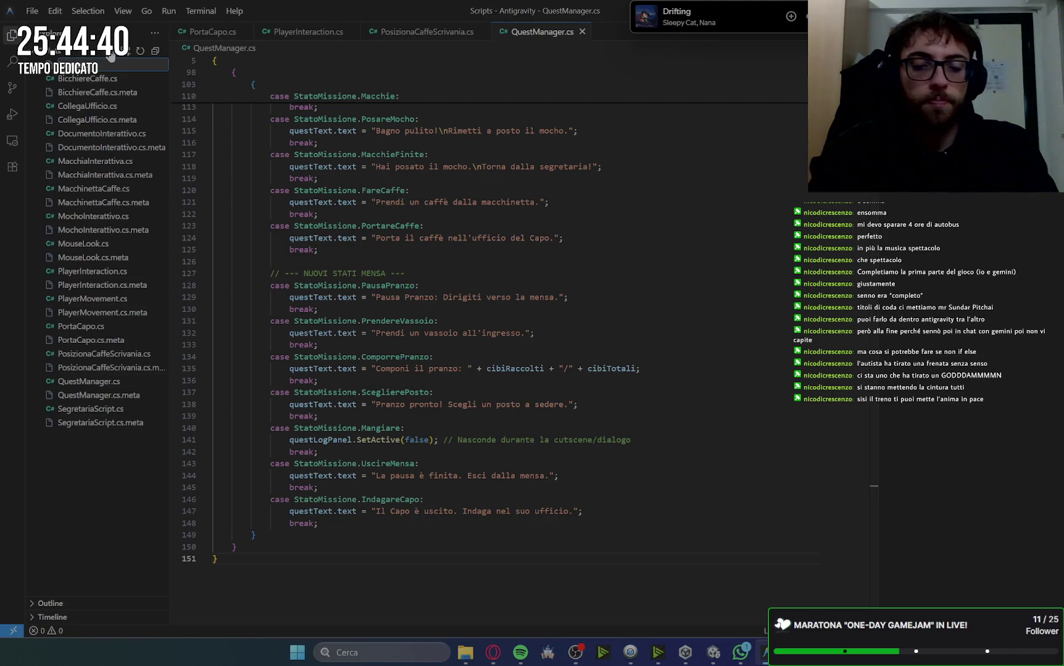
{"action": "type", "text": "."}
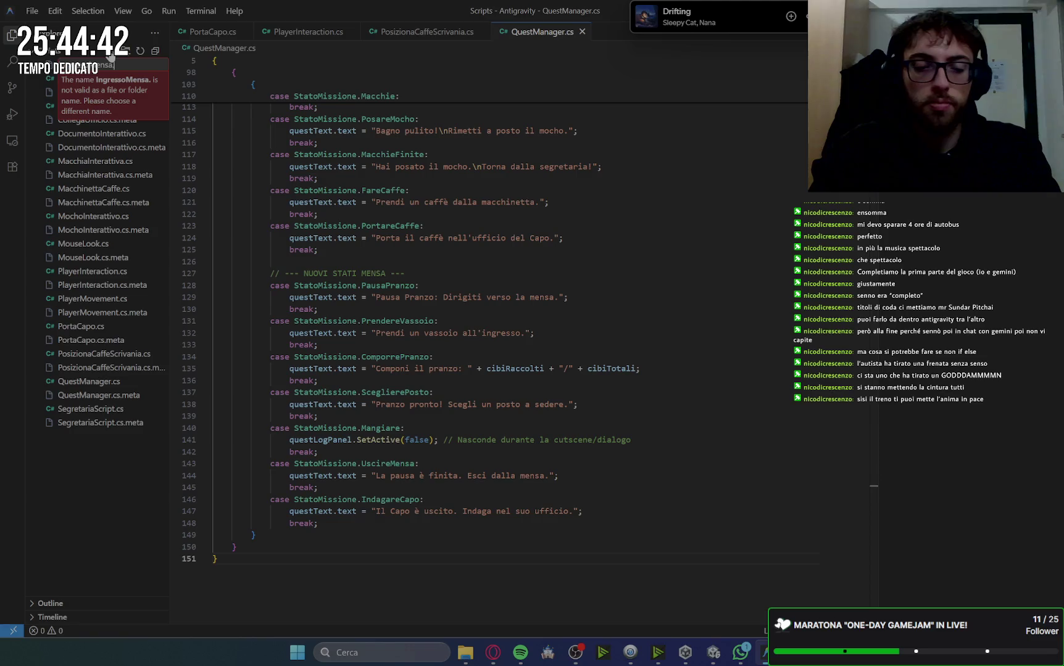
{"action": "type", "text": "cs"}
{"action": "key", "text": "Return"}
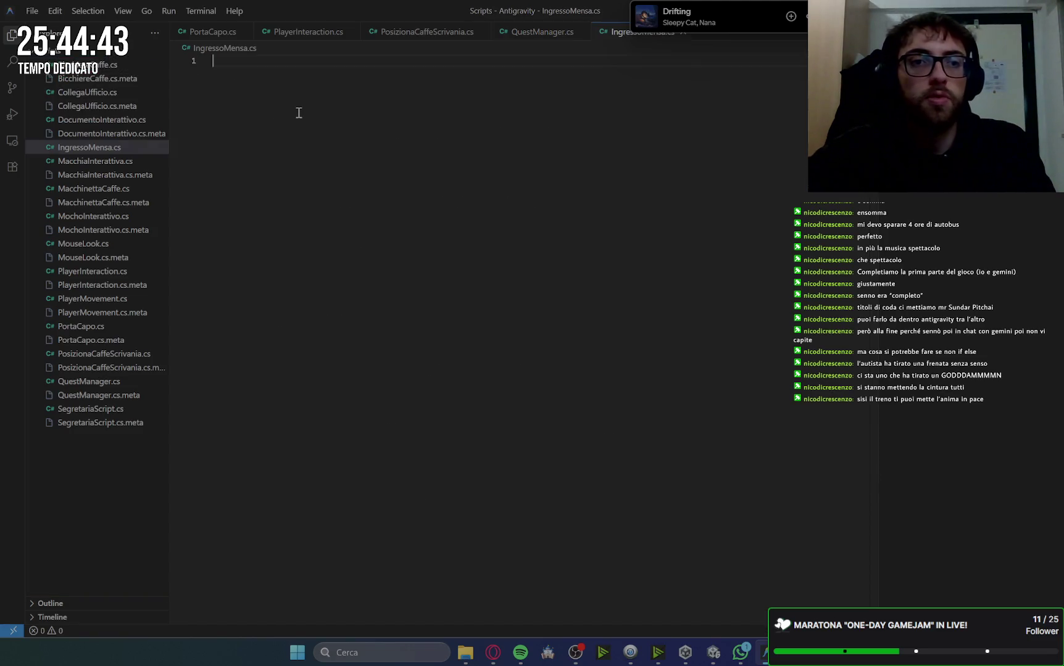
Copy Gemini's IngressoMensa trigger code and paste it into IngressoMensa.cs
{"action": "left_click", "coordinate": [493, 653]}
{"action": "left_click", "coordinate": [782, 257]}
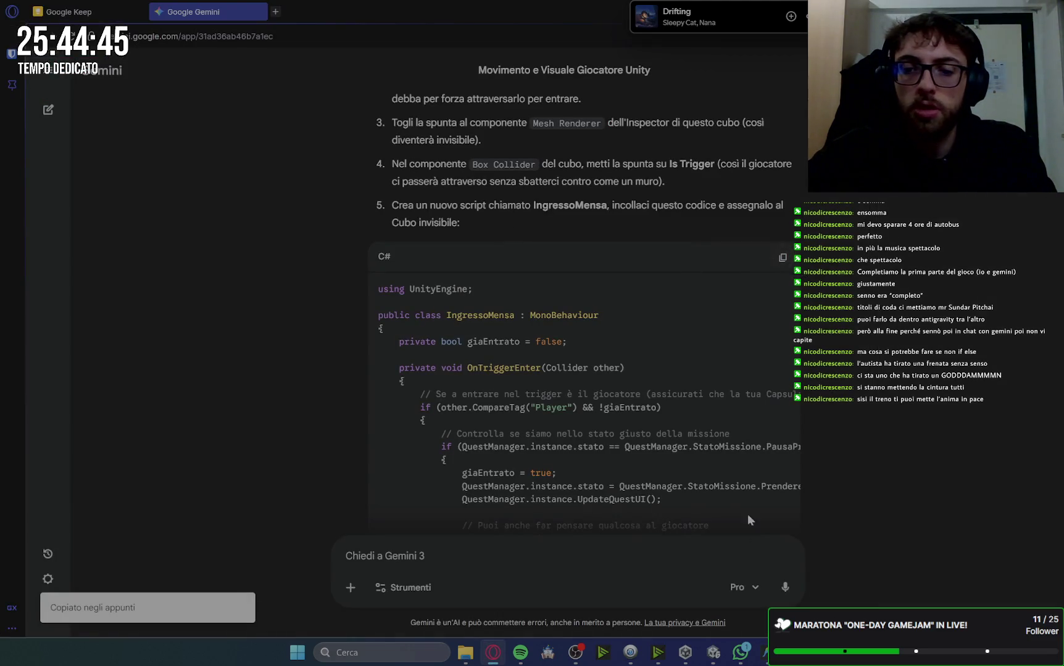
{"action": "key", "text": "alt+Tab"}
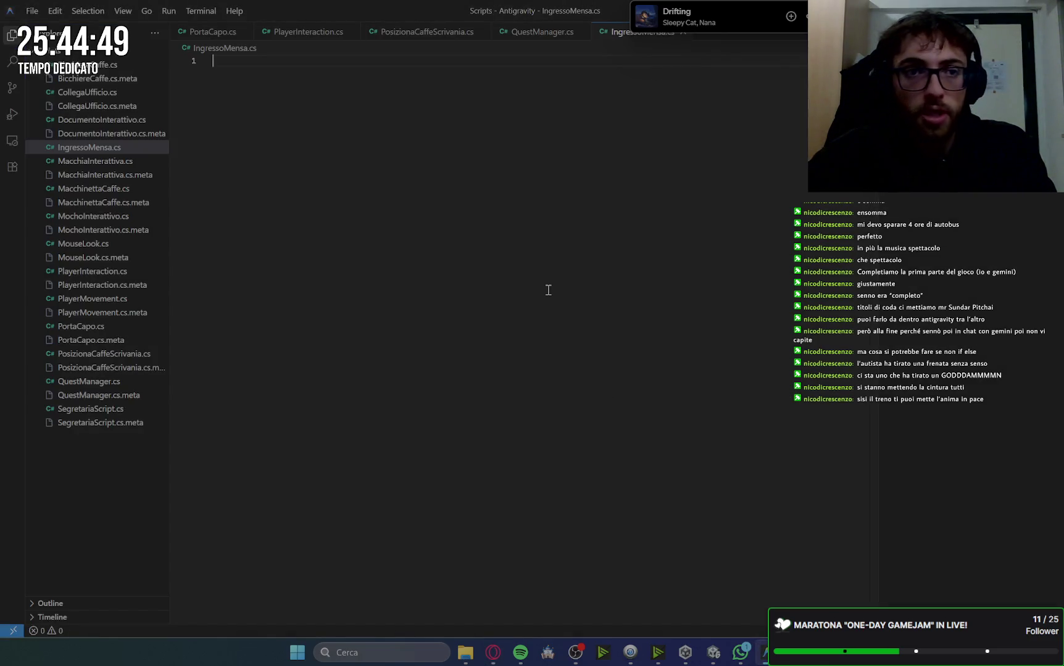
{"action": "type", "text": "using UnityEngine;  public class IngressoMensa : MonoBehaviour {     private bool giaEntrato = false;      private void OnTriggerEnter(Collider other)     {         // Se a entrare nel trigger è il giocatore (assicurati che la tua Capsula del Player abbia il Tag \"Player\")         if (other.CompareTag(\"Player\") && !giaEntrato)         {             // Controlla se siamo nello stato giusto della missione             if (QuestManager.instance.stato == QuestManager.StatoMissione.PausaPranzo)             {                 giaEntrato = true;                 QuestManager.instance.stato = QuestManager.StatoMissione.PrendereVassoio;                 QuestManager.instance.UpdateQuestUI();                  // Puoi anche far pensare qualcosa al giocatore                 MostraPensiero(\"Che fame! Per prima cosa mi serve un vassoio.\");             }         }     }      private void MostraPensiero(string pensiero)     {         SegretariaScript sec = FindObjectOfType<SegretariaScript>();         PlayerInteraction inter = FindObjectOfType<PlayerInteraction>();         sec.StartCoroutine(inter.ShowPlayerThoughtsSequence(sec, new string[] { pensiero }));     } }"}
{"action": "left_click", "coordinate": [645, 278]}
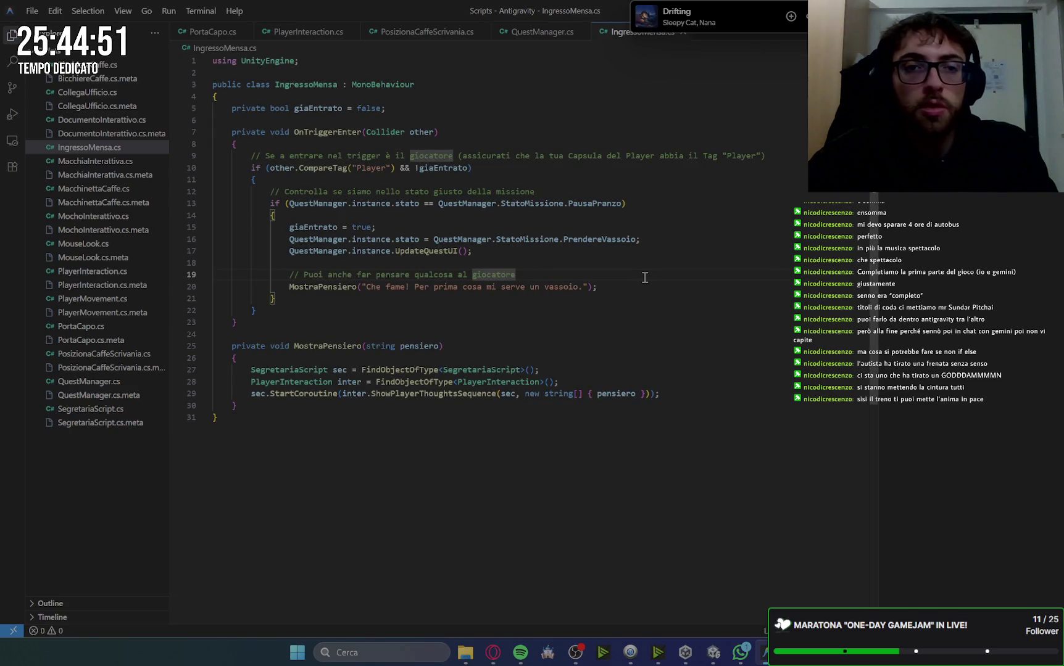
{"action": "left_click", "coordinate": [493, 658]}
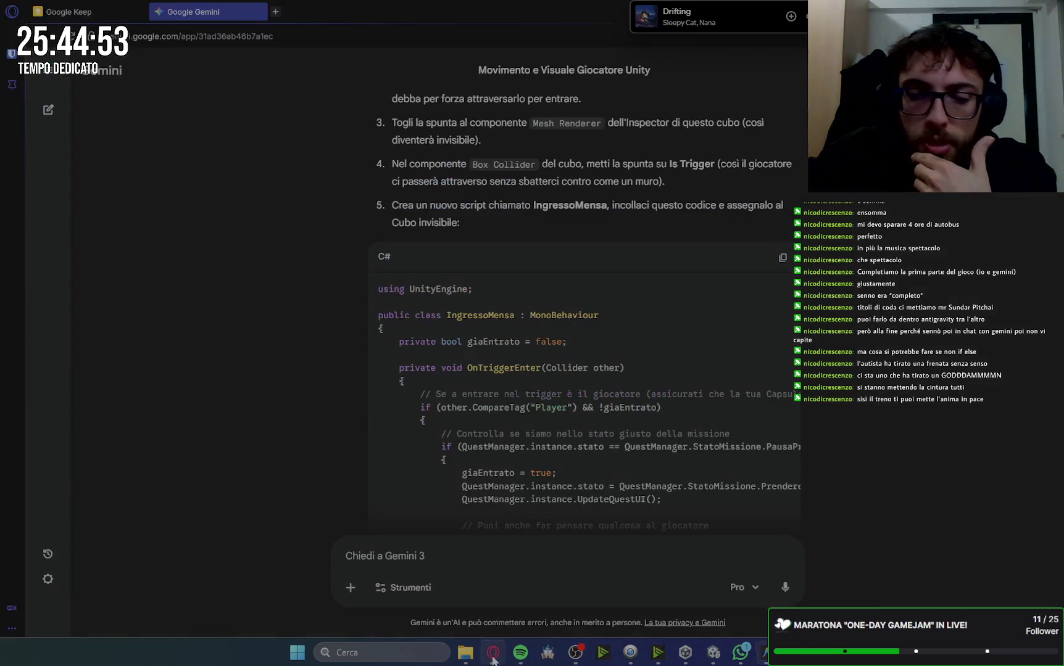
{"action": "left_click", "coordinate": [743, 654]}
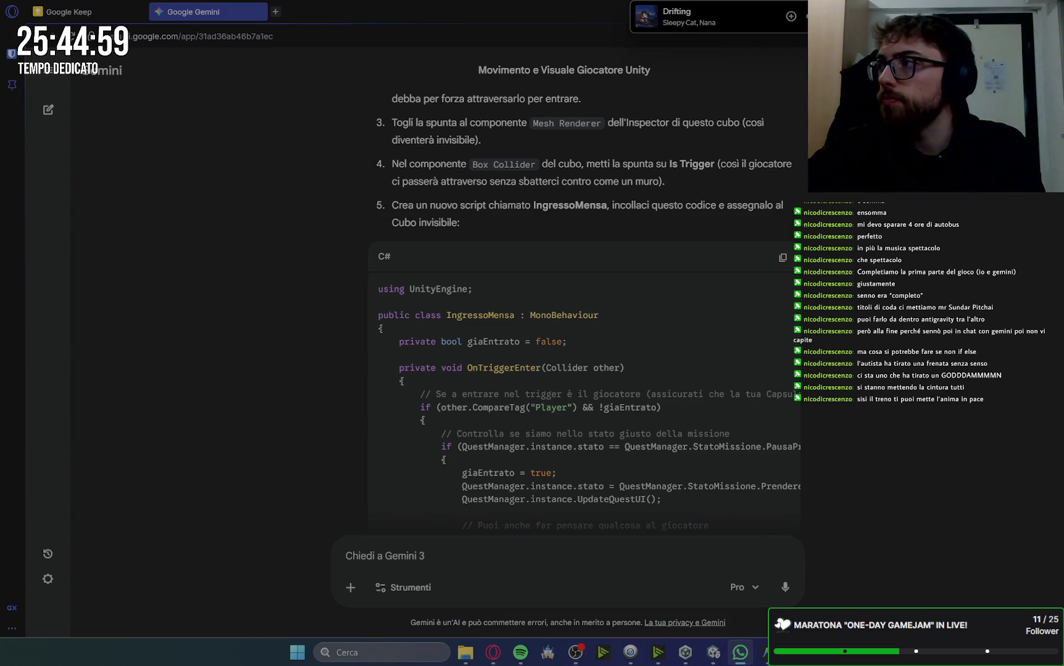
{"action": "key", "text": "alt+Tab"}
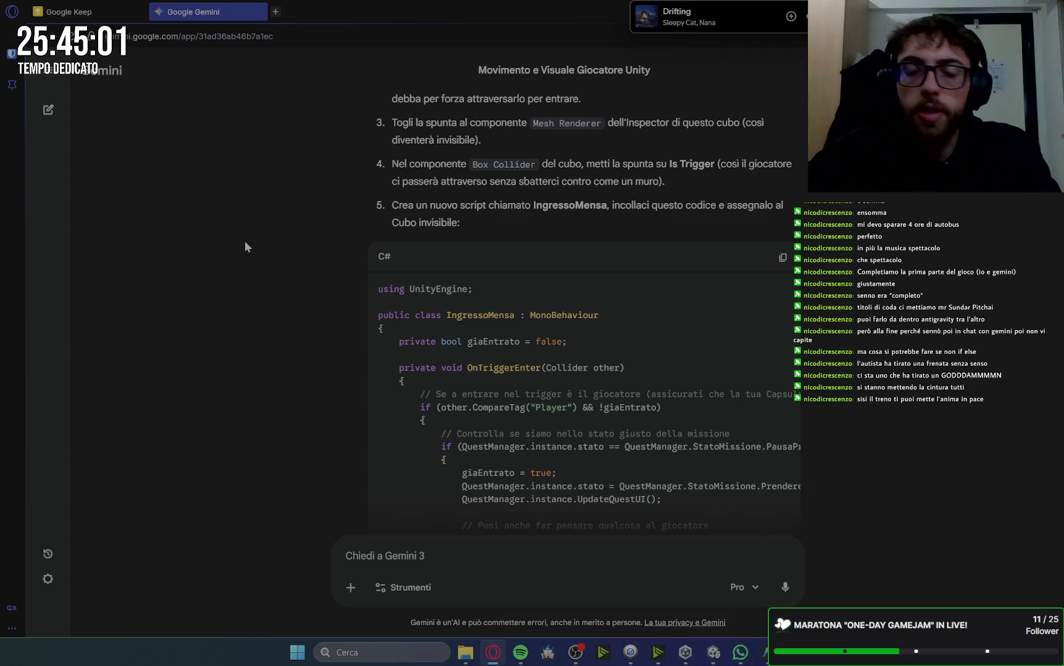
{"action": "scroll", "coordinate": [657, 389], "scroll_direction": "down", "scroll_amount": 2}
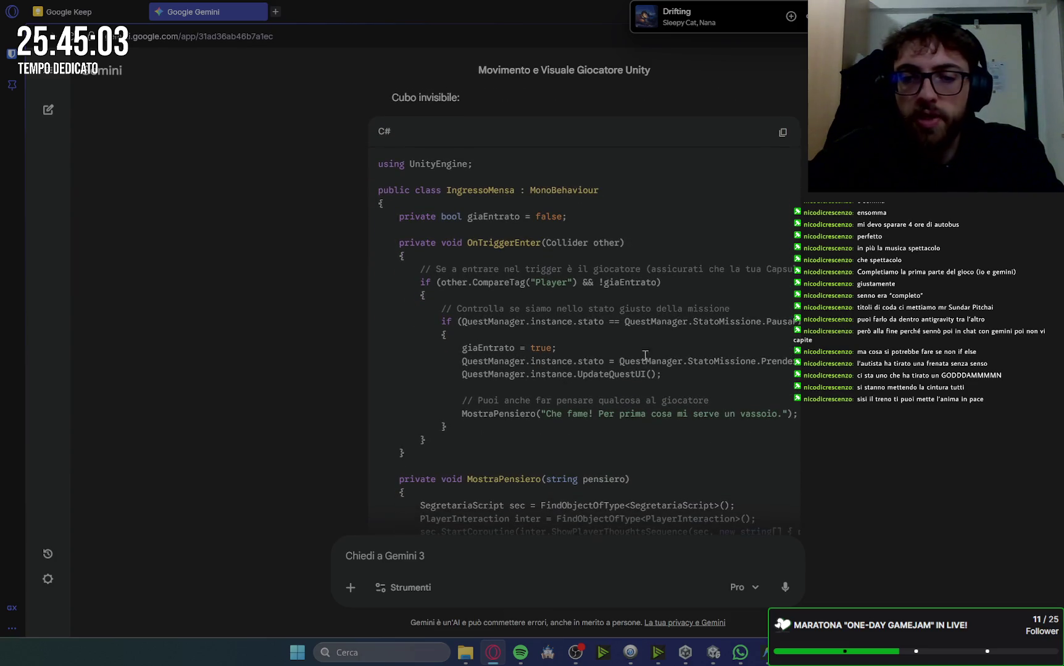
{"action": "scroll", "coordinate": [845, 389], "scroll_direction": "down", "scroll_amount": 4}
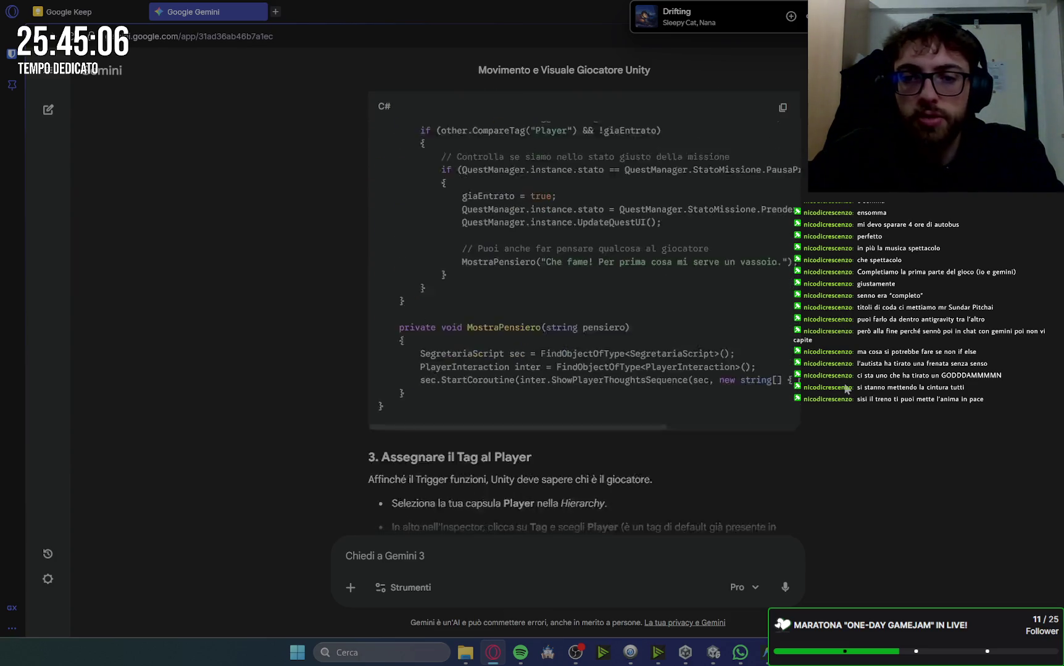
{"action": "scroll", "coordinate": [847, 386], "scroll_direction": "down", "scroll_amount": 1}
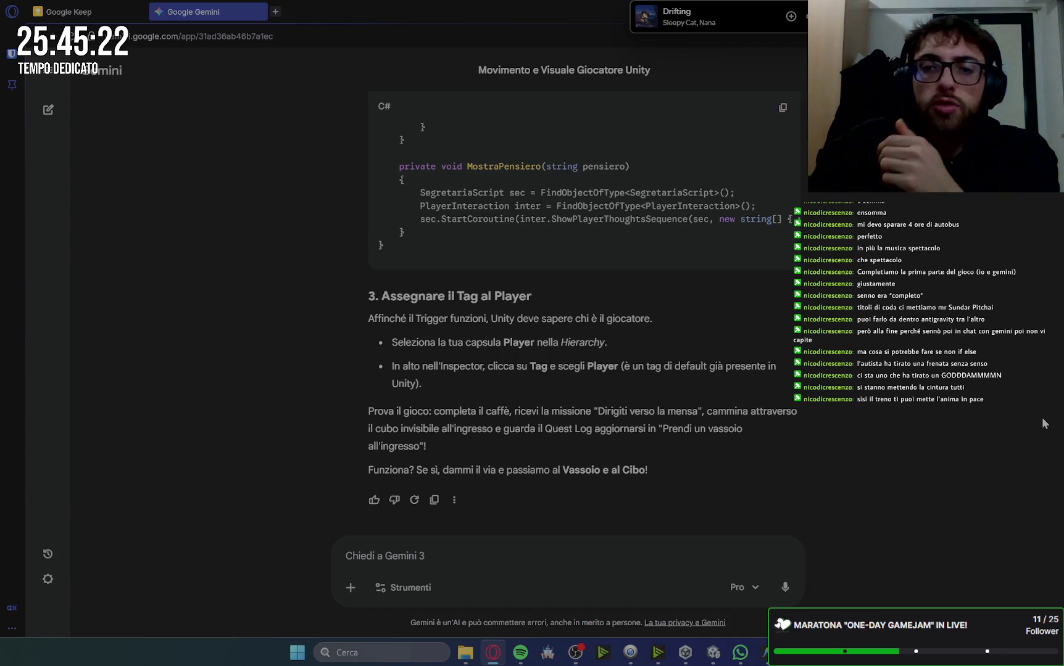
{"action": "scroll", "coordinate": [861, 198], "scroll_direction": "up", "scroll_amount": 10}
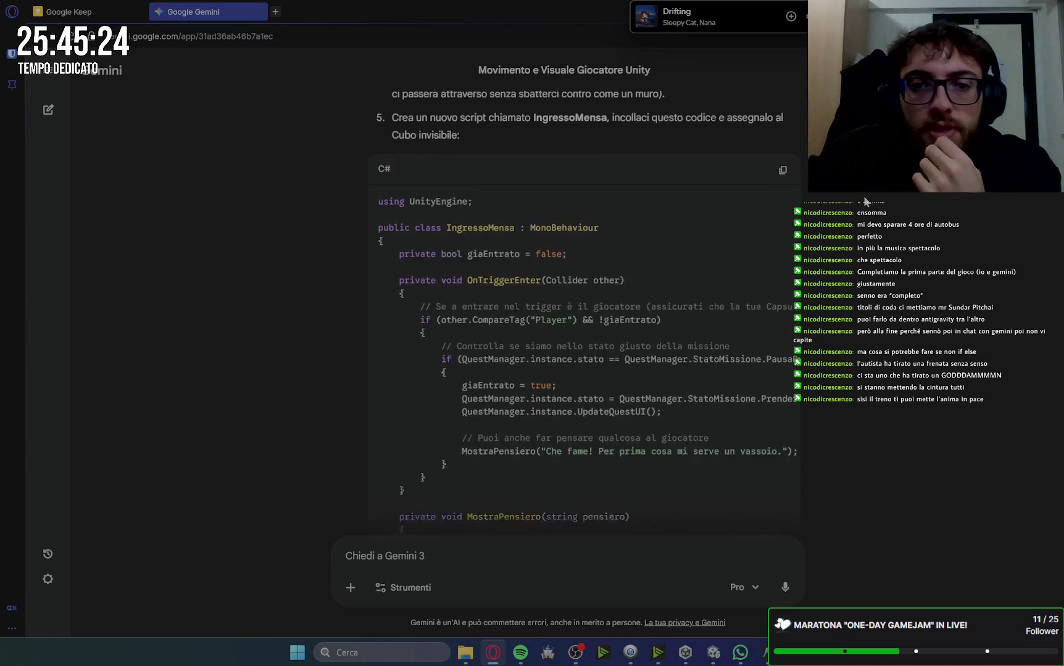
{"action": "scroll", "coordinate": [859, 195], "scroll_direction": "up", "scroll_amount": 3}
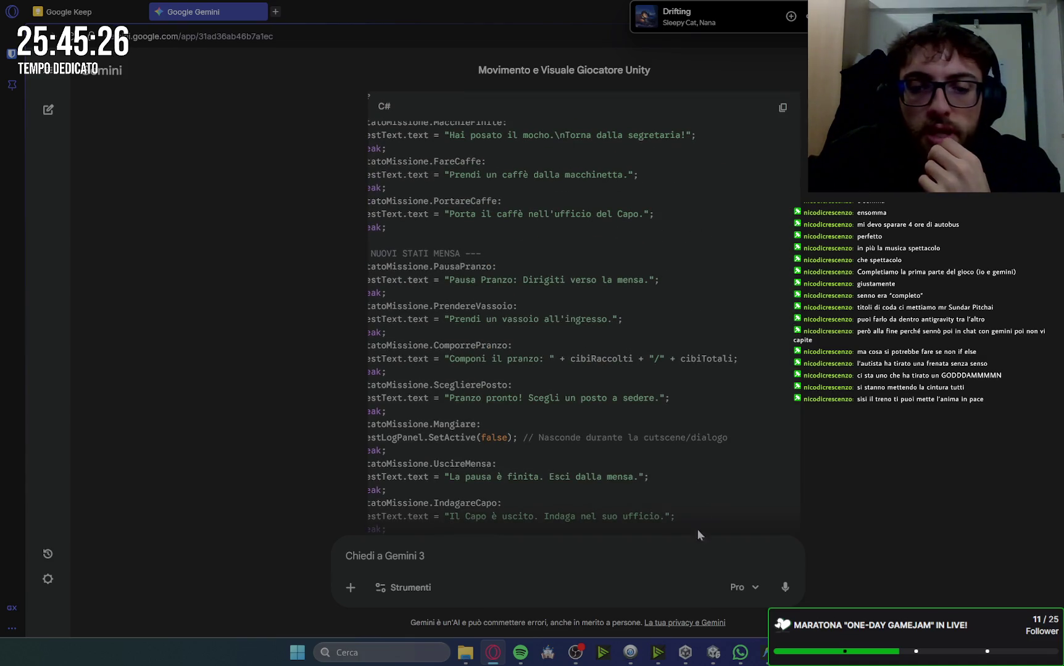
{"action": "scroll", "coordinate": [552, 400], "scroll_direction": "left", "scroll_amount": 3}
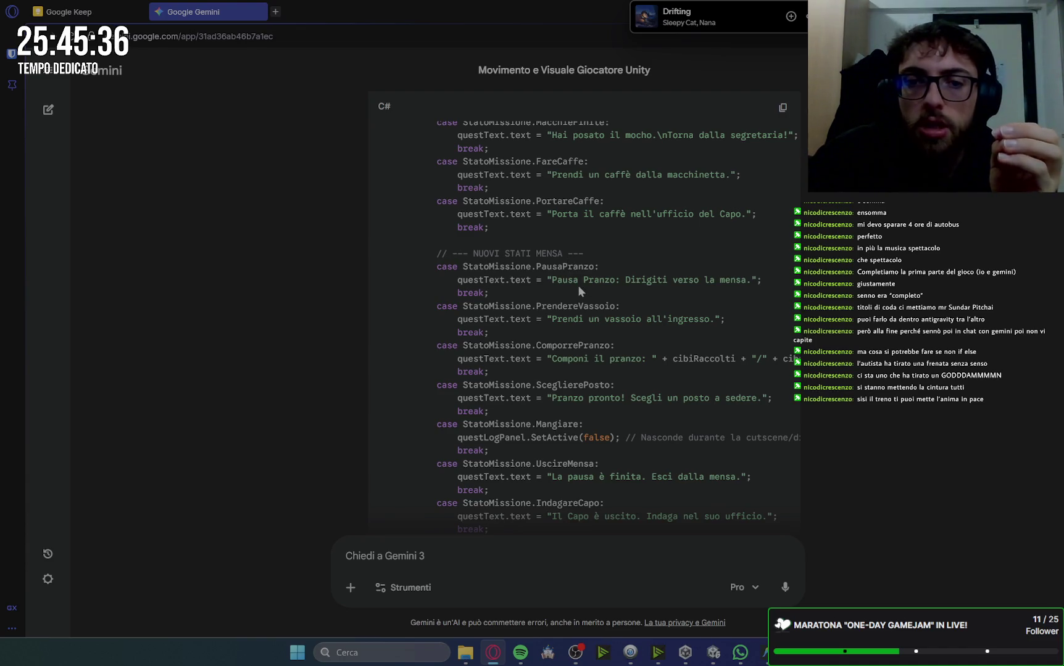
{"action": "scroll", "coordinate": [582, 283], "scroll_direction": "up", "scroll_amount": 5}
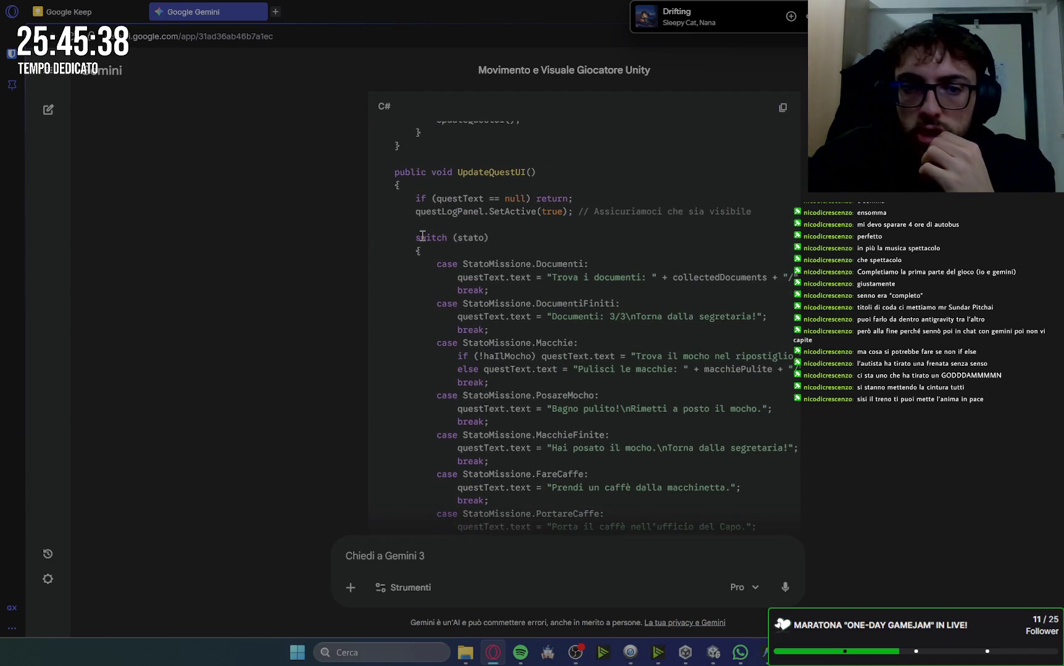
{"action": "scroll", "coordinate": [527, 296], "scroll_direction": "down", "scroll_amount": 6}
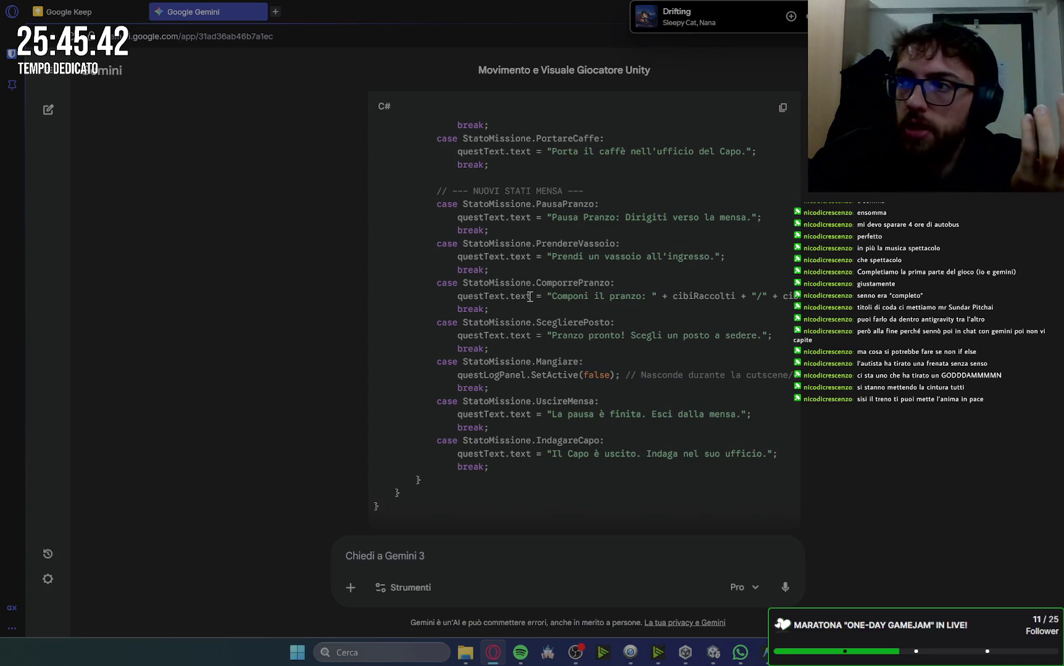
{"action": "scroll", "coordinate": [622, 333], "scroll_direction": "down", "scroll_amount": 7}
{"action": "scroll", "coordinate": [622, 333], "scroll_direction": "up", "scroll_amount": 7}
{"action": "scroll", "coordinate": [621, 334], "scroll_direction": "down", "scroll_amount": 7}
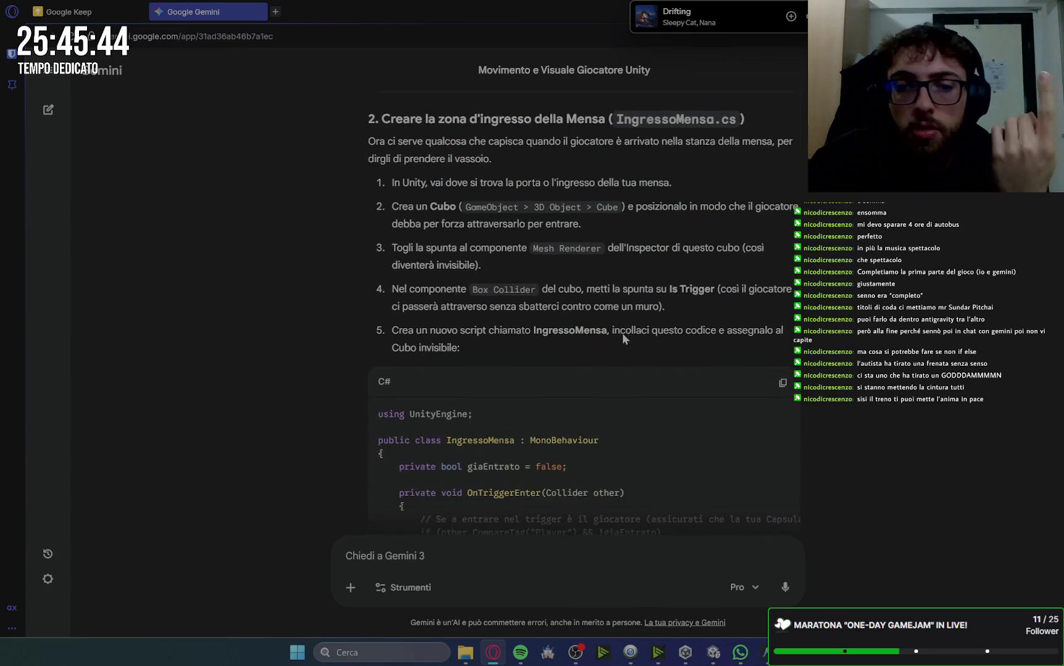
{"action": "scroll", "coordinate": [623, 334], "scroll_direction": "down", "scroll_amount": 3}
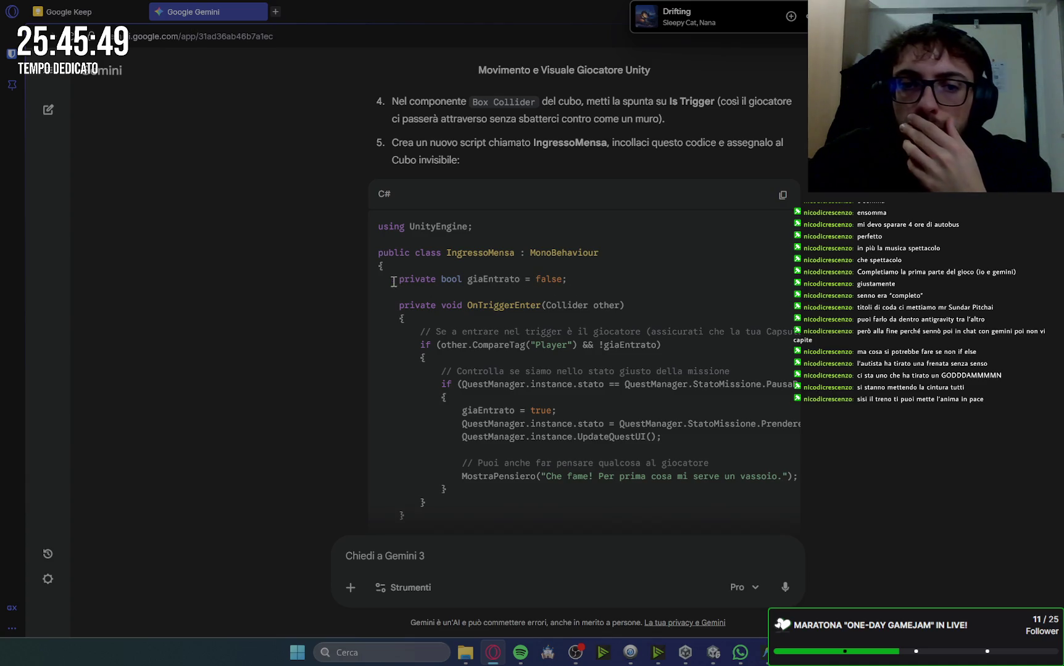
Go through the IngressoMensa code: giaEntrato, OnTriggerEnter, Player tag check, mission state, MostraPensiero
{"action": "left_click_drag", "start_coordinate": [394, 282], "coordinate": [647, 285]}
{"action": "left_click", "coordinate": [647, 285]}
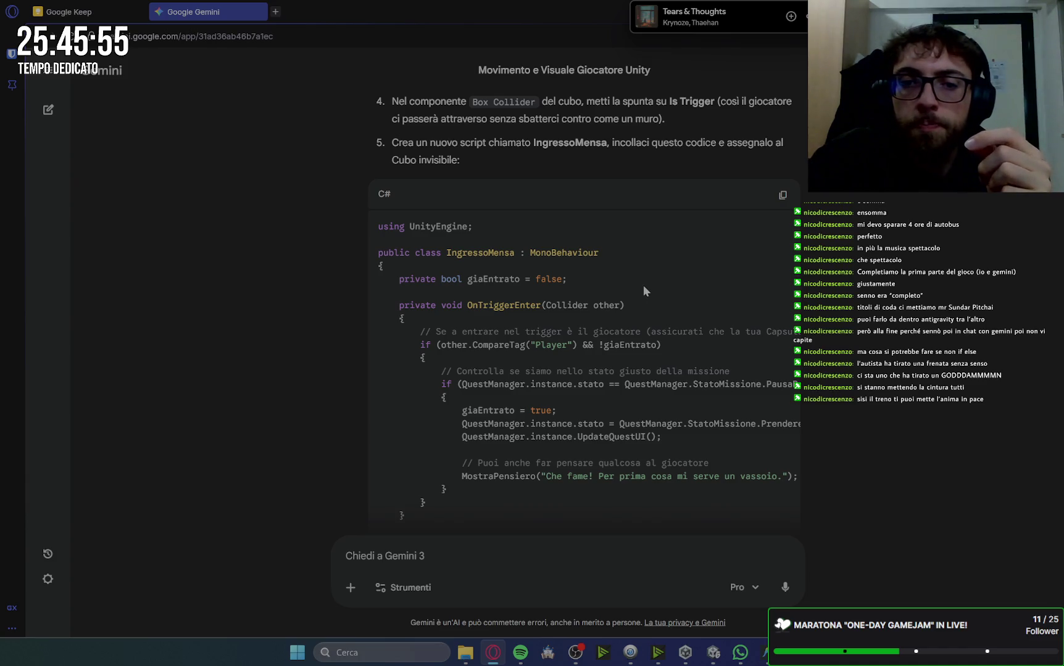
{"action": "mouse_move", "coordinate": [403, 305]}
{"action": "left_mouse_down"}
{"action": "mouse_move", "coordinate": [430, 345]}
{"action": "mouse_move", "coordinate": [489, 497]}
{"action": "left_mouse_up"}
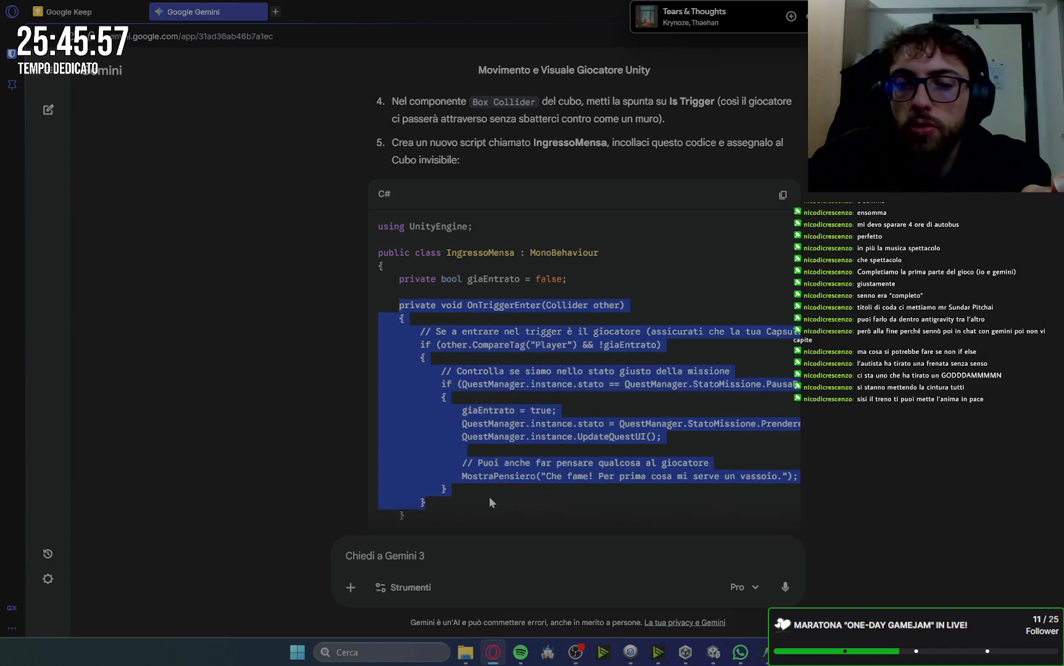
{"action": "left_click", "coordinate": [489, 496]}
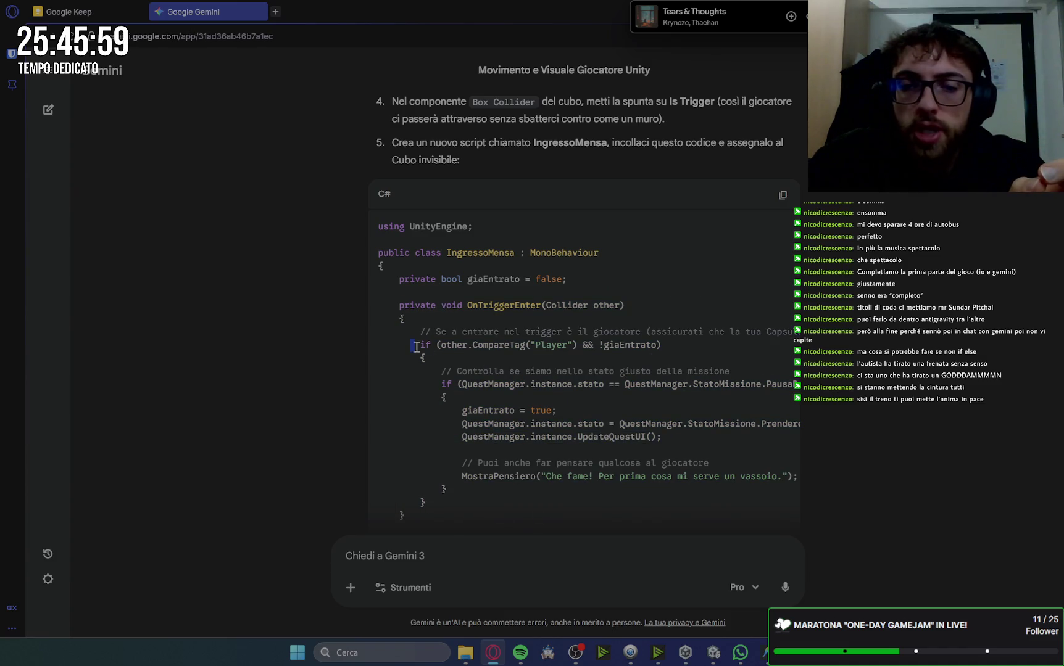
{"action": "left_click_drag", "start_coordinate": [416, 347], "coordinate": [635, 349]}
{"action": "left_click", "coordinate": [635, 350]}
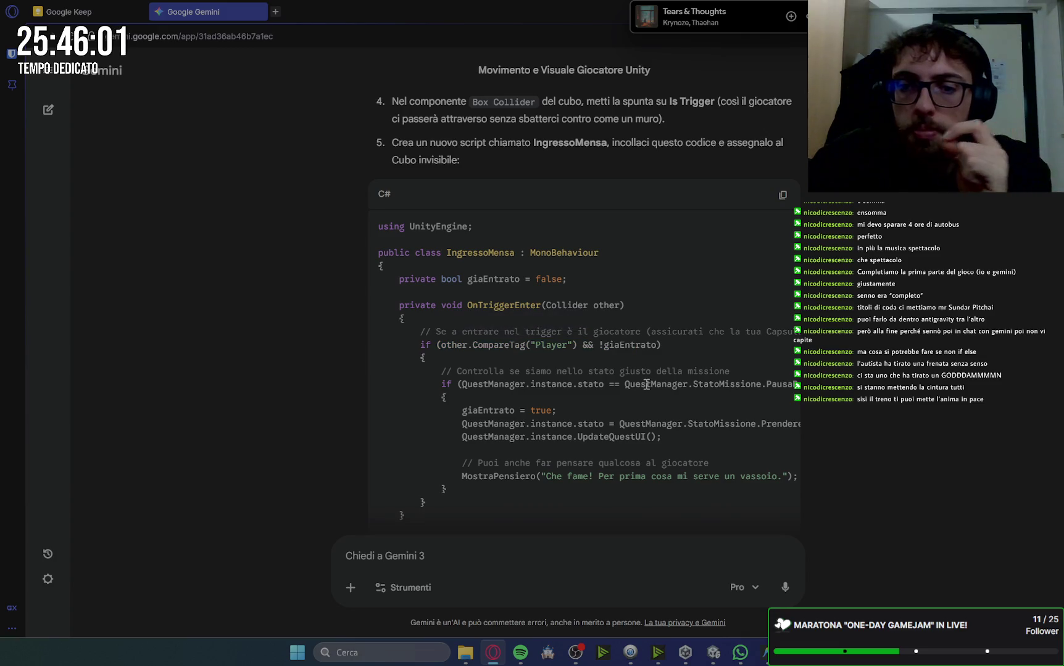
{"action": "scroll", "coordinate": [646, 385], "scroll_direction": "down", "scroll_amount": 2}
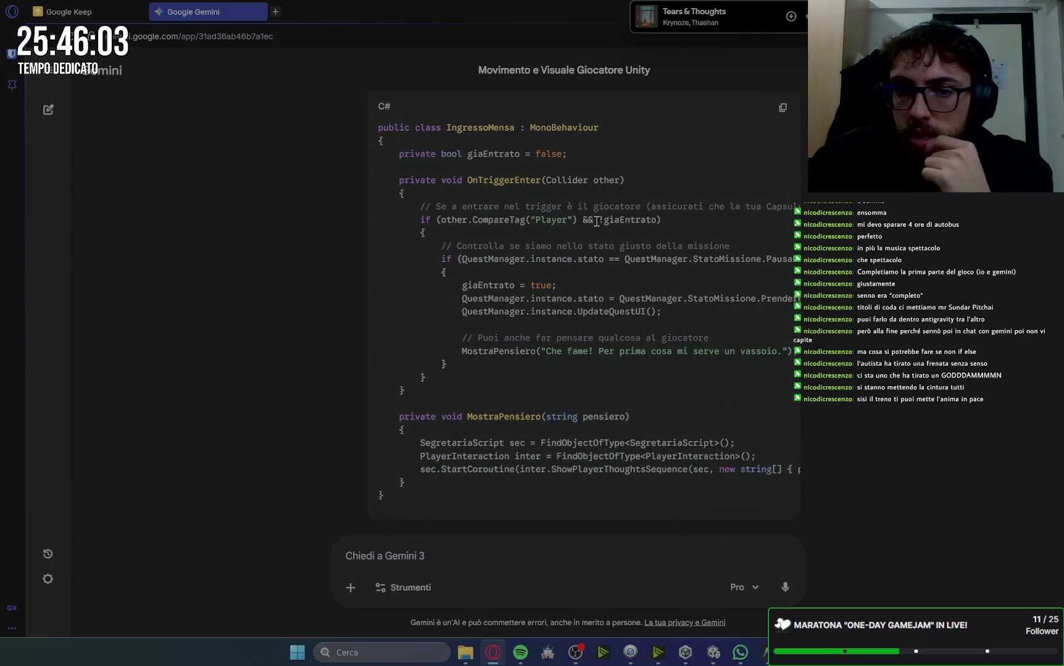
{"action": "left_click_drag", "start_coordinate": [596, 221], "coordinate": [671, 221]}
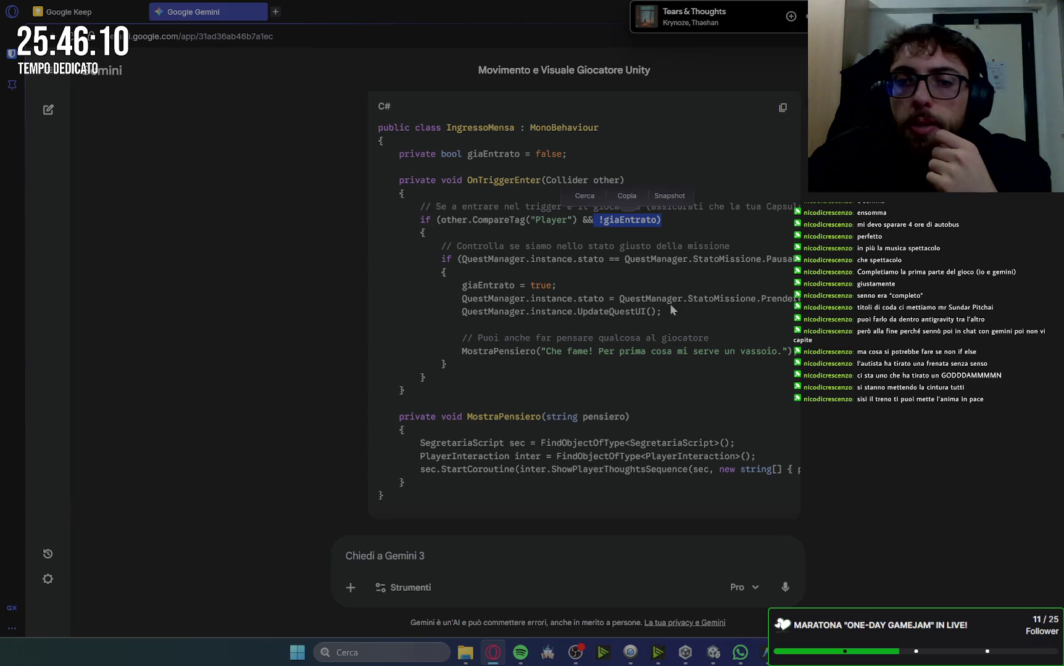
{"action": "mouse_move", "coordinate": [427, 260]}
{"action": "left_mouse_down"}
{"action": "mouse_move", "coordinate": [660, 311]}
{"action": "mouse_move", "coordinate": [617, 352]}
{"action": "left_mouse_up"}
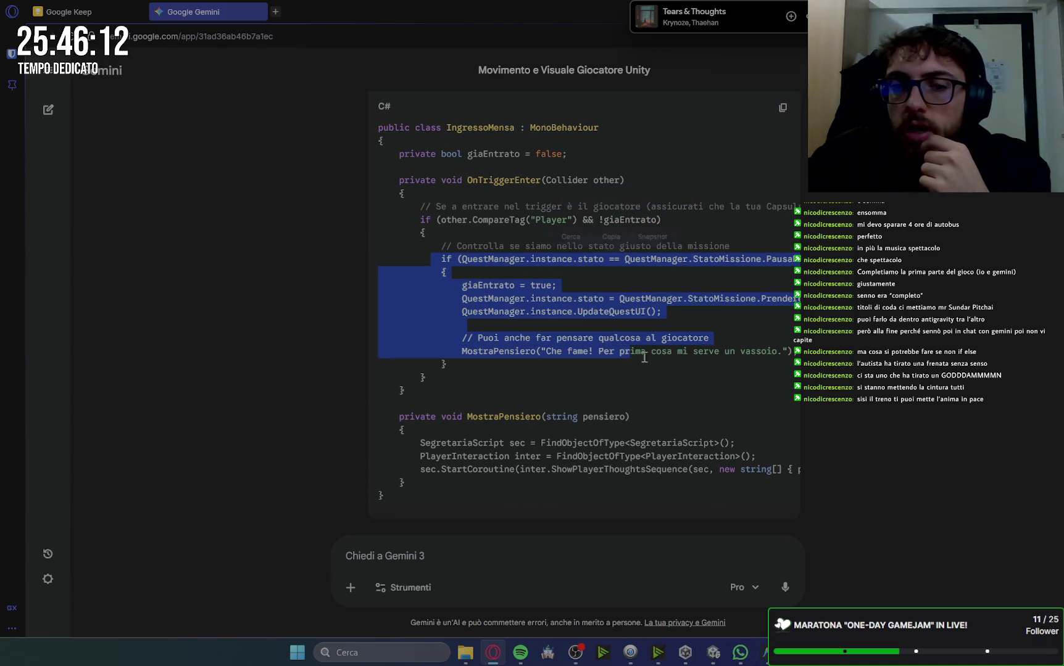
{"action": "left_click_drag", "start_coordinate": [426, 377], "coordinate": [448, 364]}
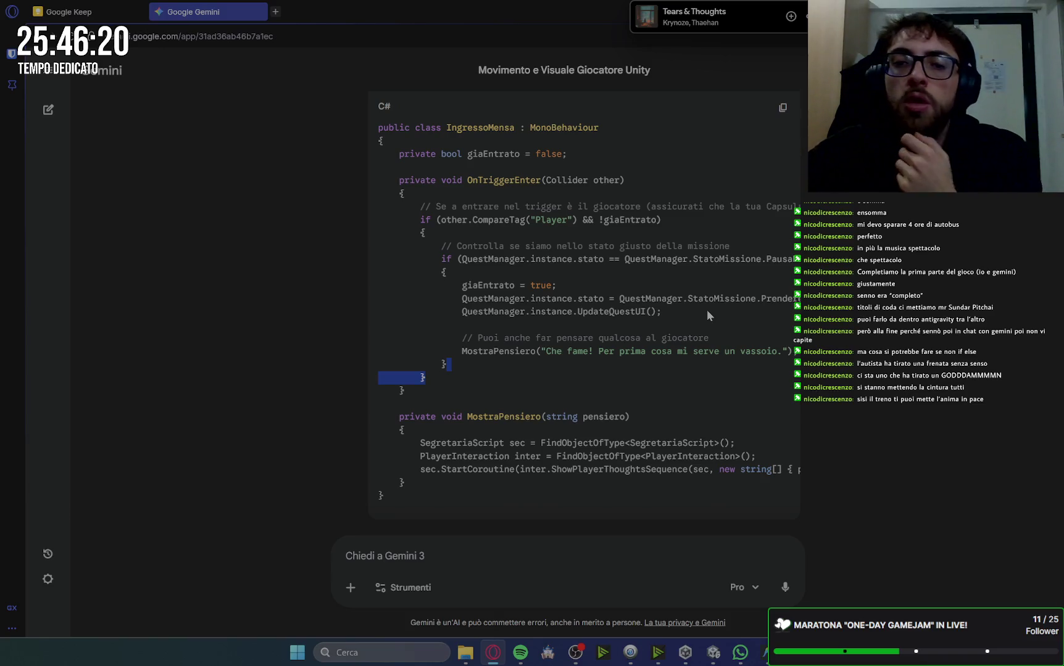
{"action": "left_click_drag", "start_coordinate": [454, 349], "coordinate": [789, 352]}
{"action": "left_click", "coordinate": [625, 384]}
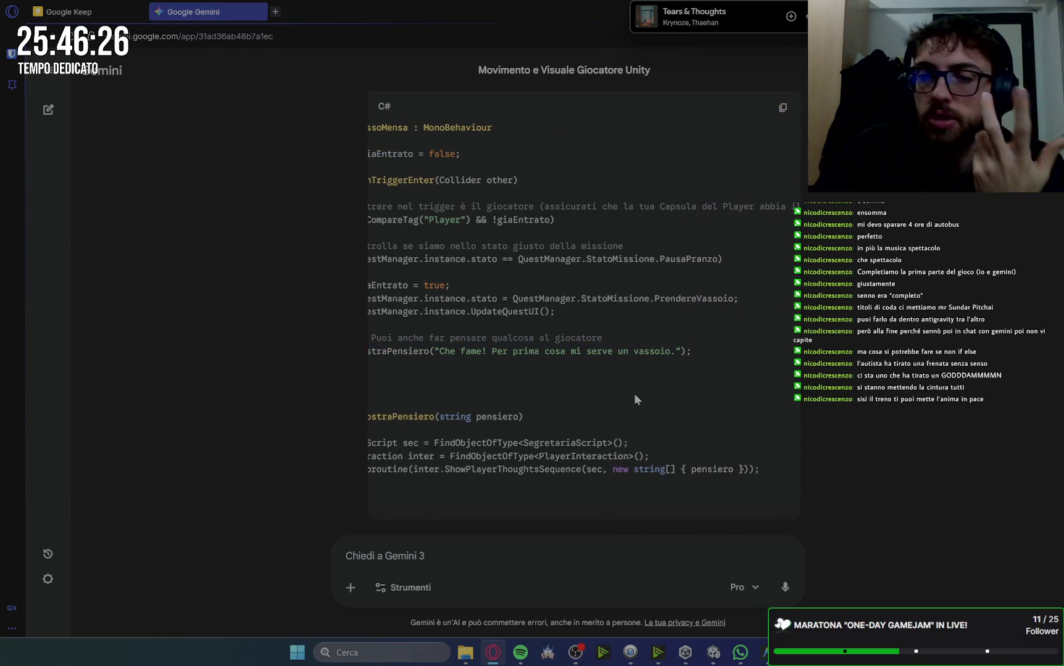
Select the whole IngressoMensa code block and web-search it in a new tab
{"action": "key", "text": "alt+Tab"}
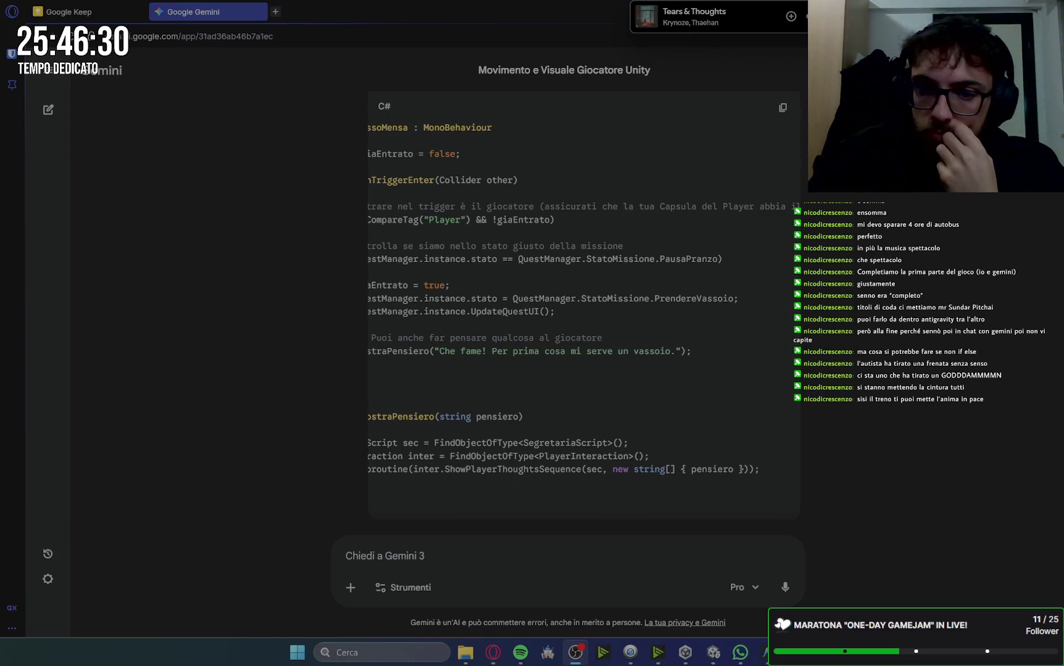
{"action": "left_click_drag", "start_coordinate": [695, 352], "coordinate": [355, 356]}
{"action": "left_click", "coordinate": [605, 386]}
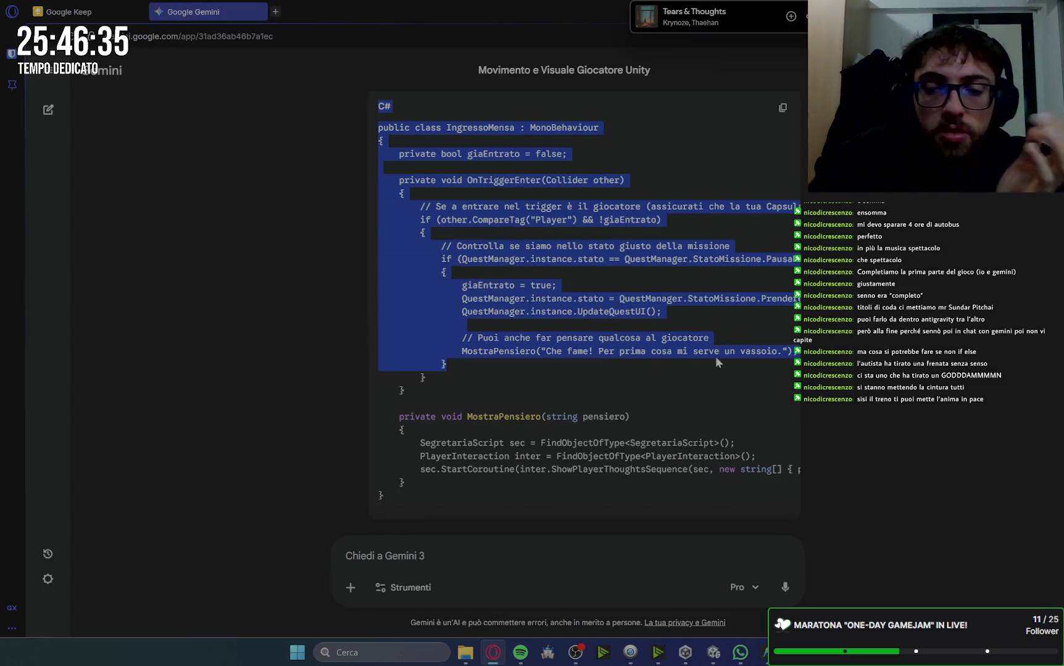
{"action": "left_click", "coordinate": [713, 366]}
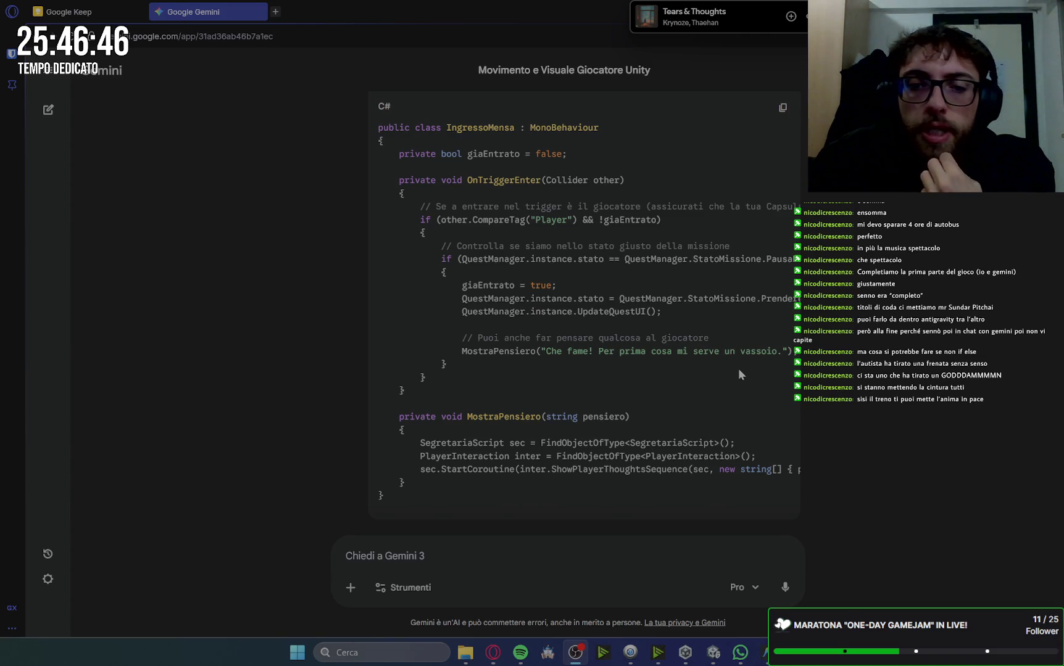
Look over the MostraPensiero method code in section 3
{"action": "scroll", "coordinate": [737, 371], "scroll_direction": "down", "scroll_amount": 4}
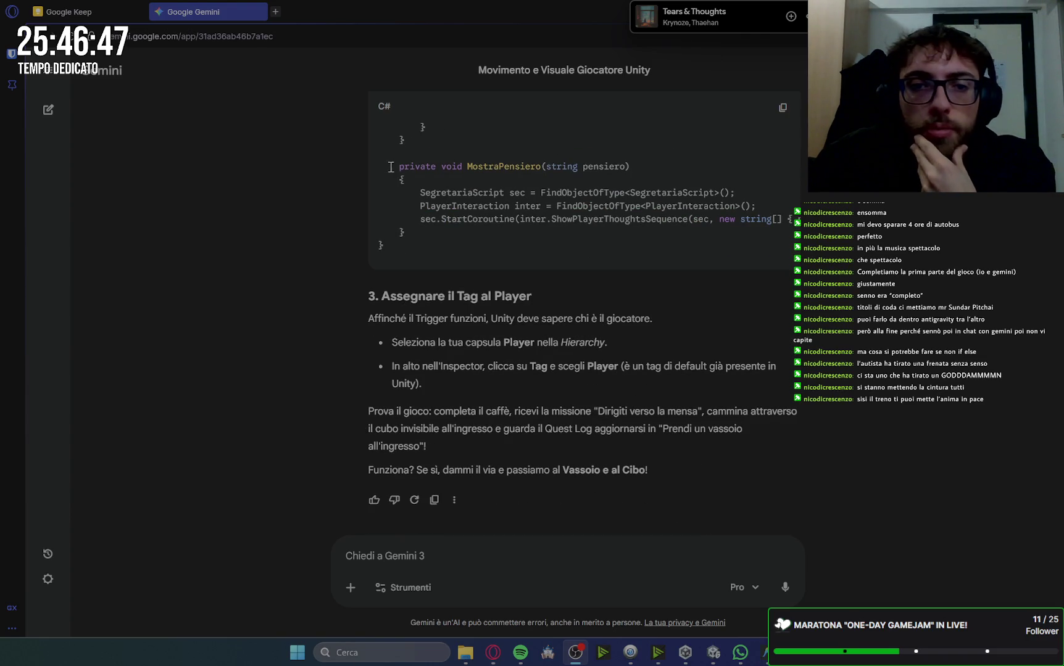
{"action": "left_click_drag", "start_coordinate": [390, 166], "coordinate": [436, 206]}
{"action": "left_click", "coordinate": [704, 333]}
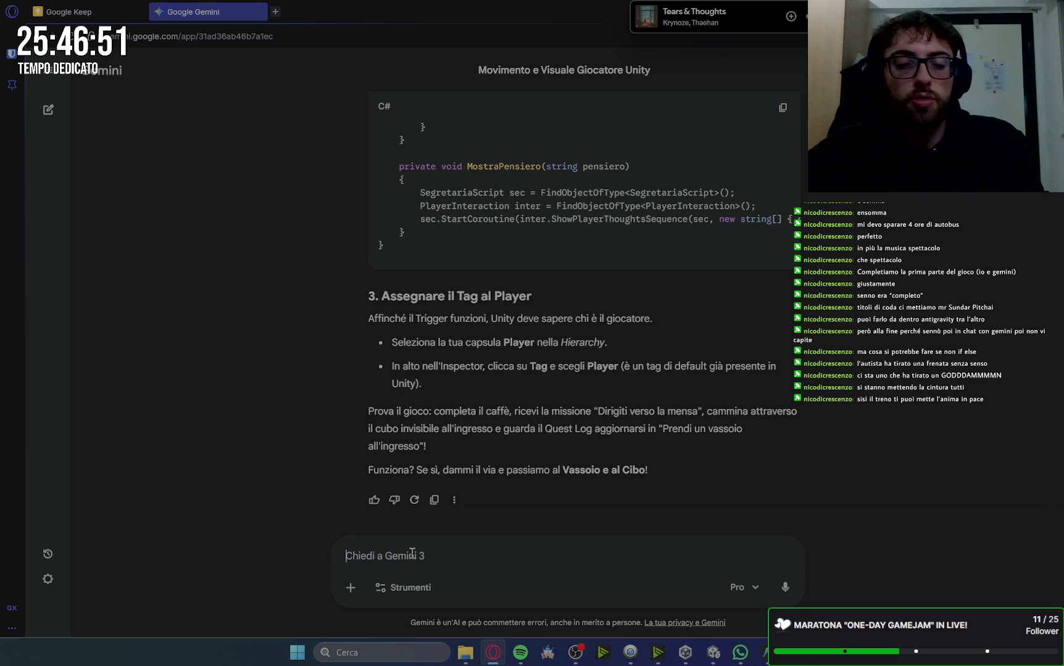
Send 'vai avanti' to Gemini to continue, then bring up the Unity editor
{"action": "type", "text": "vai a"}
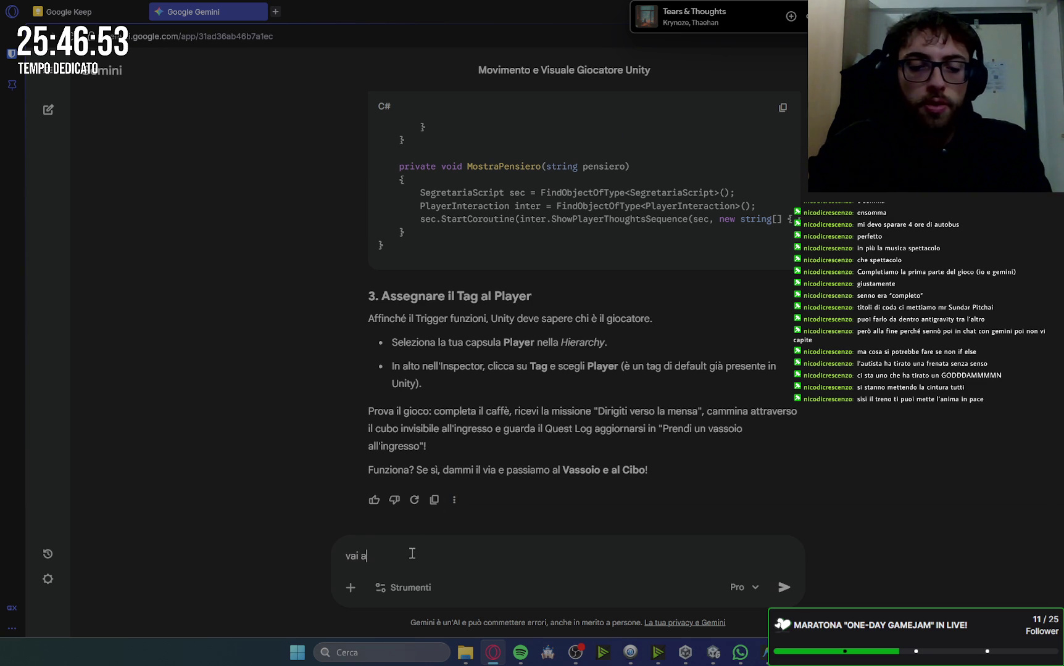
{"action": "type", "text": "vanti"}
{"action": "key", "text": "Return"}
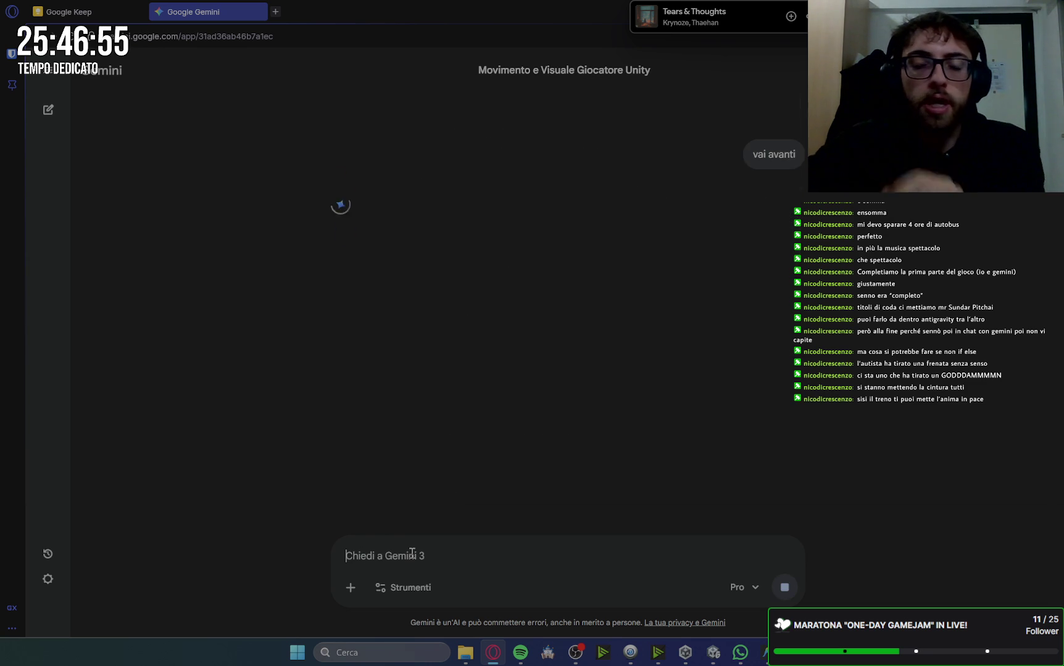
{"action": "left_click", "coordinate": [713, 652]}
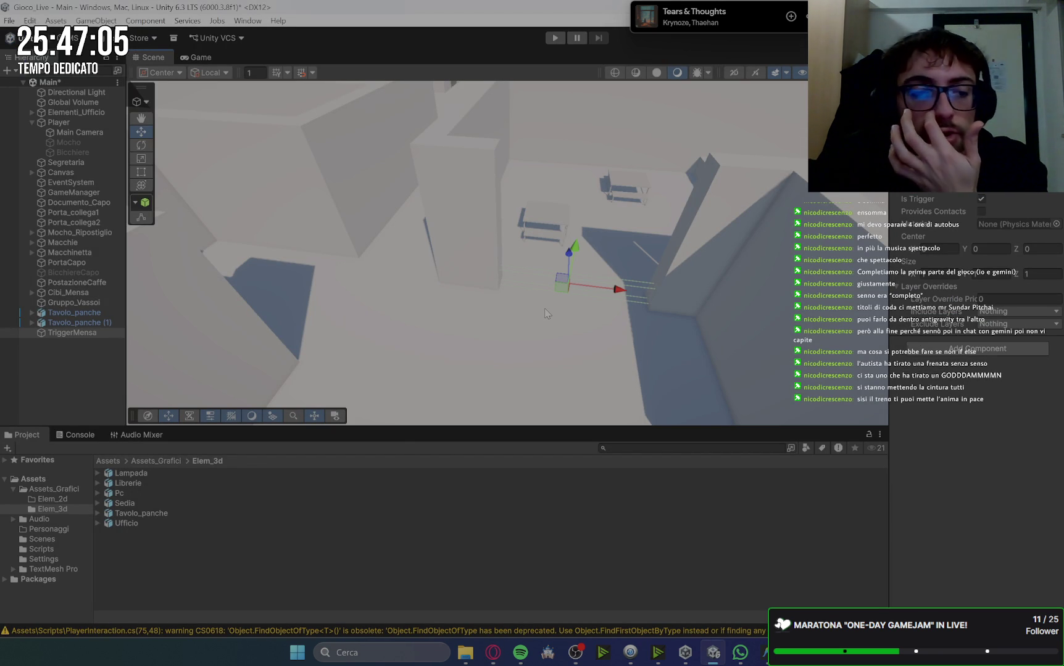
Review the compile warnings in the Console, return to Project, and go back to Gemini
{"action": "left_click", "coordinate": [74, 436]}
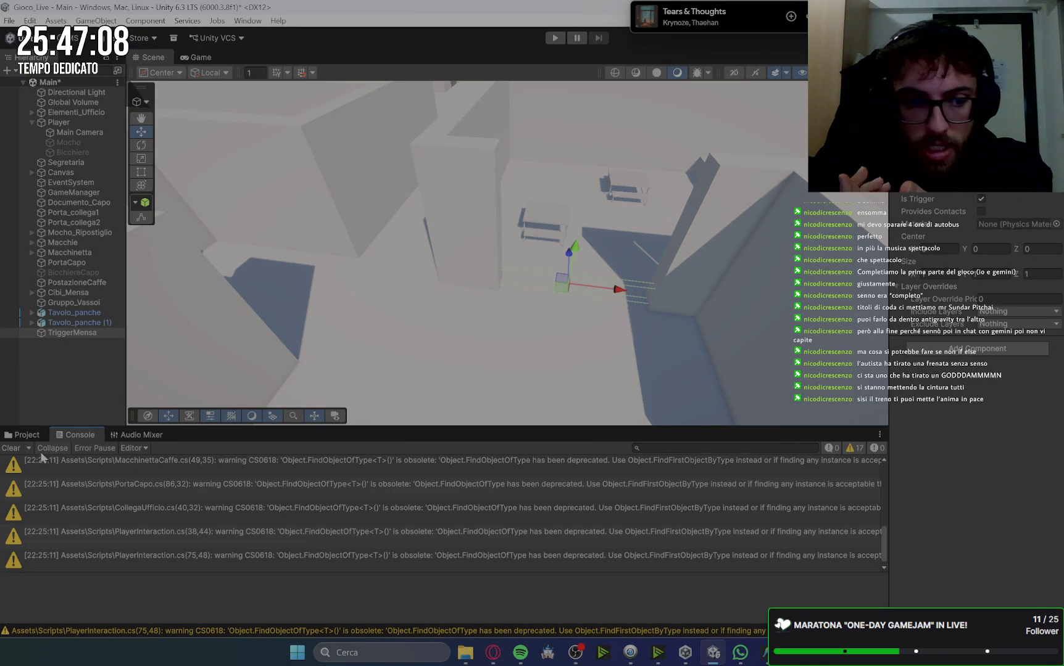
{"action": "left_click", "coordinate": [26, 437]}
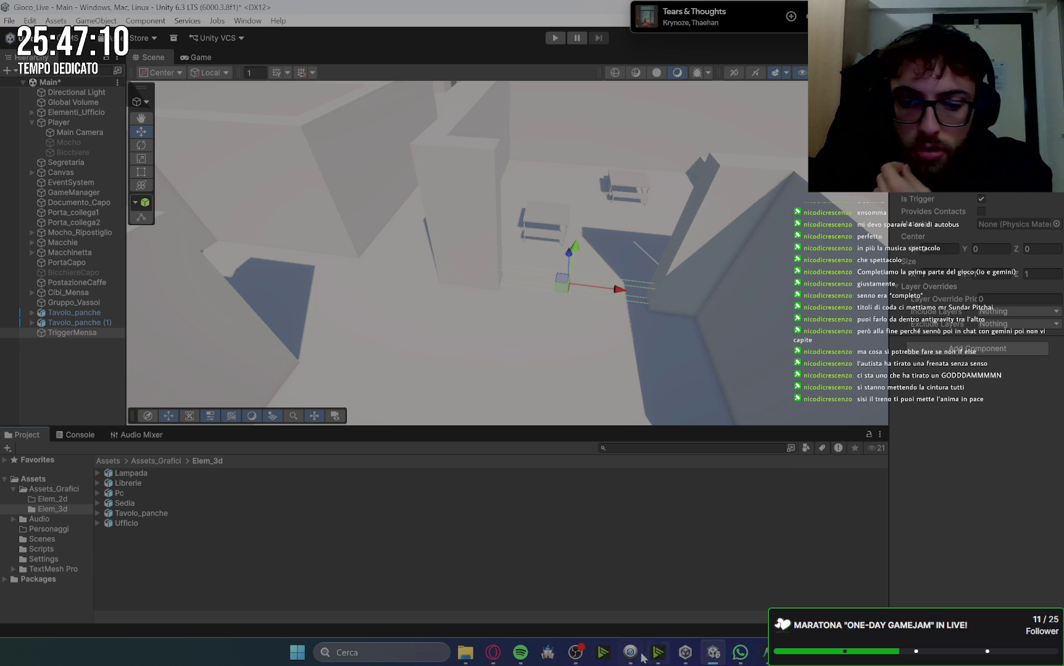
{"action": "left_click", "coordinate": [494, 658]}
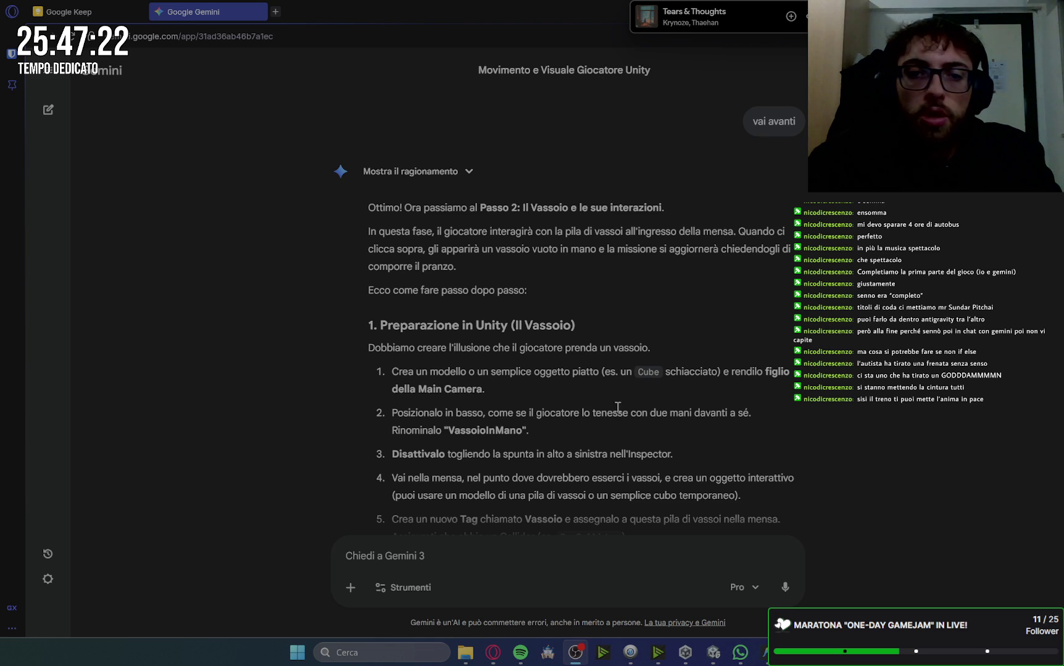
Read Gemini's Passo 2 answer down to the VassoioInterattivo.cs script, then return to Unity
{"action": "scroll", "coordinate": [537, 308], "scroll_direction": "down", "scroll_amount": 1}
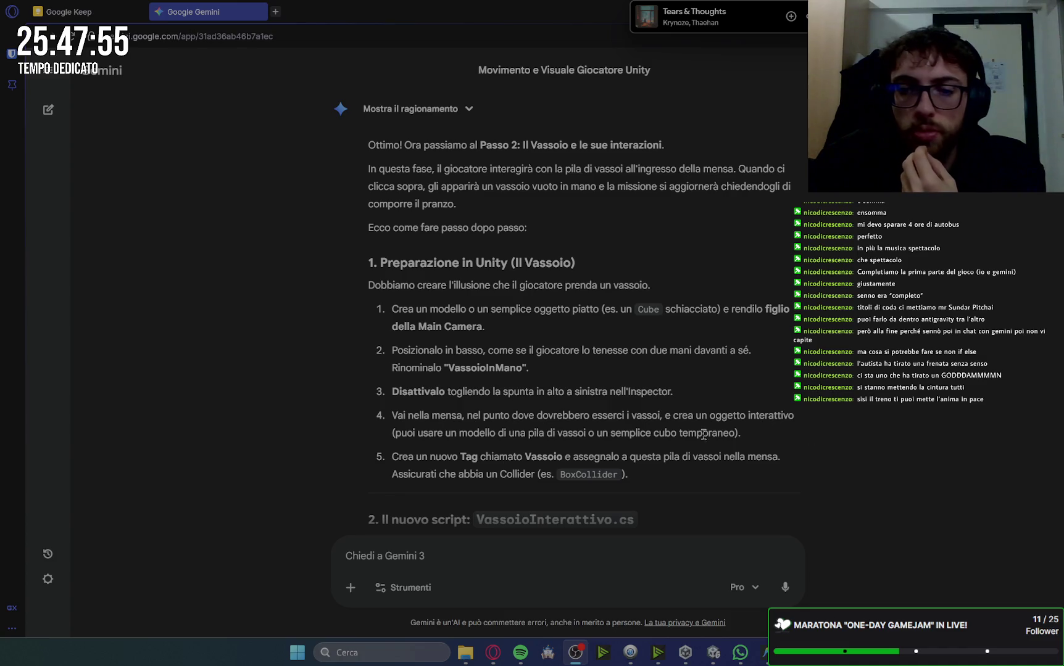
{"action": "scroll", "coordinate": [682, 361], "scroll_direction": "down", "scroll_amount": 2}
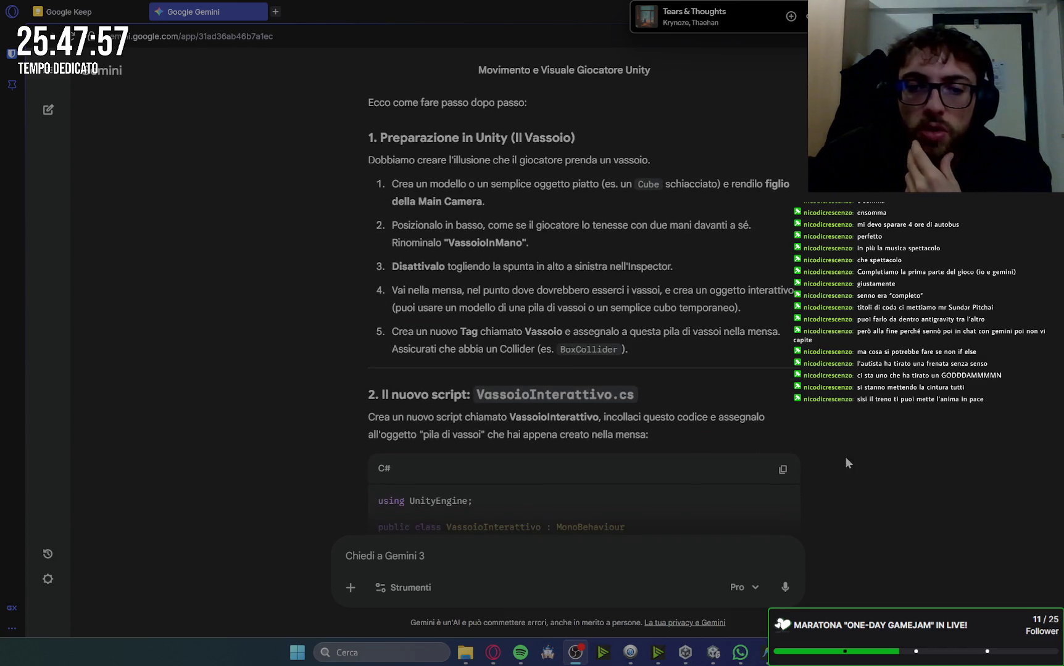
{"action": "scroll", "coordinate": [760, 342], "scroll_direction": "down", "scroll_amount": 2}
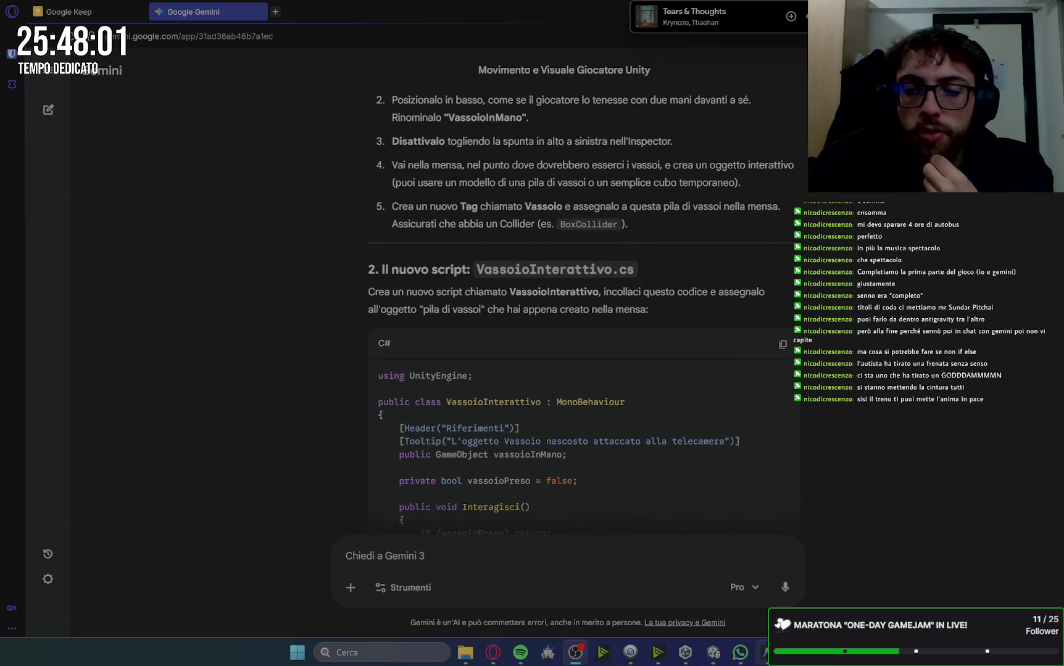
{"action": "key", "text": "alt+Tab"}
{"action": "key", "text": "alt+Tab"}
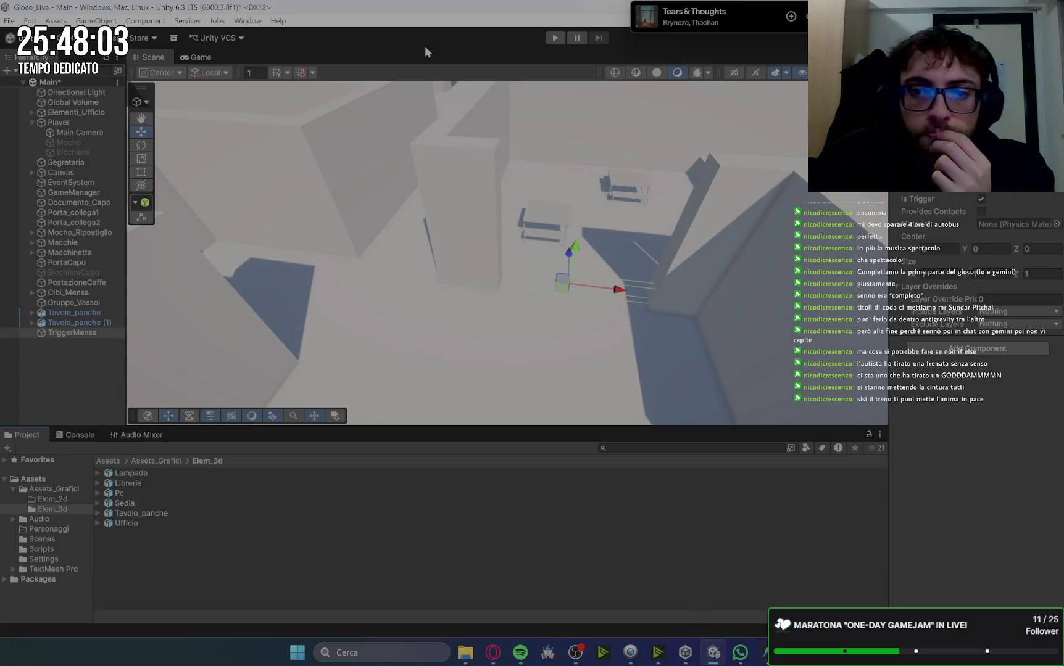
Select the tray-stack cube and add a new tag named Vassoi
{"action": "scroll", "coordinate": [420, 296], "scroll_direction": "up", "scroll_amount": 10}
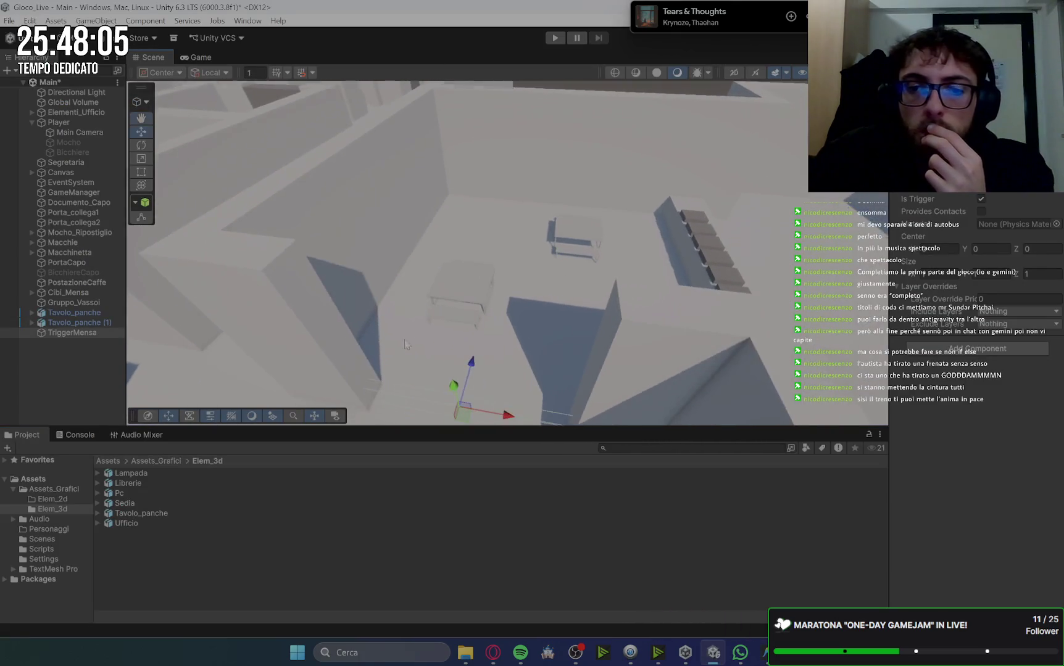
{"action": "scroll", "coordinate": [420, 297], "scroll_direction": "down", "scroll_amount": 5}
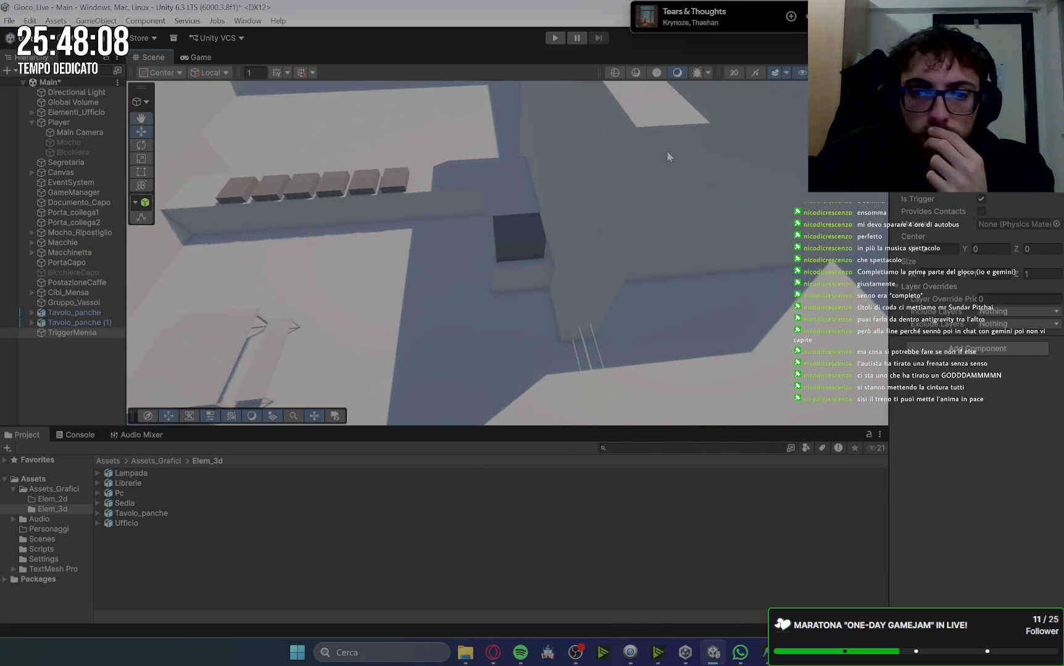
{"action": "left_click", "coordinate": [506, 233]}
{"action": "left_click", "coordinate": [932, 142]}
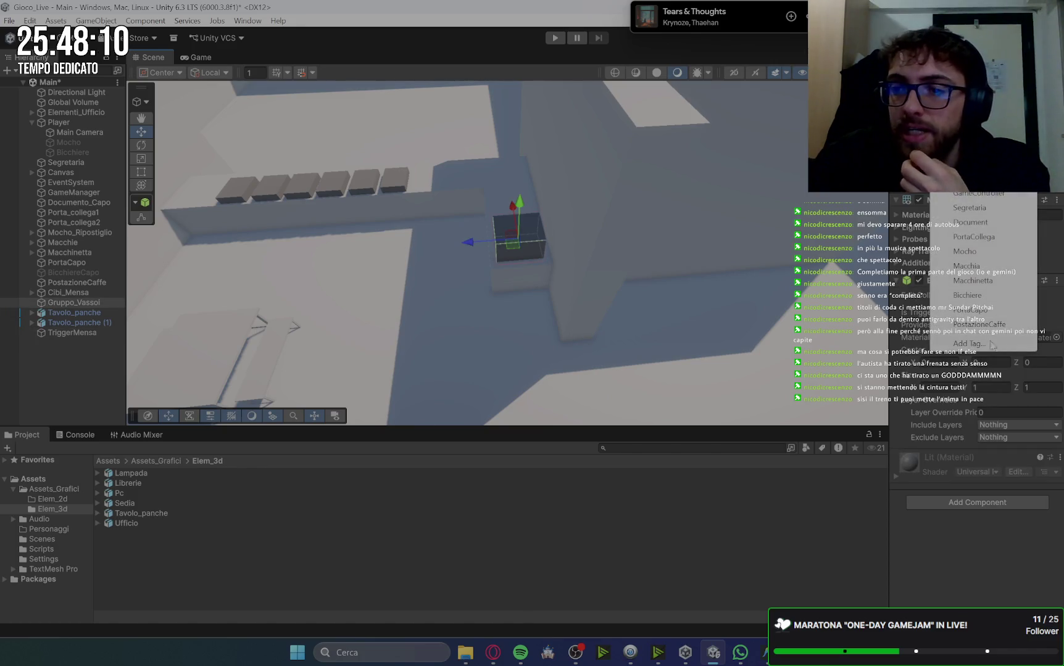
{"action": "left_click", "coordinate": [951, 346]}
{"action": "left_click", "coordinate": [1026, 241]}
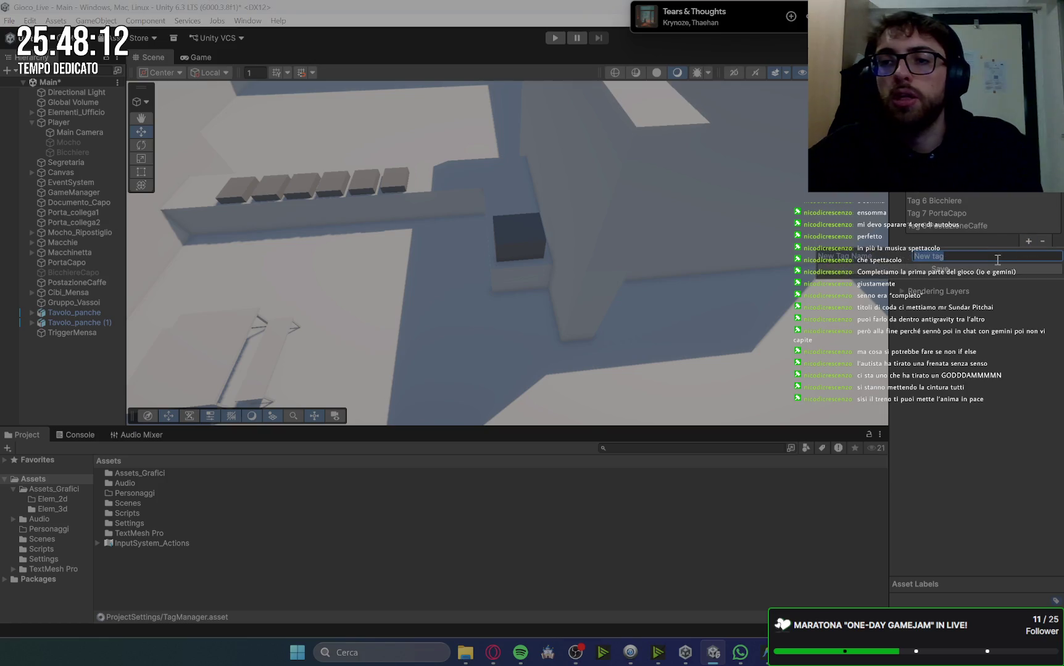
{"action": "type", "text": "Vao"}
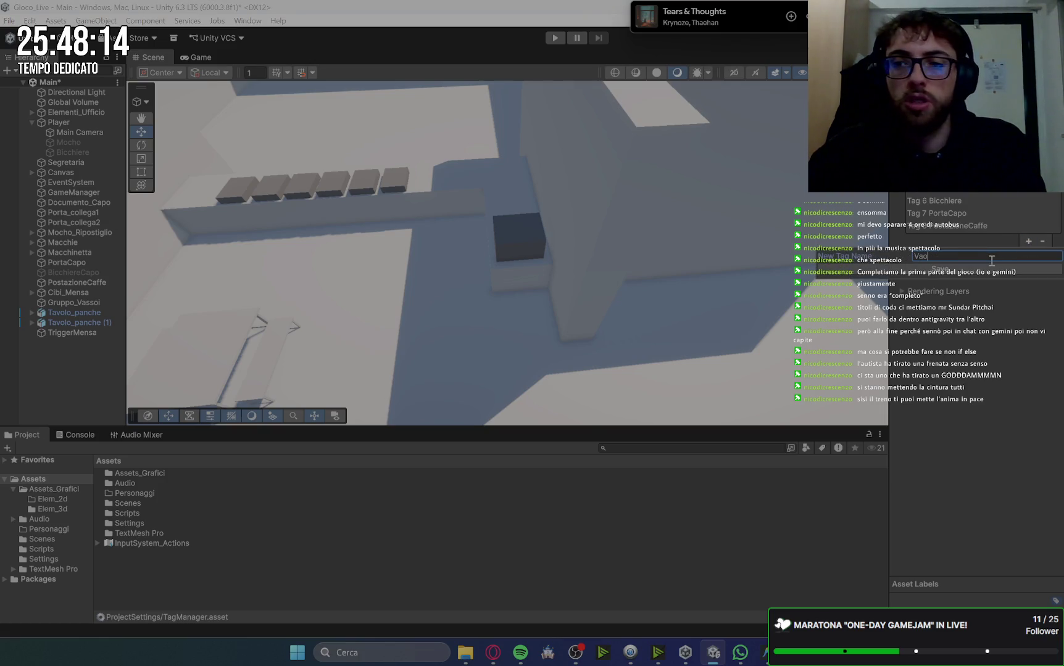
{"action": "key", "text": "BackSpace"}
{"action": "type", "text": "soi"}
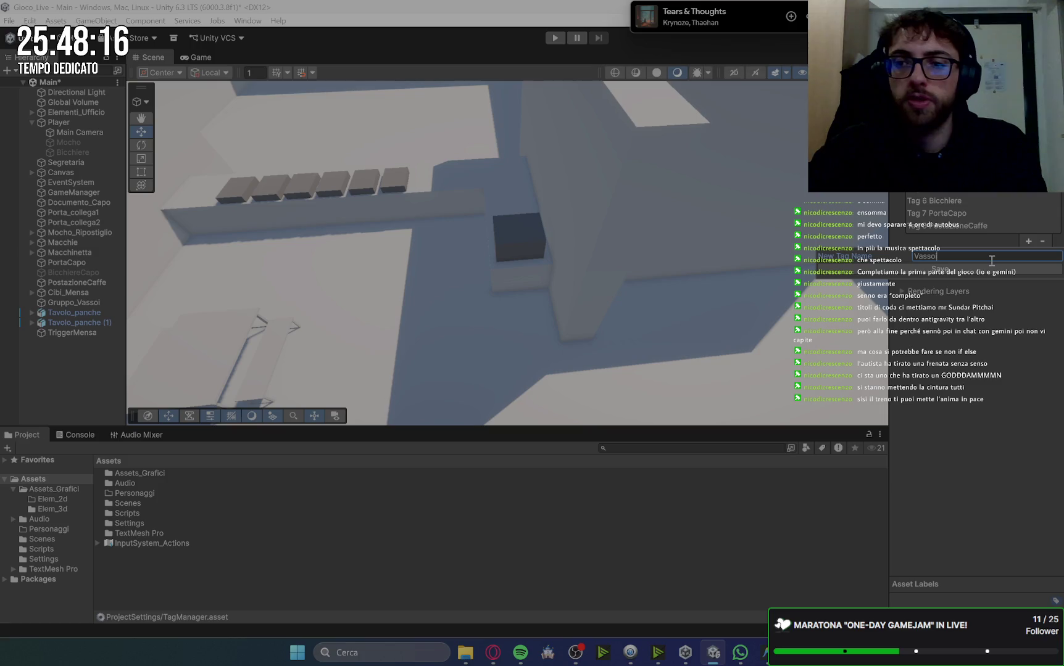
{"action": "key", "text": "Return"}
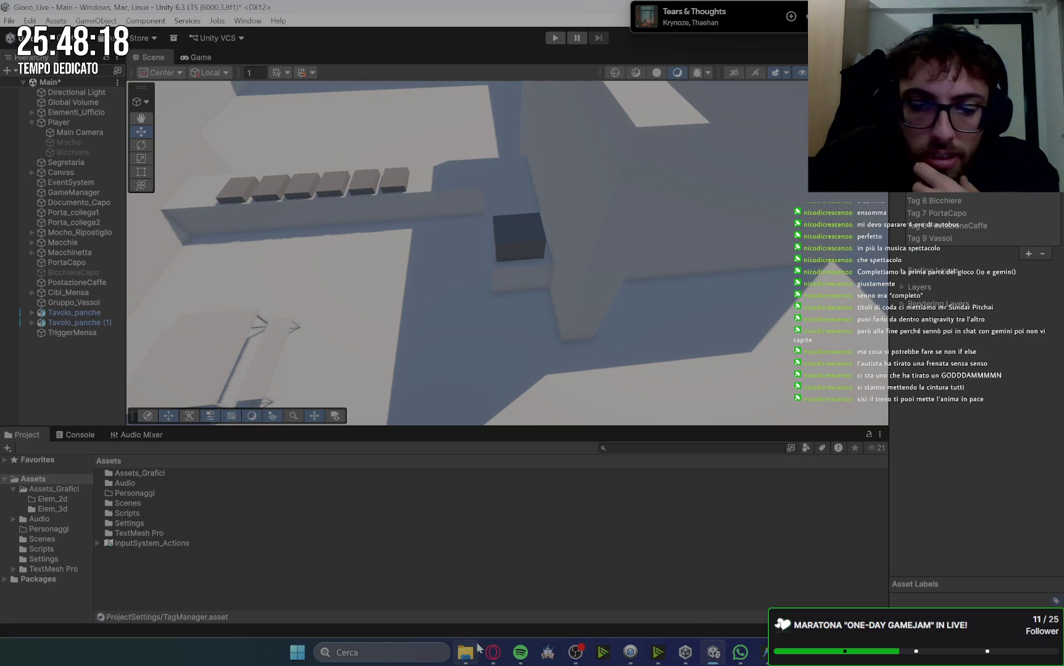
Check the expected tag name, then replace the Vassoi tag with a new Vassoio tag
{"action": "left_click", "coordinate": [492, 652]}
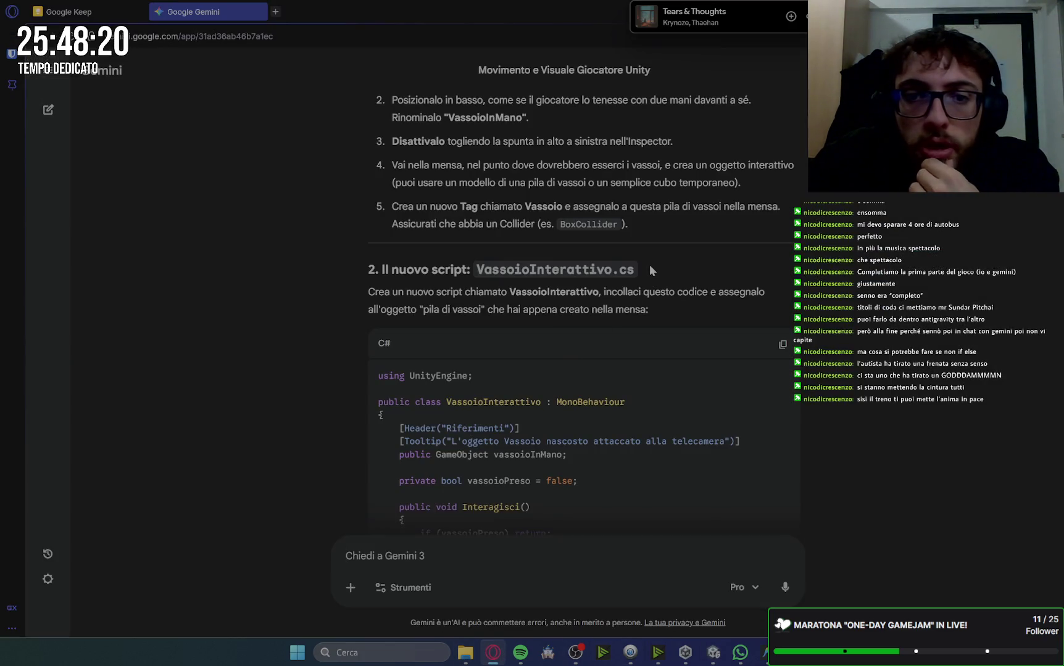
{"action": "mouse_move", "coordinate": [767, 653]}
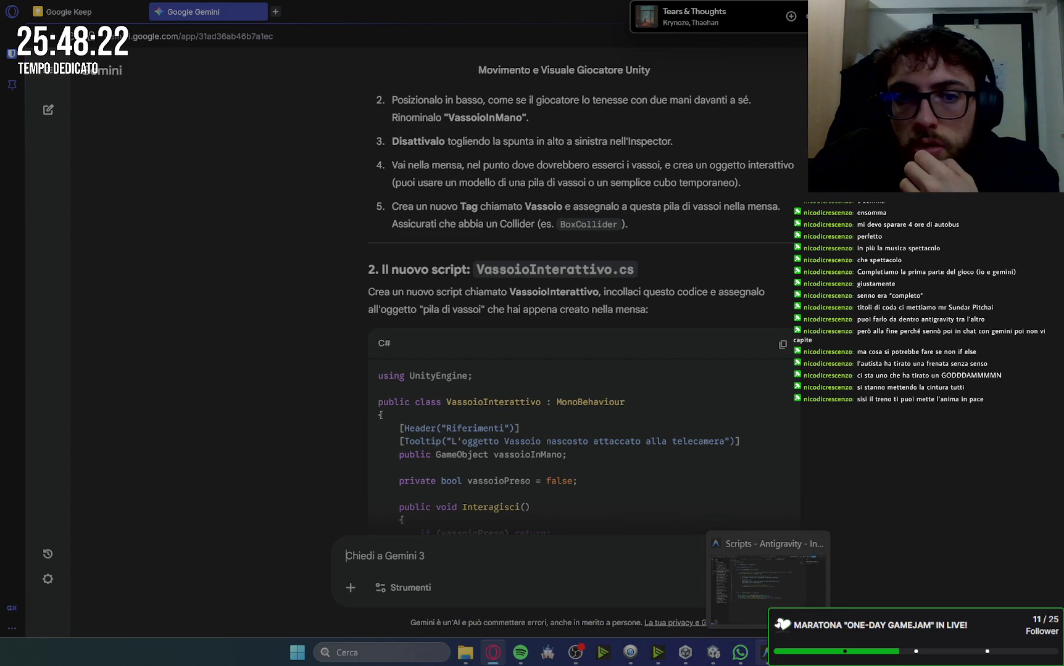
{"action": "left_click", "coordinate": [767, 652]}
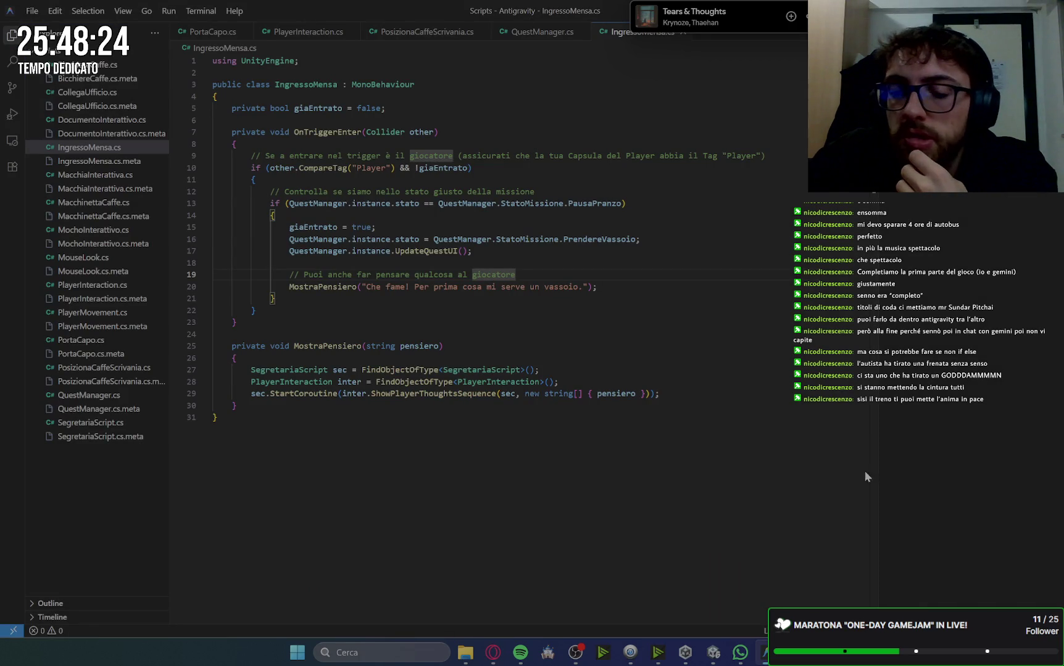
{"action": "left_click", "coordinate": [713, 652]}
{"action": "left_click", "coordinate": [956, 239]}
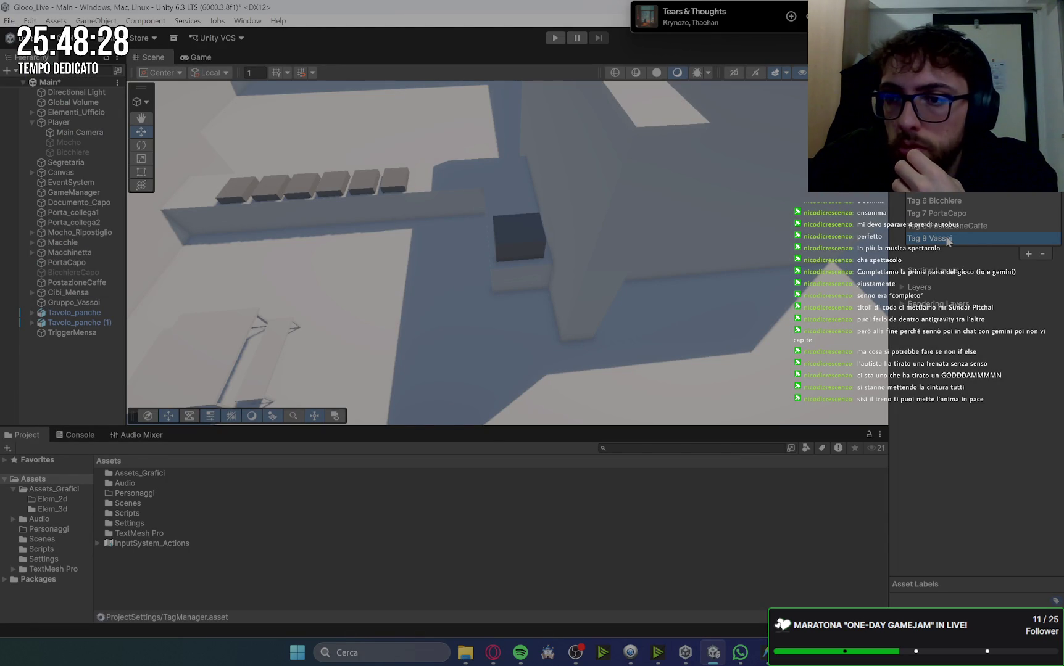
{"action": "left_click", "coordinate": [1043, 254]}
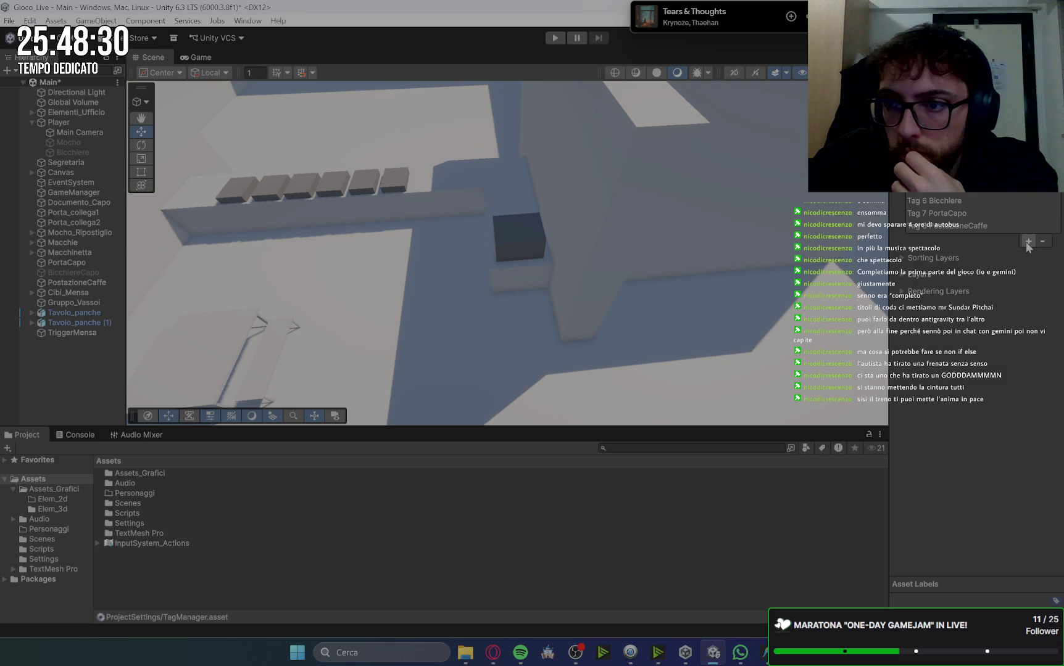
{"action": "left_click", "coordinate": [1028, 241]}
{"action": "type", "text": "Vassoio"}
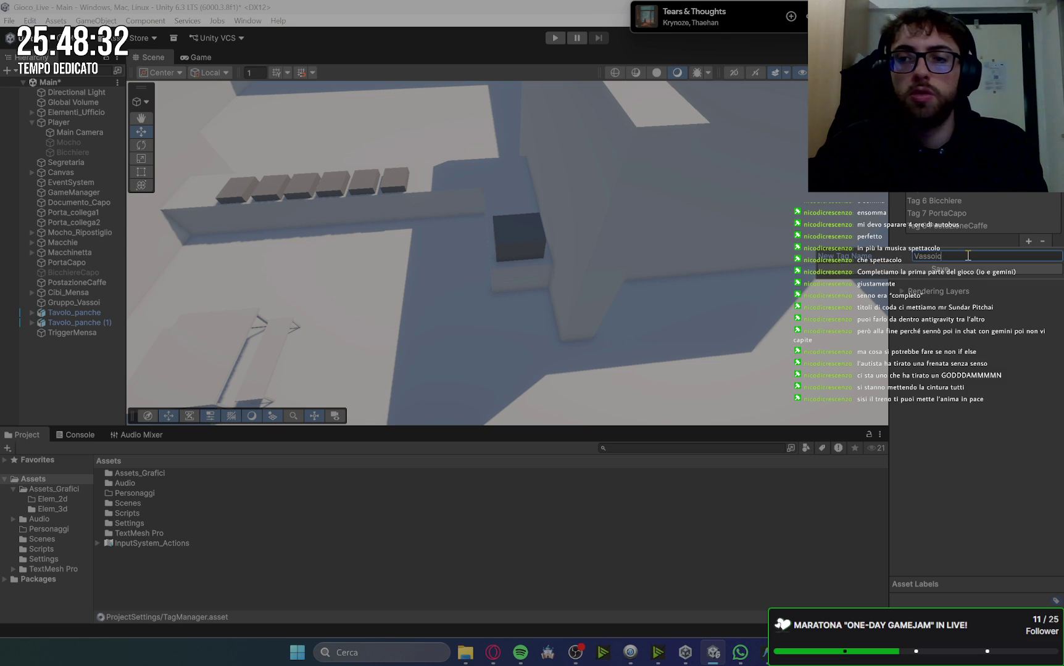
{"action": "key", "text": "Return"}
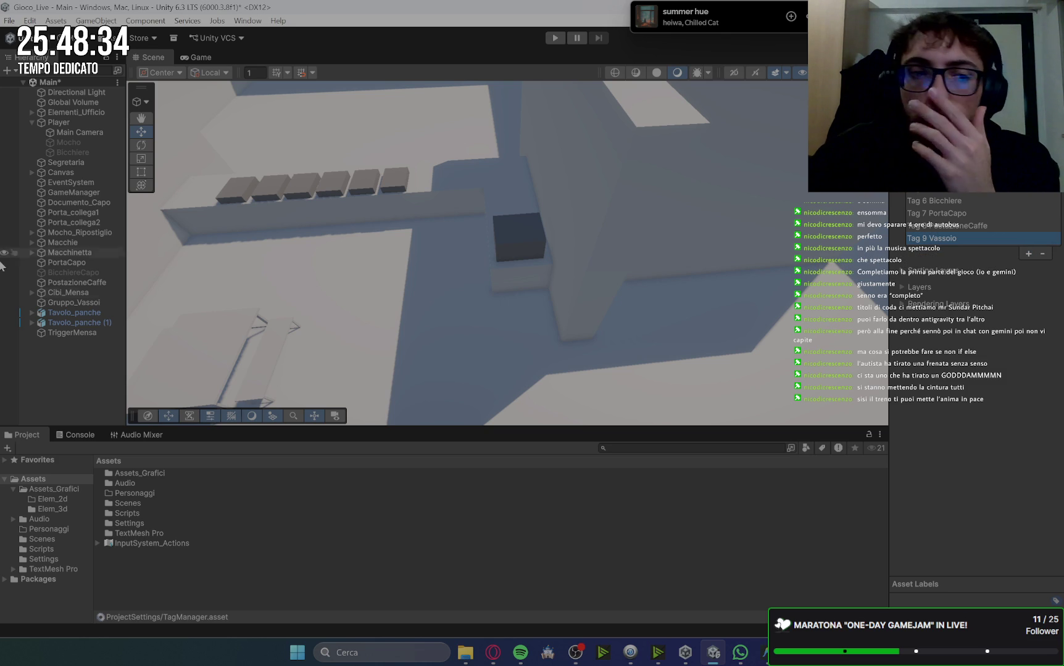
Assign the Vassoio tag to the Gruppo_Vassoi tray stack
{"action": "left_click", "coordinate": [84, 332]}
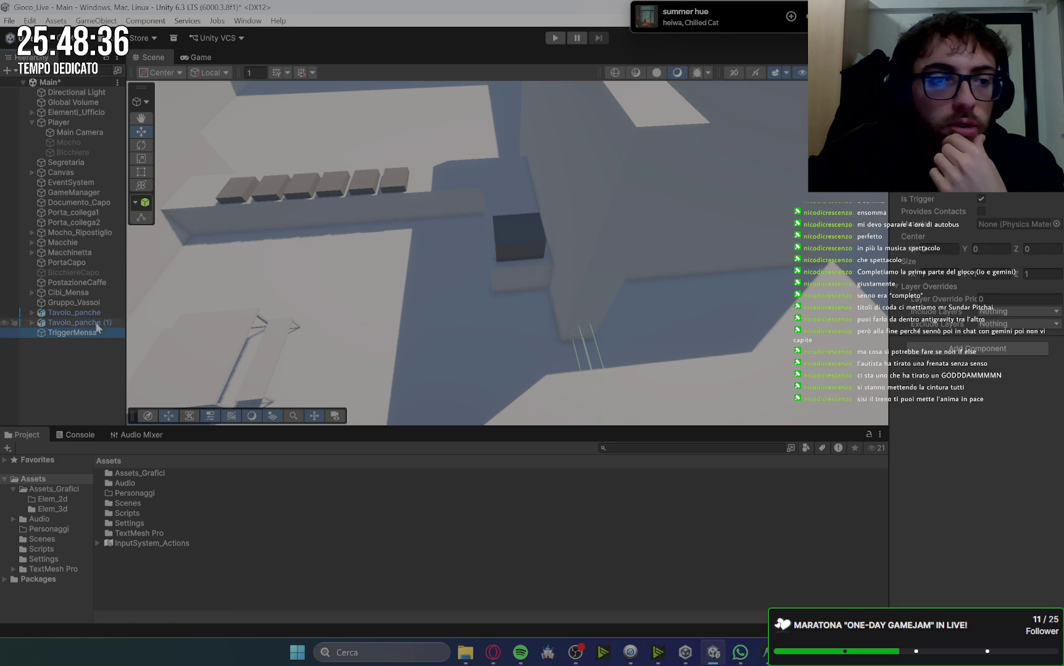
{"action": "left_click", "coordinate": [93, 305]}
{"action": "left_click", "coordinate": [944, 111]}
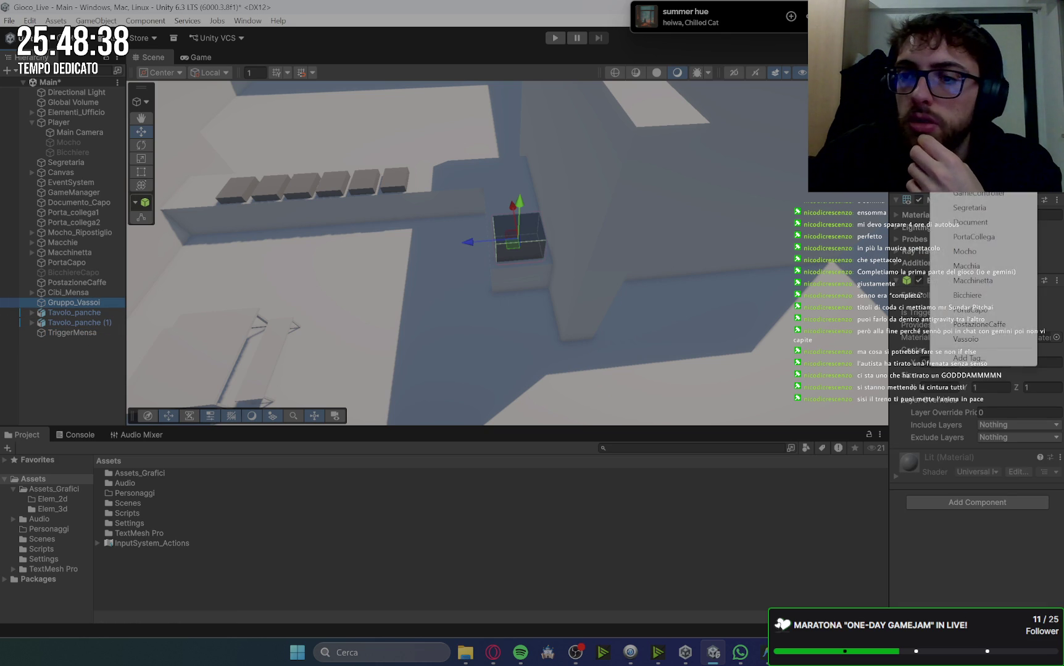
{"action": "left_click", "coordinate": [978, 339]}
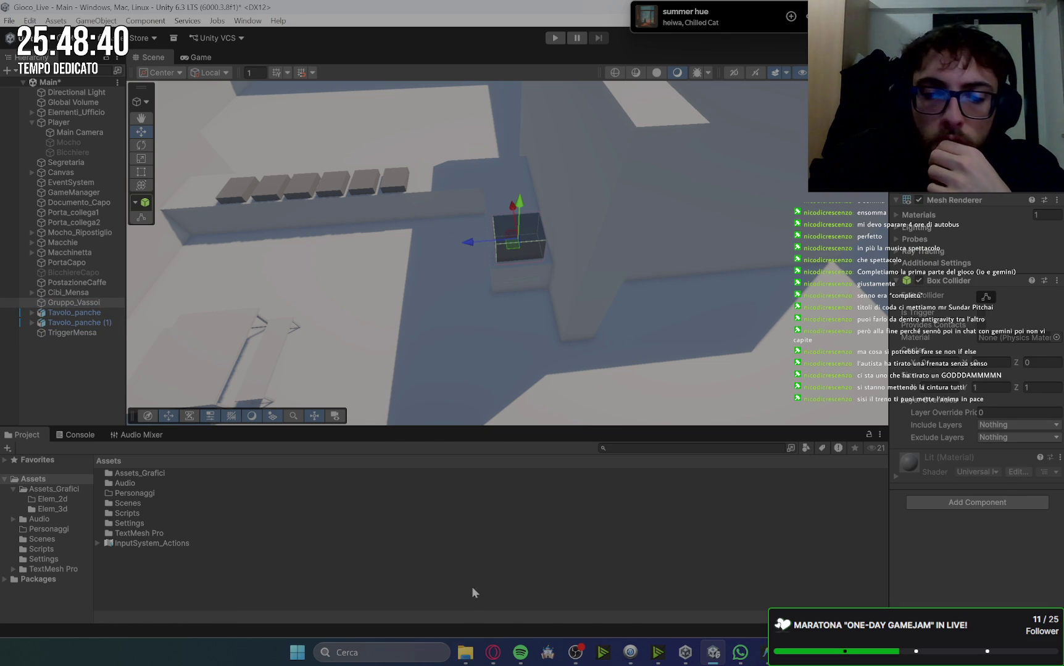
Add a 3D cube as a child of the Player object
{"action": "left_click", "coordinate": [493, 658]}
{"action": "scroll", "coordinate": [704, 244], "scroll_direction": "up", "scroll_amount": 2}
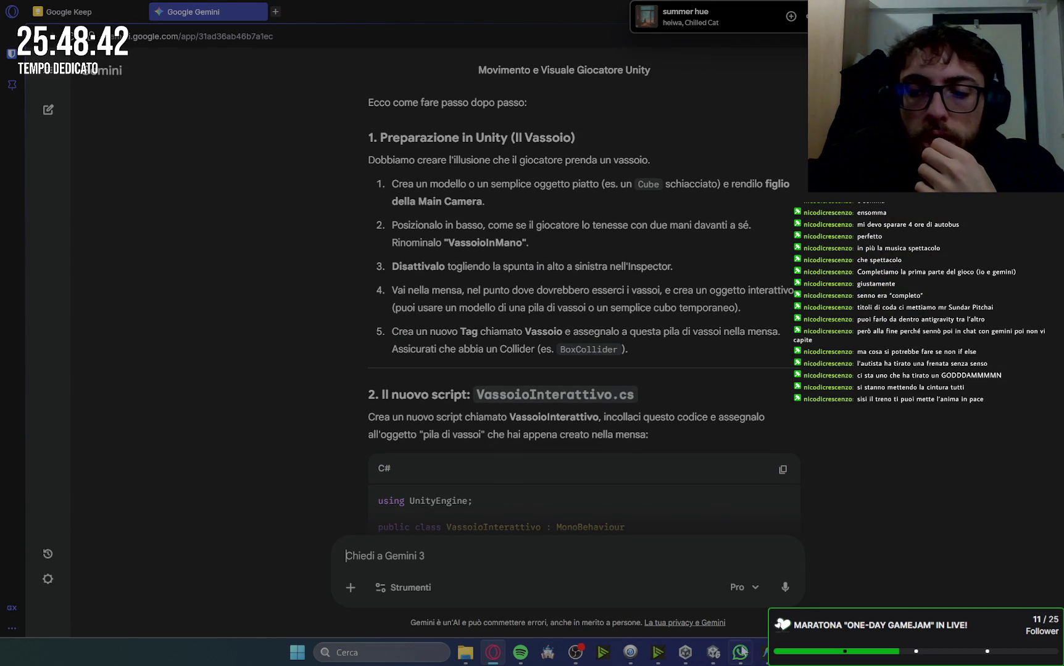
{"action": "left_click", "coordinate": [712, 654]}
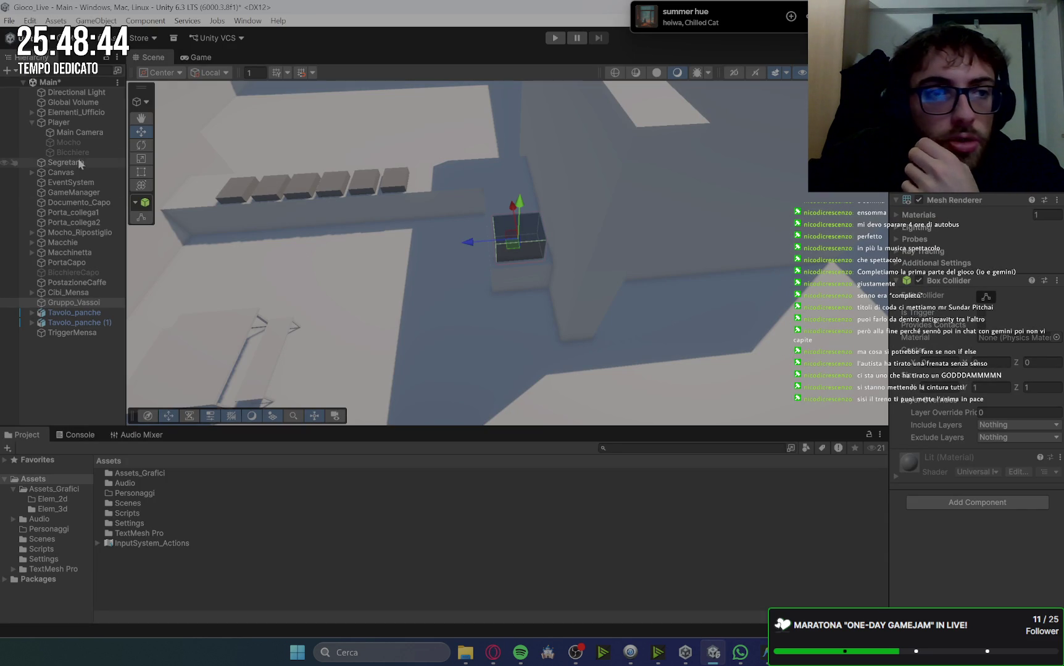
{"action": "left_click", "coordinate": [59, 123]}
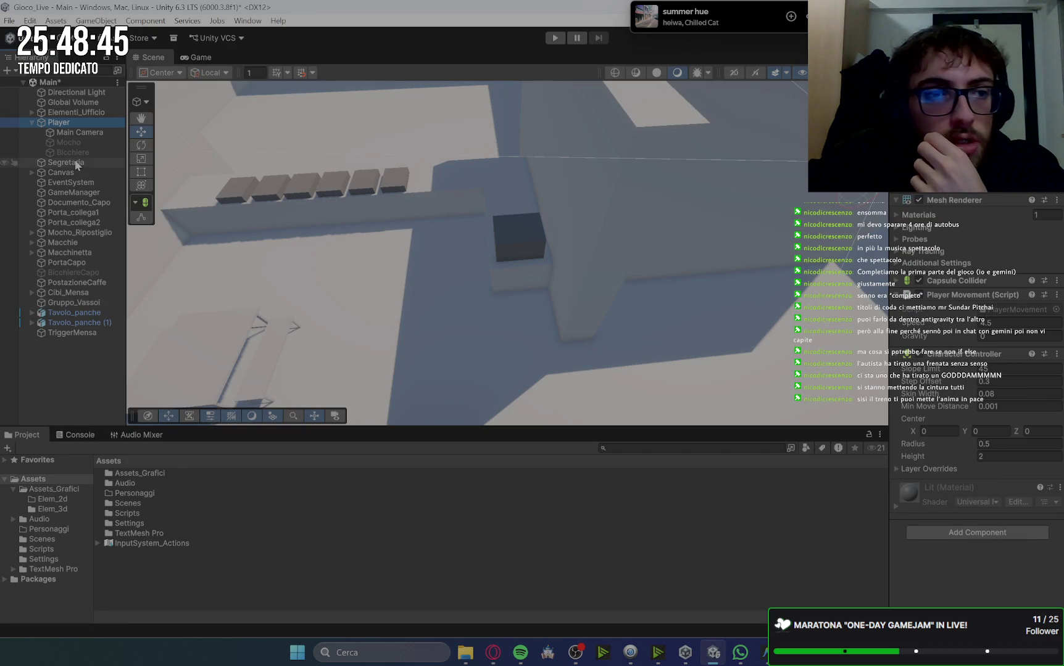
{"action": "right_click", "coordinate": [70, 122]}
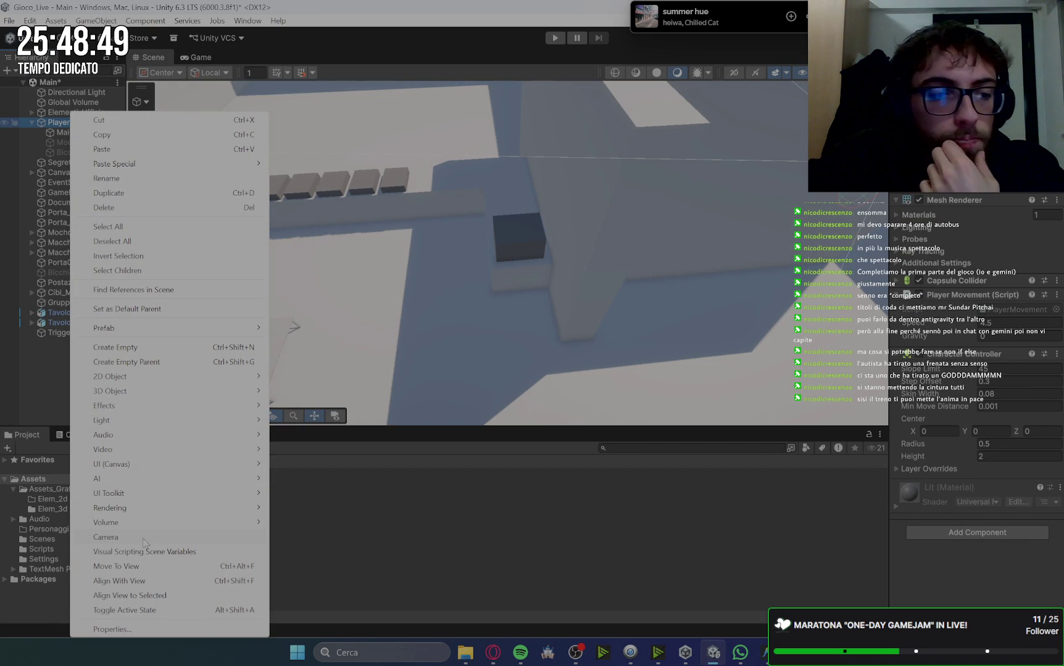
{"action": "mouse_move", "coordinate": [160, 391]}
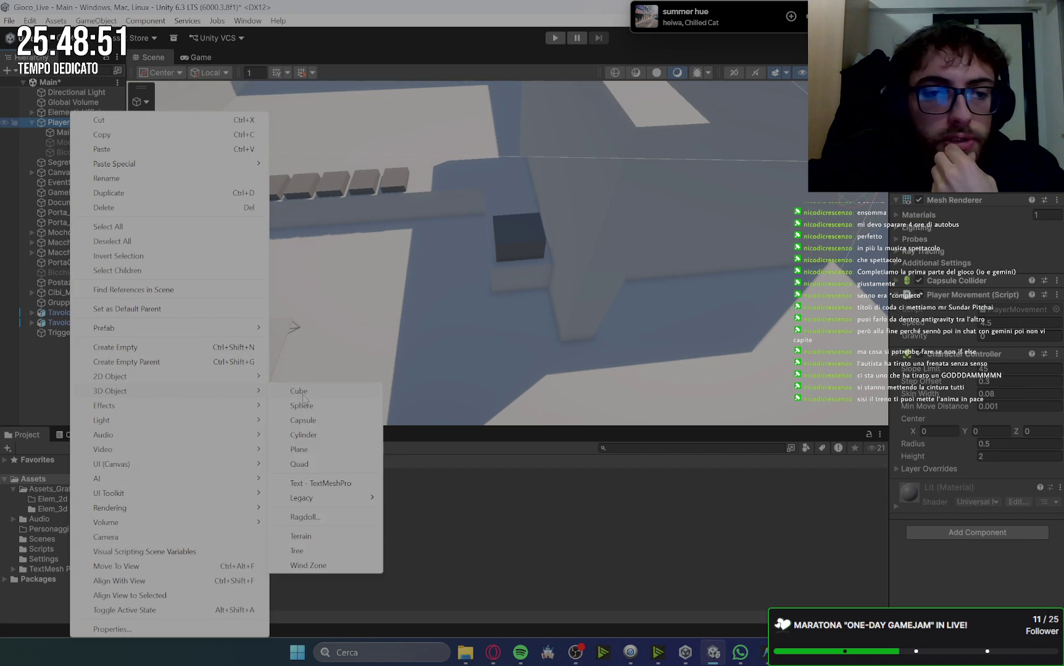
{"action": "left_click", "coordinate": [295, 391]}
Check the cube in the Game view, frame it, and rename it Vassoio
{"action": "left_click", "coordinate": [204, 58]}
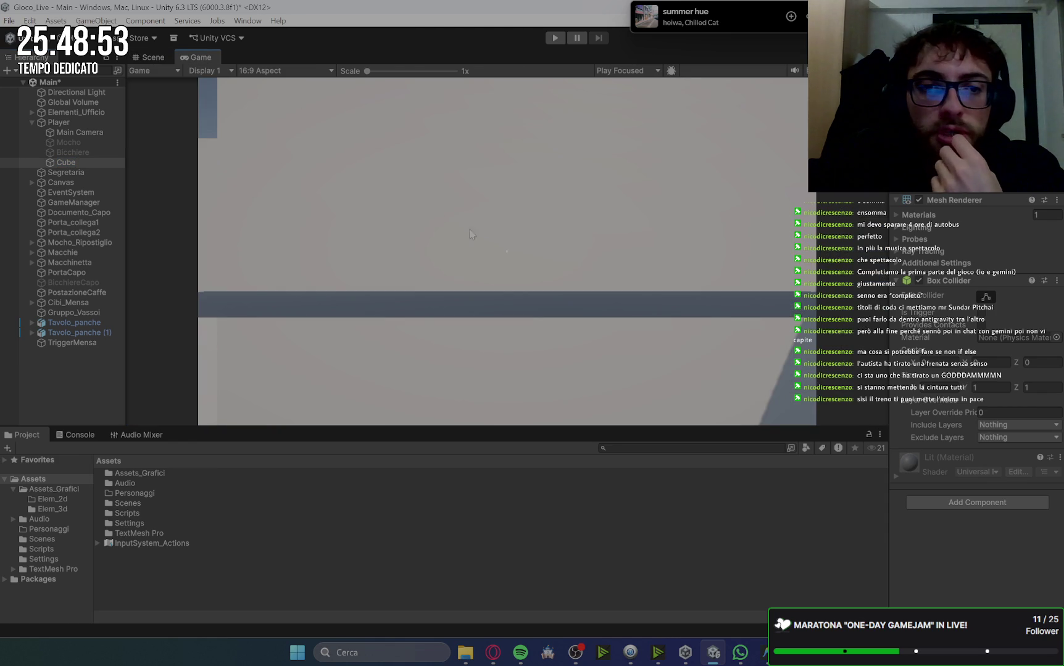
{"action": "left_click", "coordinate": [154, 57]}
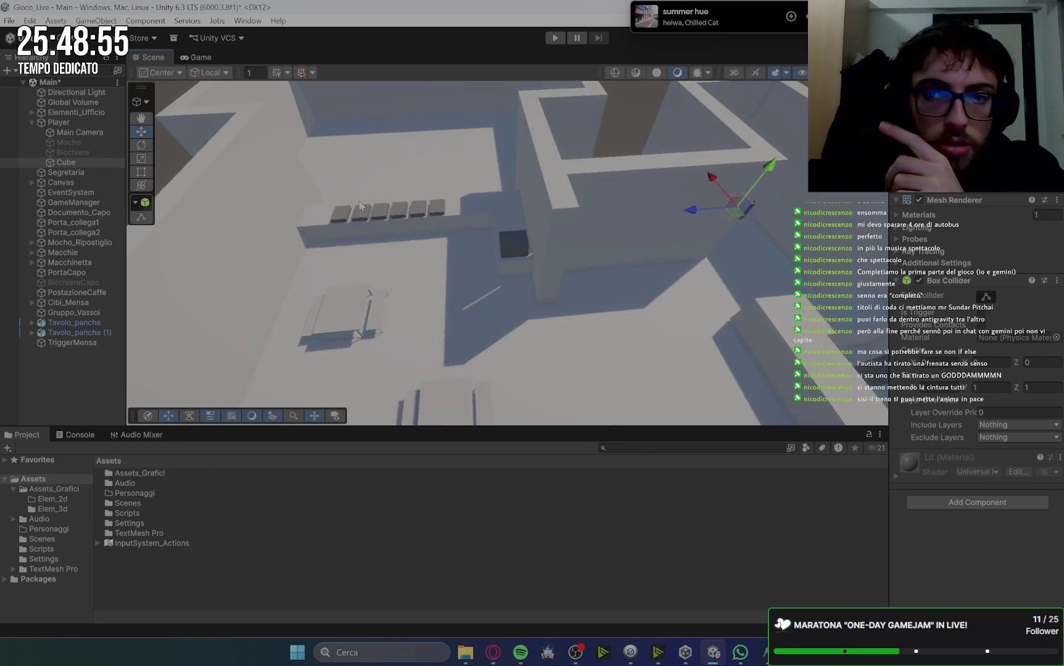
{"action": "key", "text": "f"}
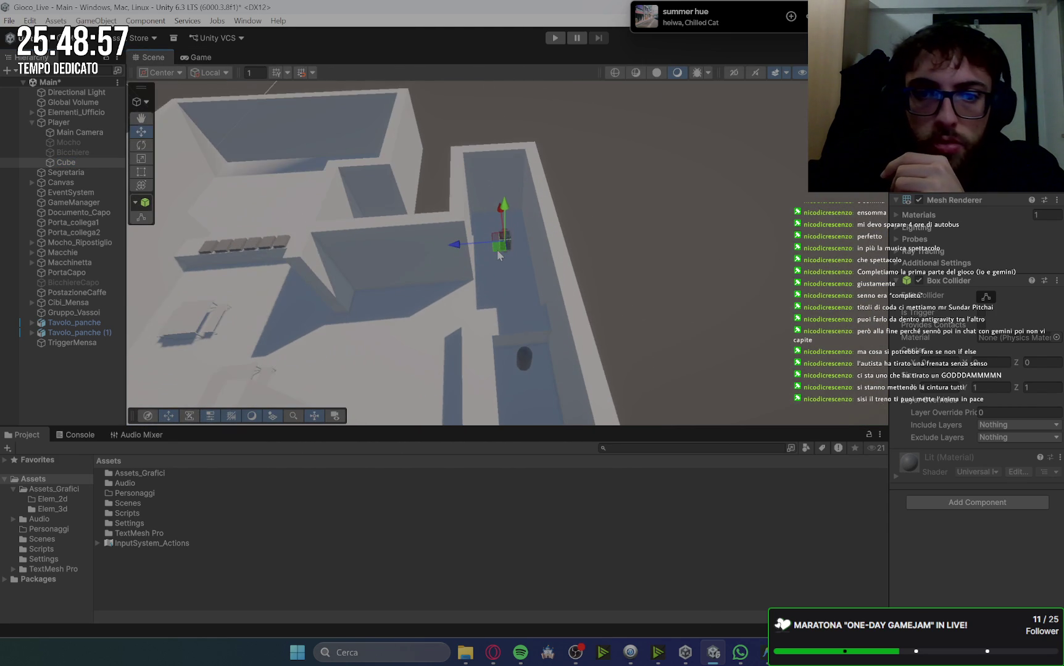
{"action": "left_click", "coordinate": [73, 123]}
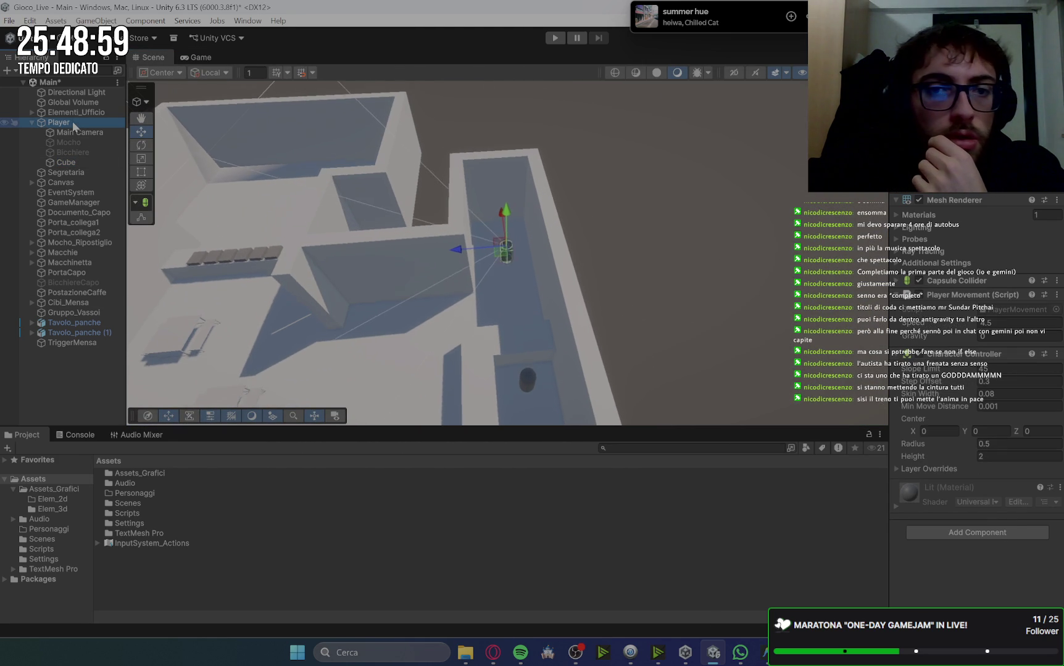
{"action": "key", "text": "f"}
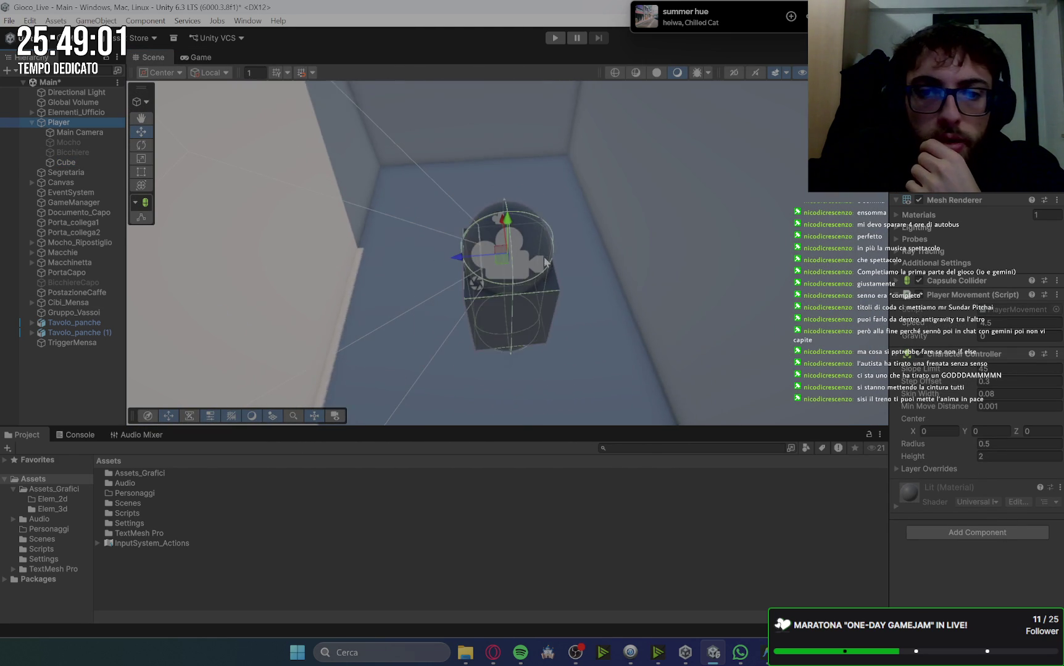
{"action": "left_click", "coordinate": [68, 163]}
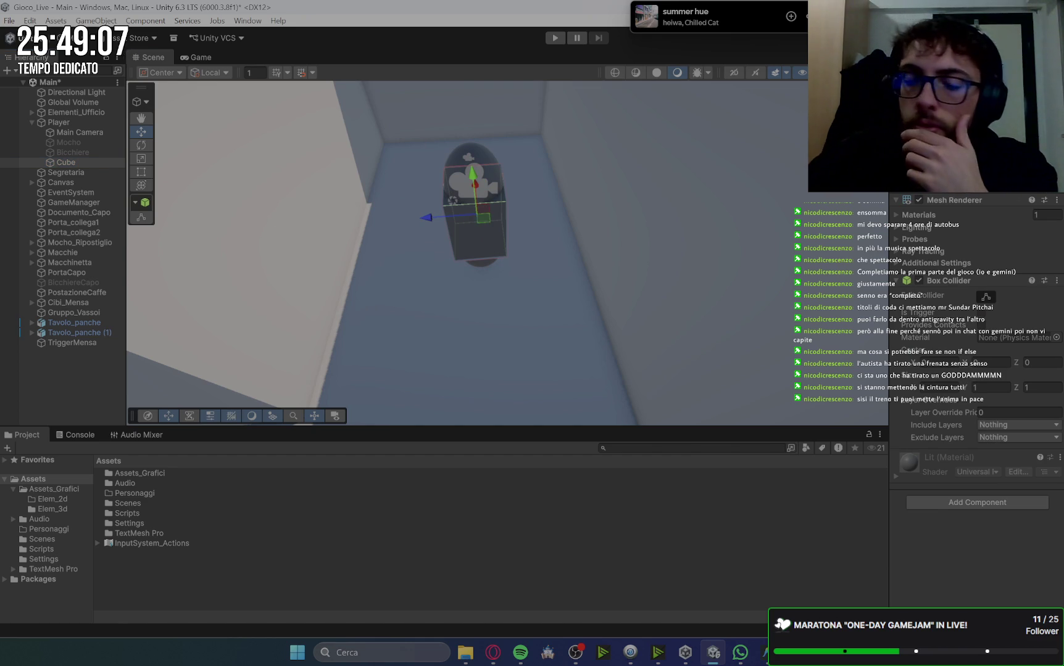
{"action": "key", "text": "Return"}
{"action": "type", "text": "Vassoio"}
Move the Vassoio cube in front of the capsule and flatten it into a thin tray
{"action": "left_click_drag", "start_coordinate": [426, 218], "coordinate": [353, 213]}
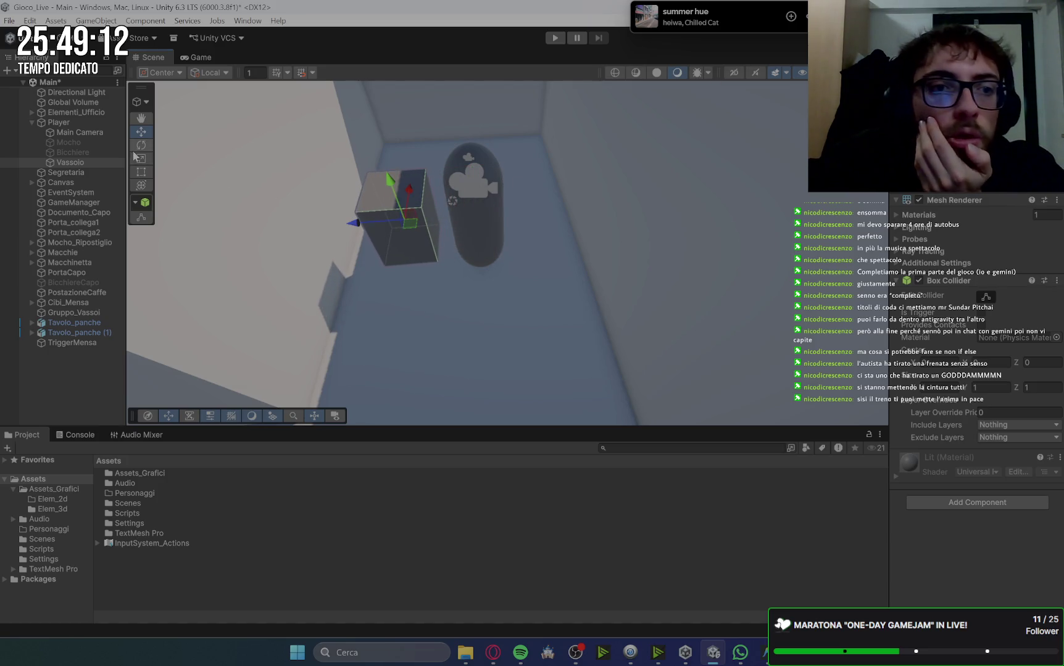
{"action": "left_click", "coordinate": [134, 155]}
{"action": "left_click_drag", "start_coordinate": [393, 181], "coordinate": [397, 202]}
{"action": "left_click", "coordinate": [198, 57]}
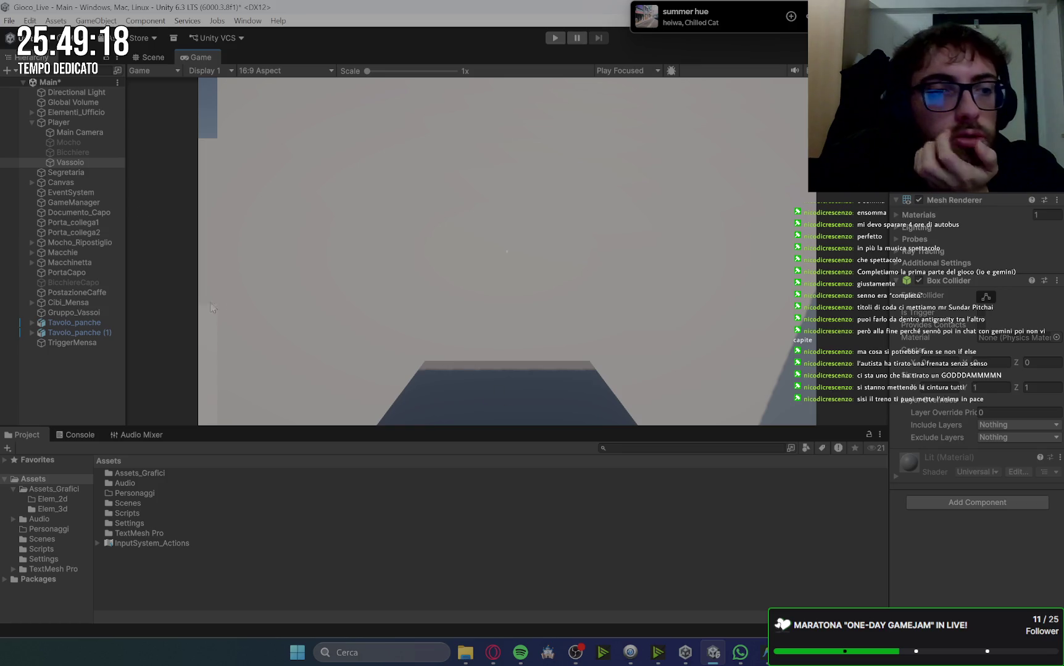
Select the Vassoio tray under Player and deactivate it with Alt+Shift+A
{"action": "left_click", "coordinate": [152, 57]}
{"action": "left_click", "coordinate": [197, 57]}
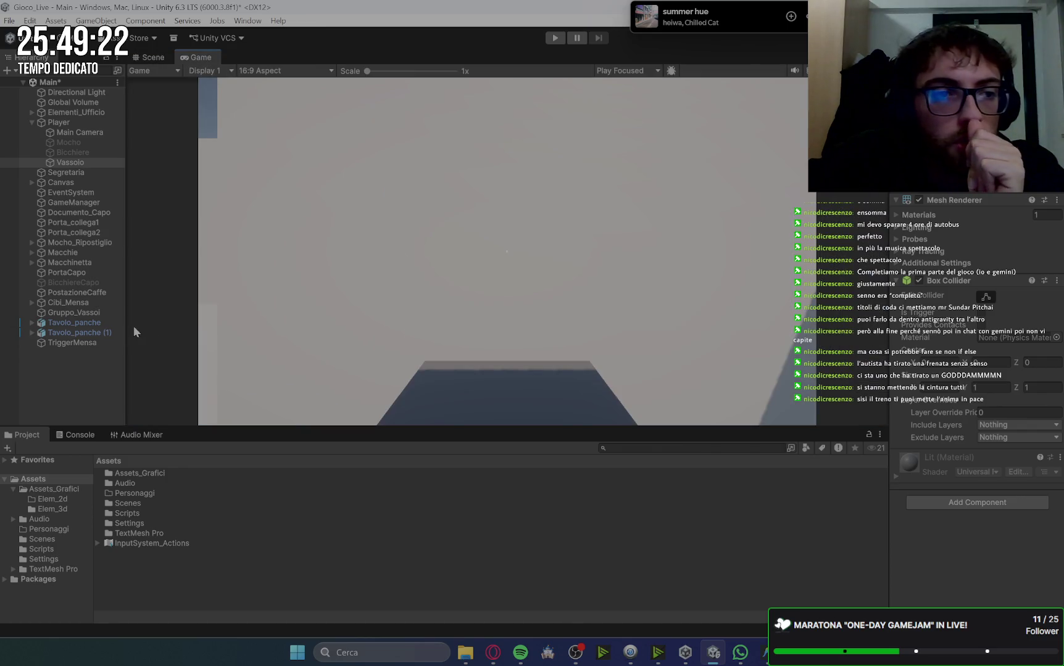
{"action": "left_click", "coordinate": [82, 162]}
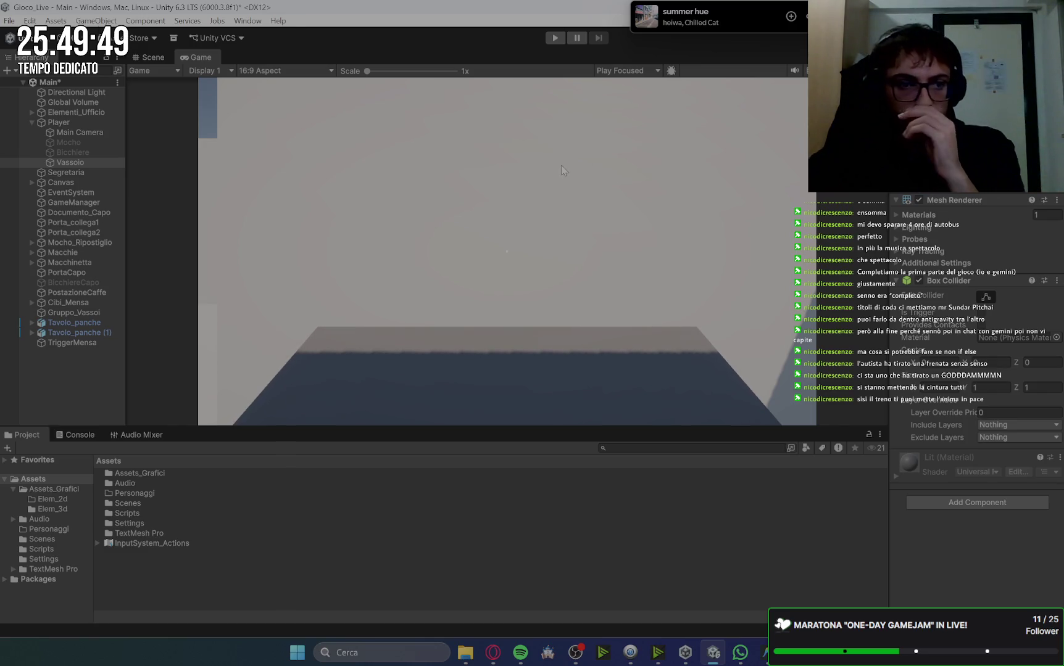
{"action": "left_click", "coordinate": [96, 163]}
{"action": "key", "text": "alt+shift+a"}
{"action": "left_click", "coordinate": [503, 333]}
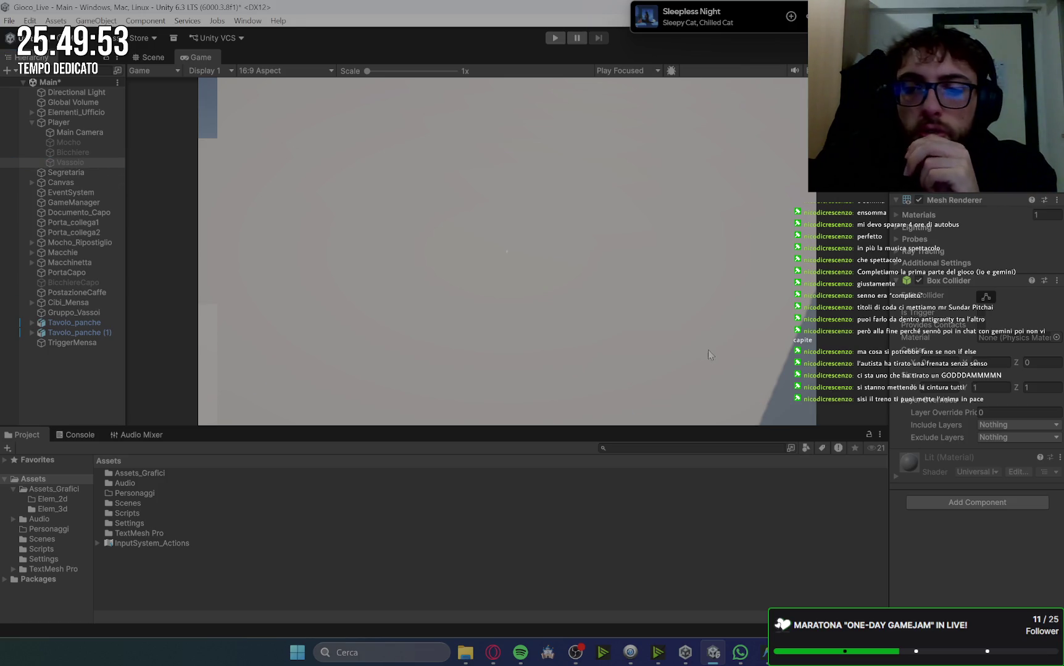
{"action": "mouse_move", "coordinate": [691, 17]}
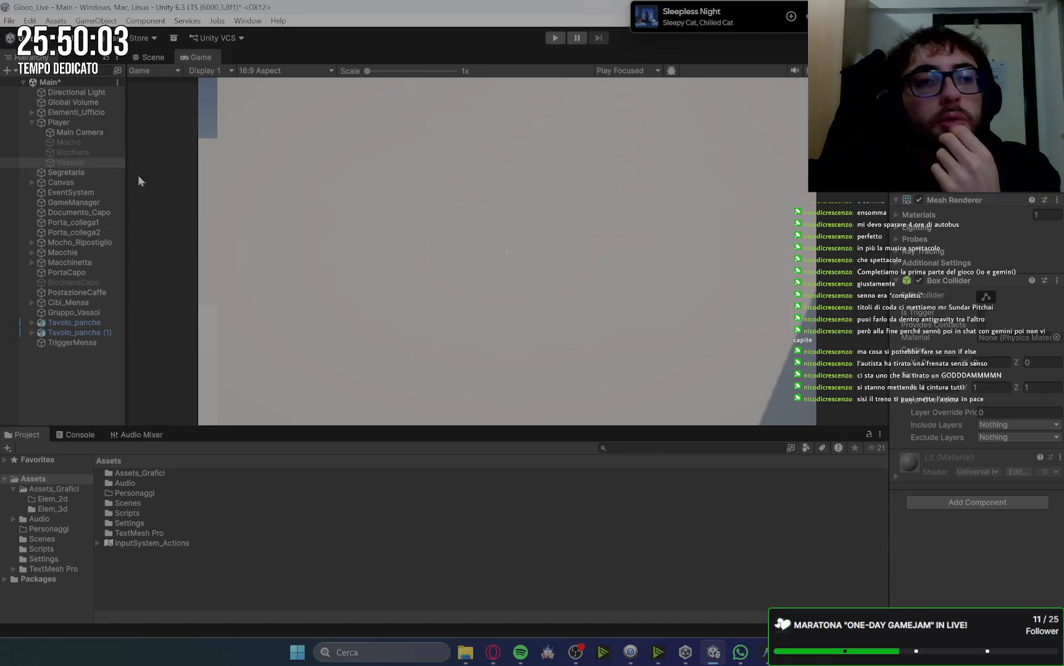
Remove the Box Collider component from Bicchiere and then from Vassoio under the Player
{"action": "left_click", "coordinate": [90, 142]}
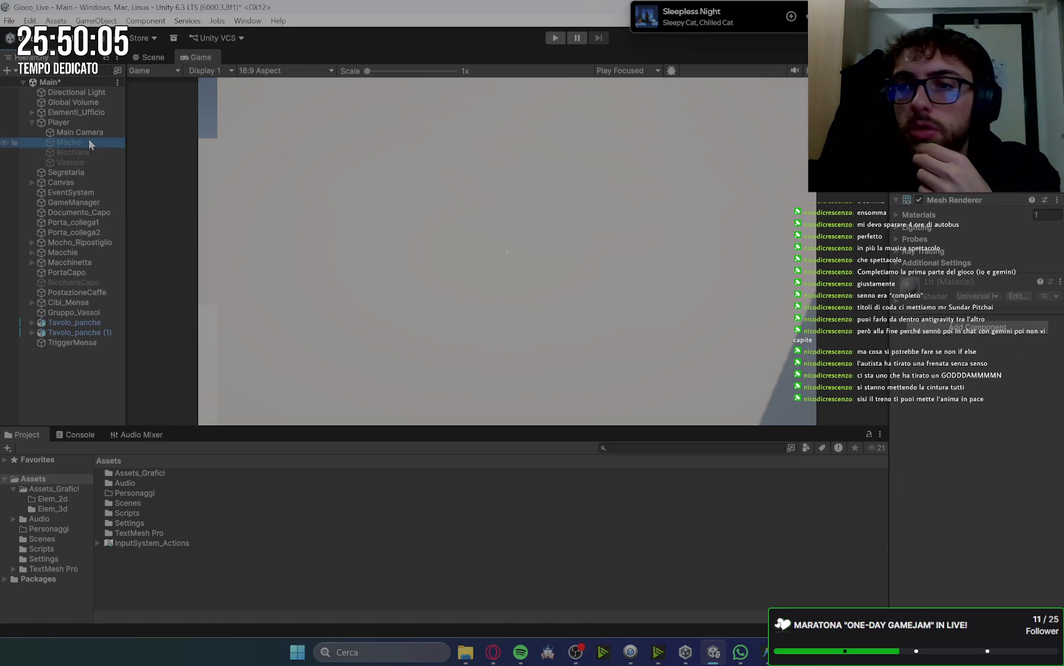
{"action": "left_click", "coordinate": [84, 152]}
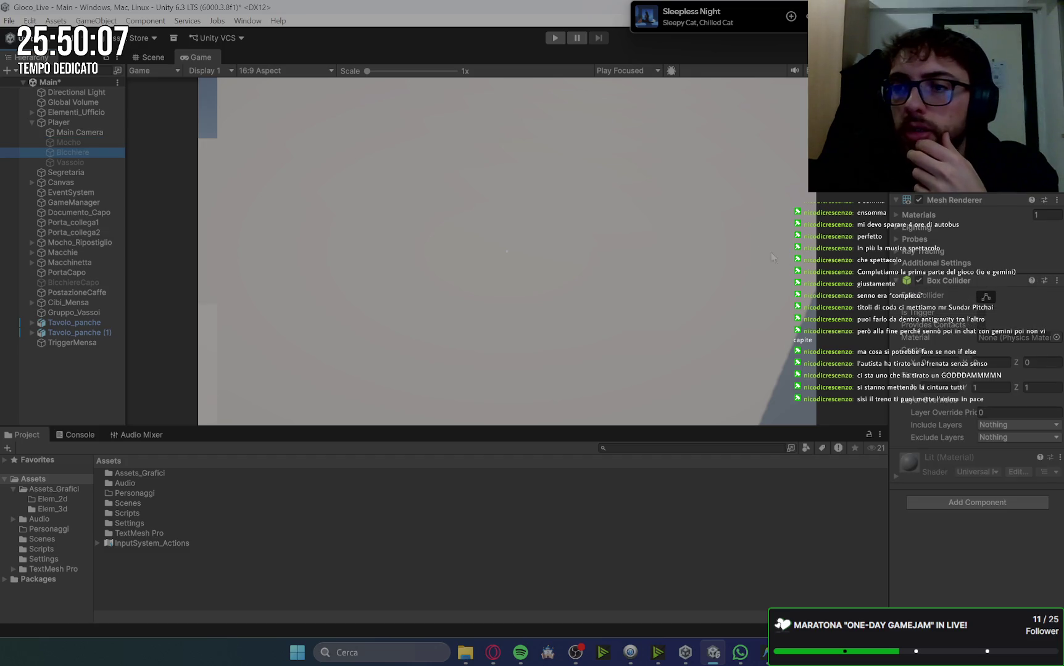
{"action": "right_click", "coordinate": [968, 278]}
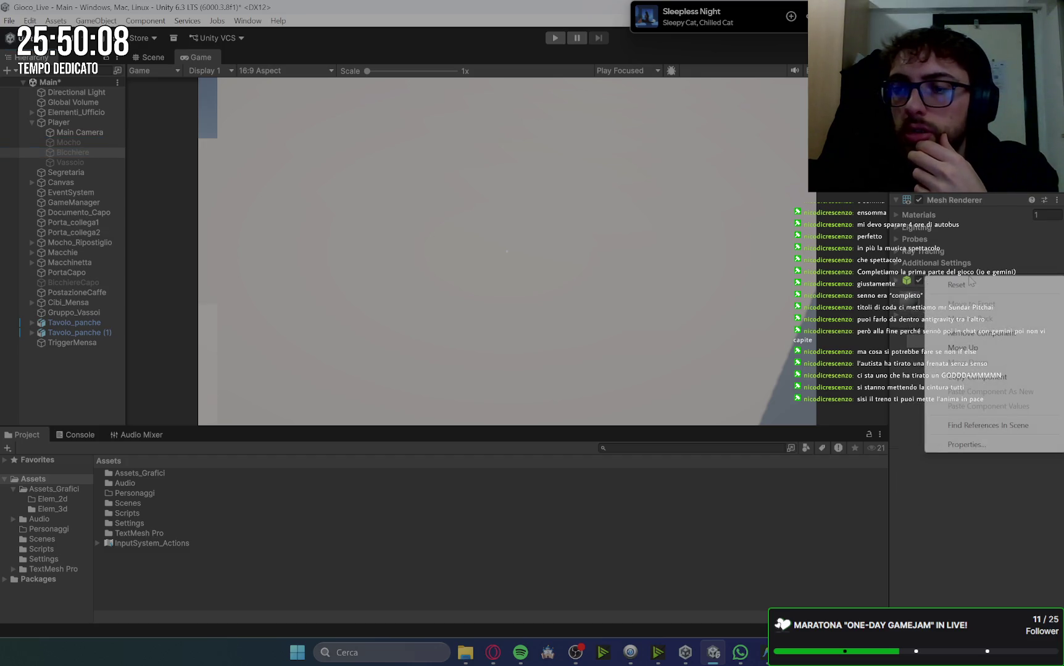
{"action": "left_click", "coordinate": [1011, 337]}
{"action": "left_click", "coordinate": [92, 161]}
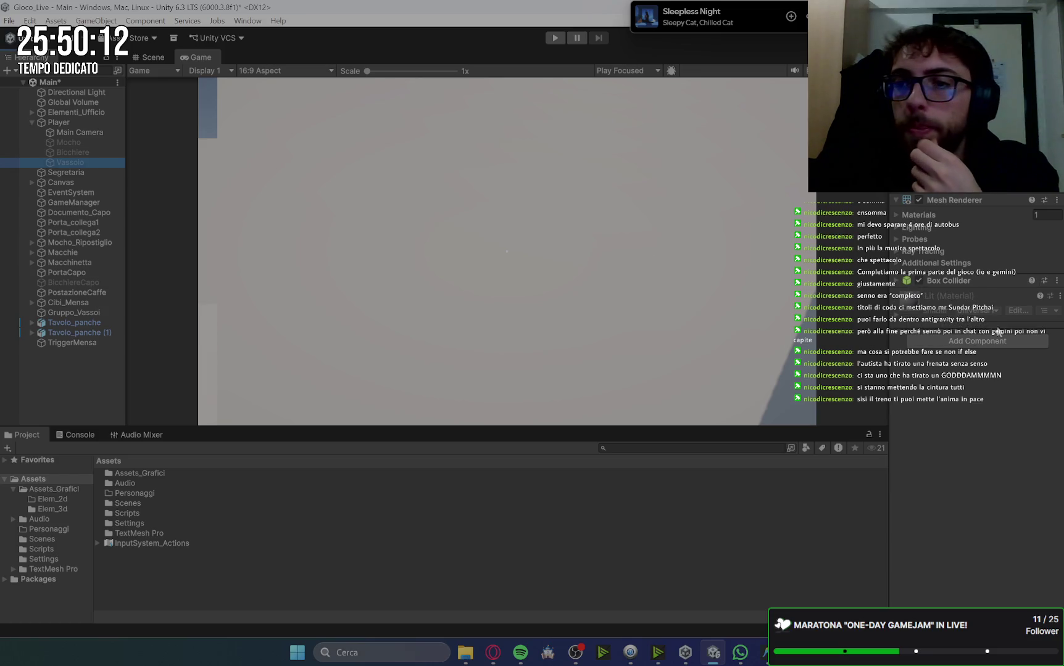
{"action": "right_click", "coordinate": [987, 281]}
{"action": "left_click", "coordinate": [995, 342]}
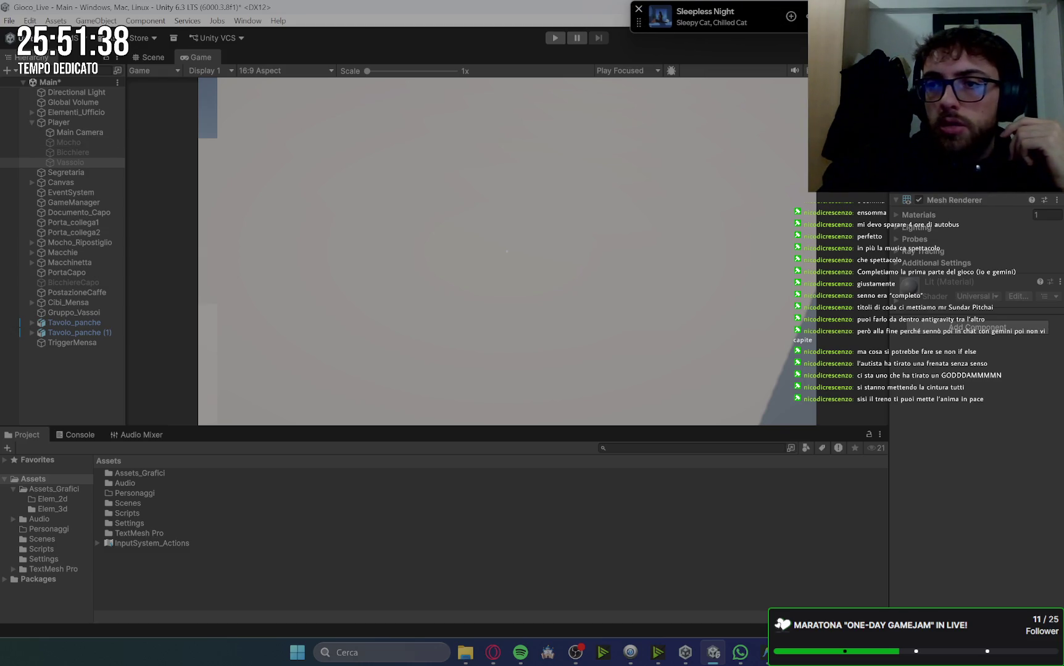
{"action": "key", "text": "alt+shift+a"}
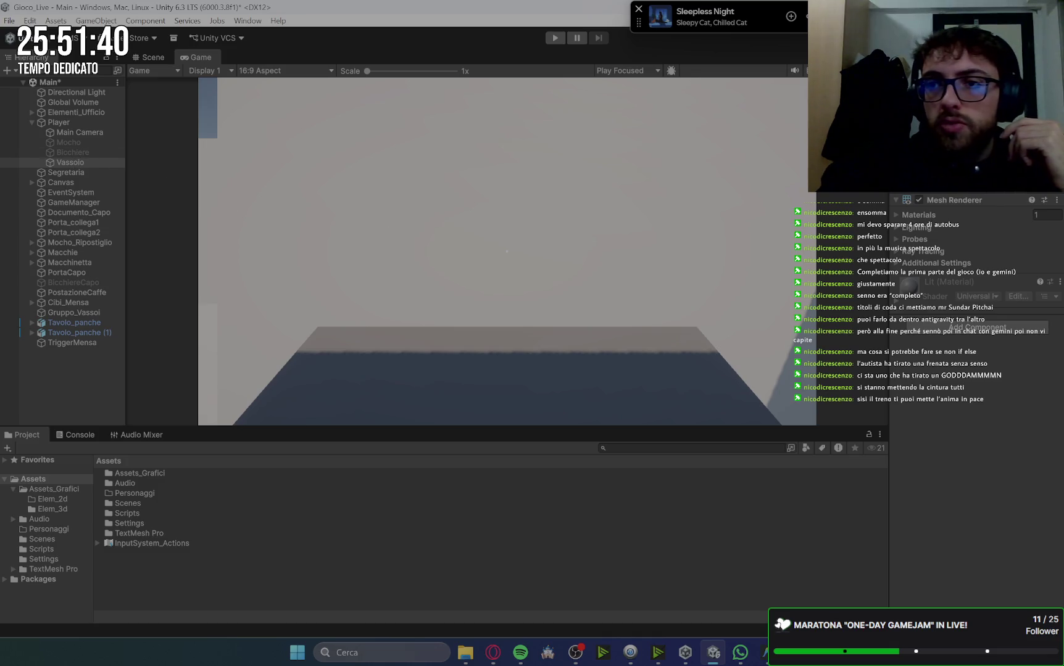
{"action": "key", "text": "alt+shift+a"}
{"action": "left_click", "coordinate": [69, 142]}
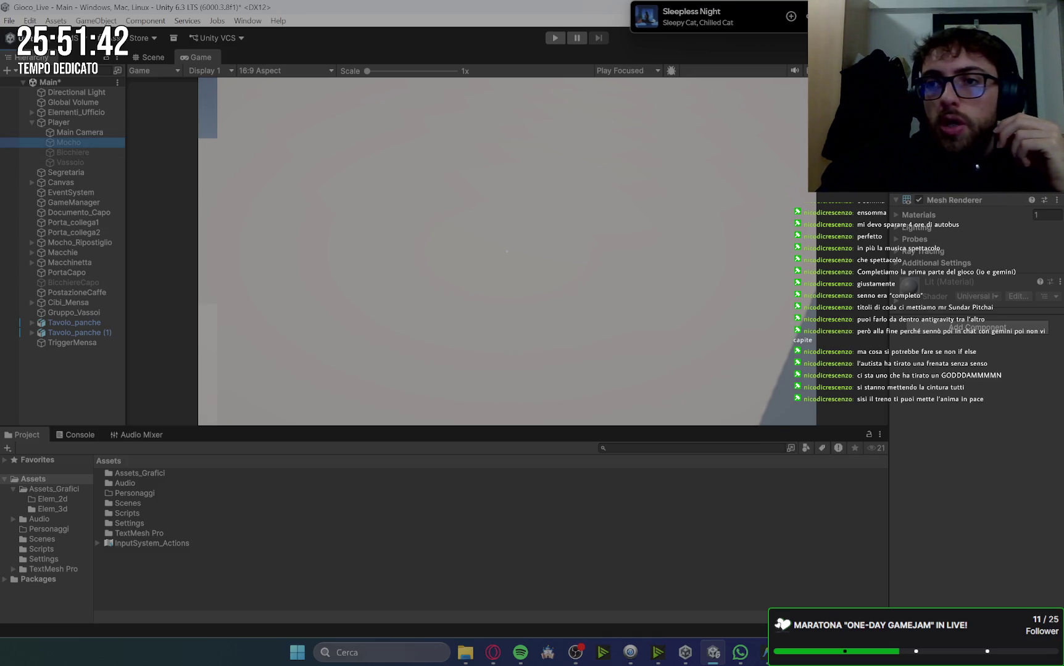
{"action": "key", "text": "alt+shift+a"}
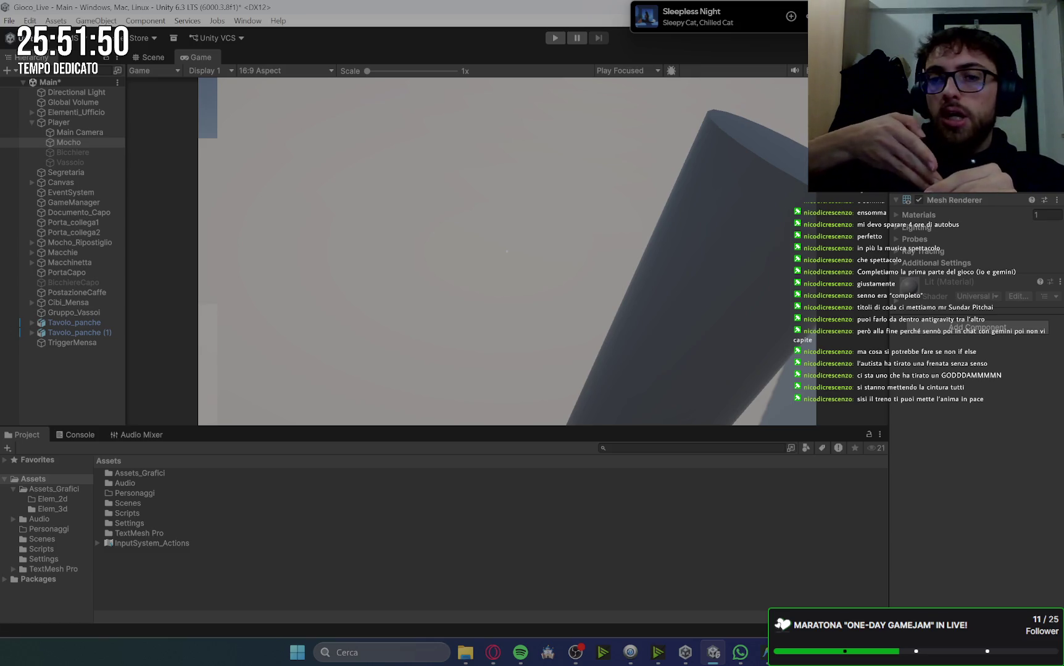
{"action": "left_click", "coordinate": [740, 108]}
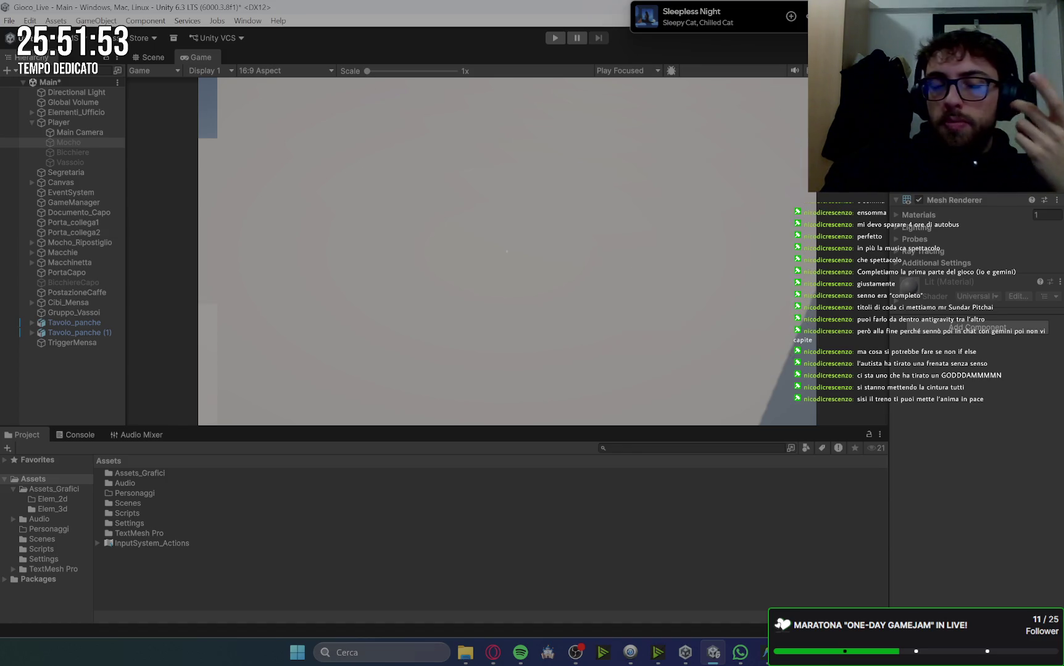
{"action": "left_click", "coordinate": [79, 163]}
{"action": "left_click", "coordinate": [506, 251]}
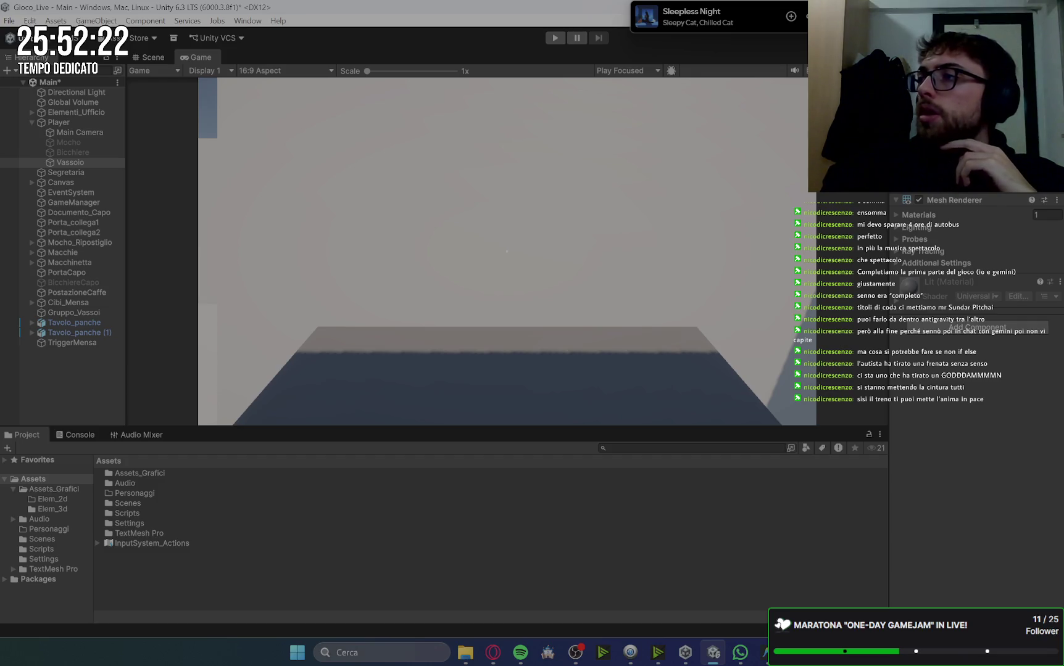
{"action": "key", "text": "alt+Tab"}
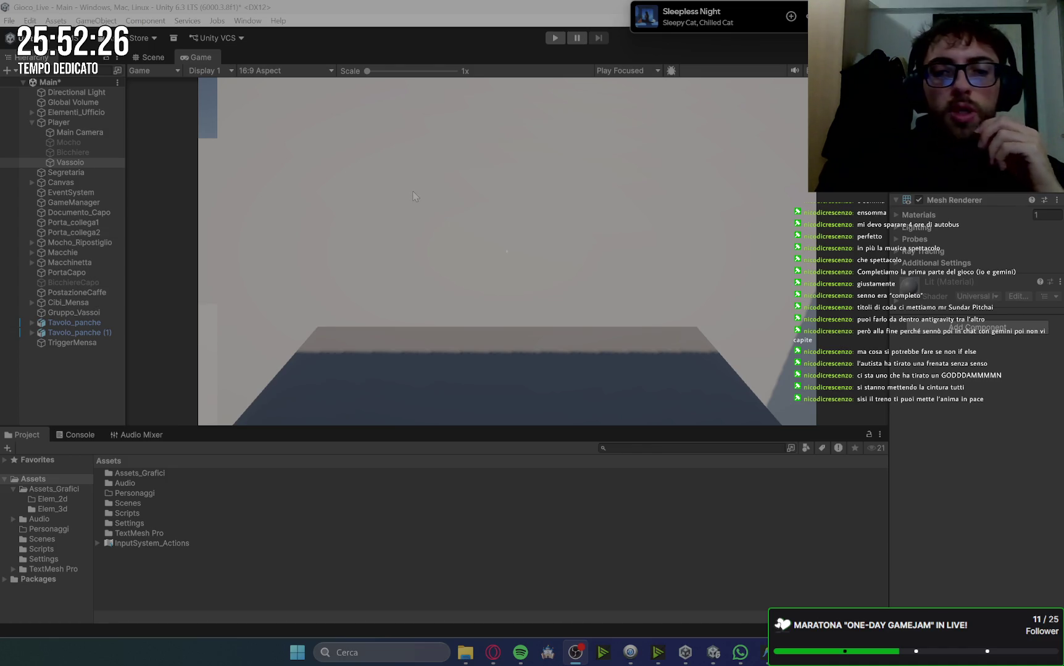
{"action": "left_click", "coordinate": [558, 389]}
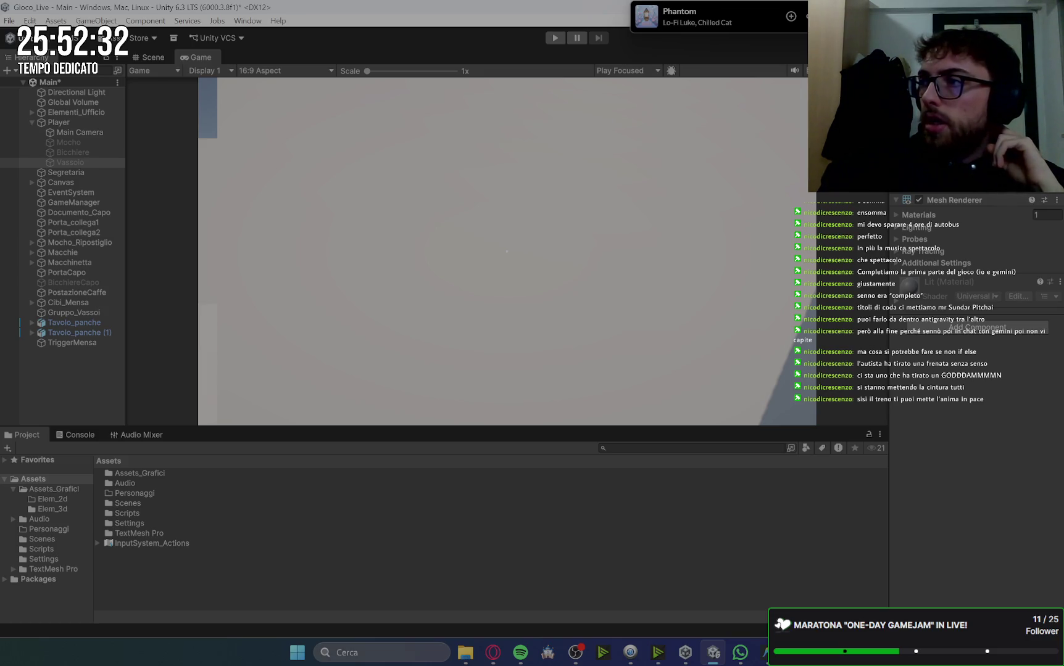
{"action": "key", "text": "alt+Tab"}
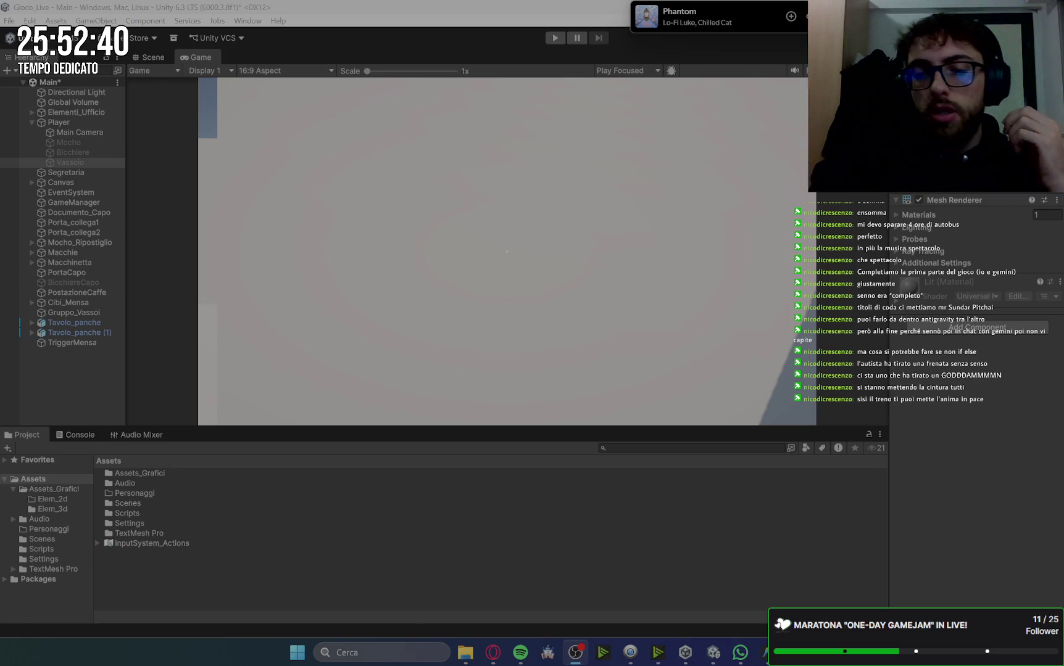
Scroll the Gemini answer to the '1. Preparazione in Unity (Il Vassoio)' tray steps
{"action": "left_click", "coordinate": [494, 658]}
{"action": "scroll", "coordinate": [741, 297], "scroll_direction": "up", "scroll_amount": 3}
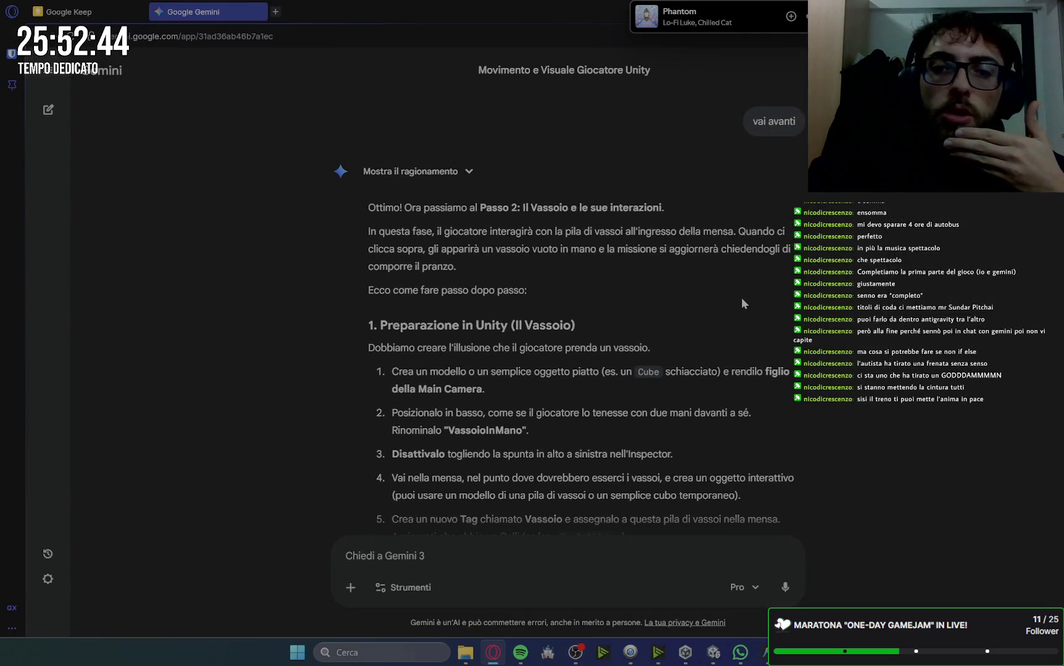
{"action": "scroll", "coordinate": [621, 275], "scroll_direction": "down", "scroll_amount": 2}
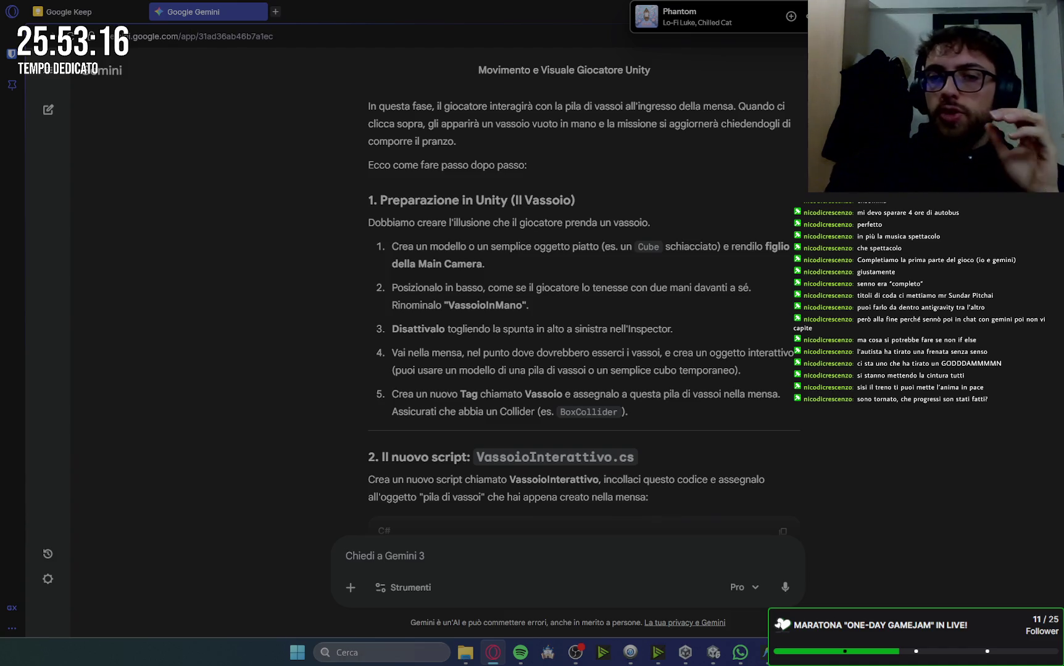
{"action": "key", "text": "ctrl+Tab"}
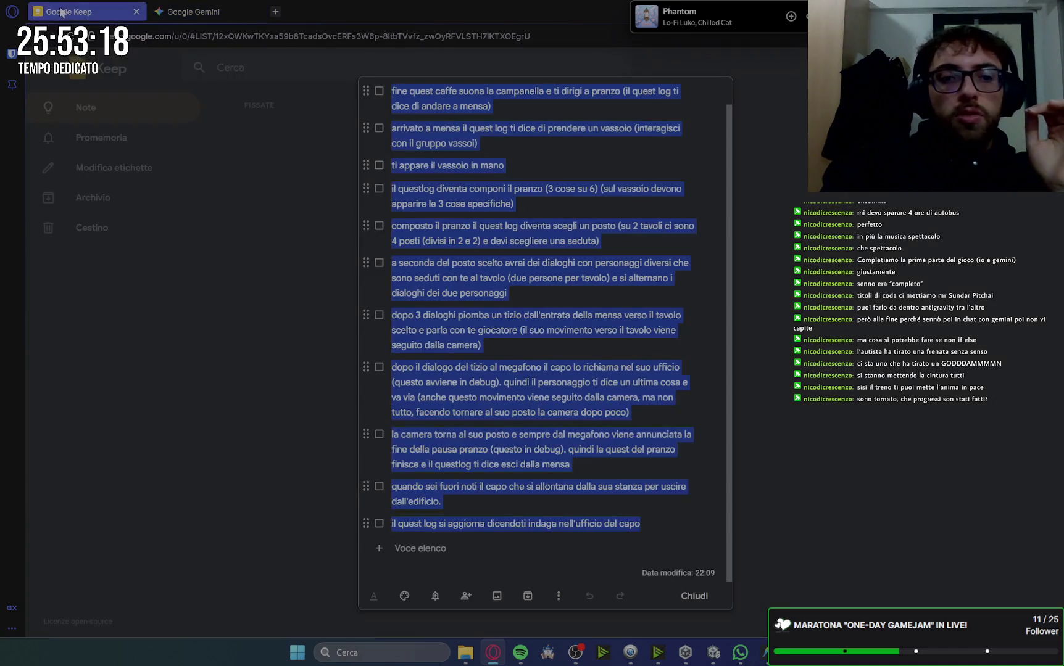
Close the Quest pranzo checklist, browse the Keep notes grid, and return to the Gemini tab
{"action": "left_click", "coordinate": [835, 422]}
{"action": "scroll", "coordinate": [519, 368], "scroll_direction": "down", "scroll_amount": 10}
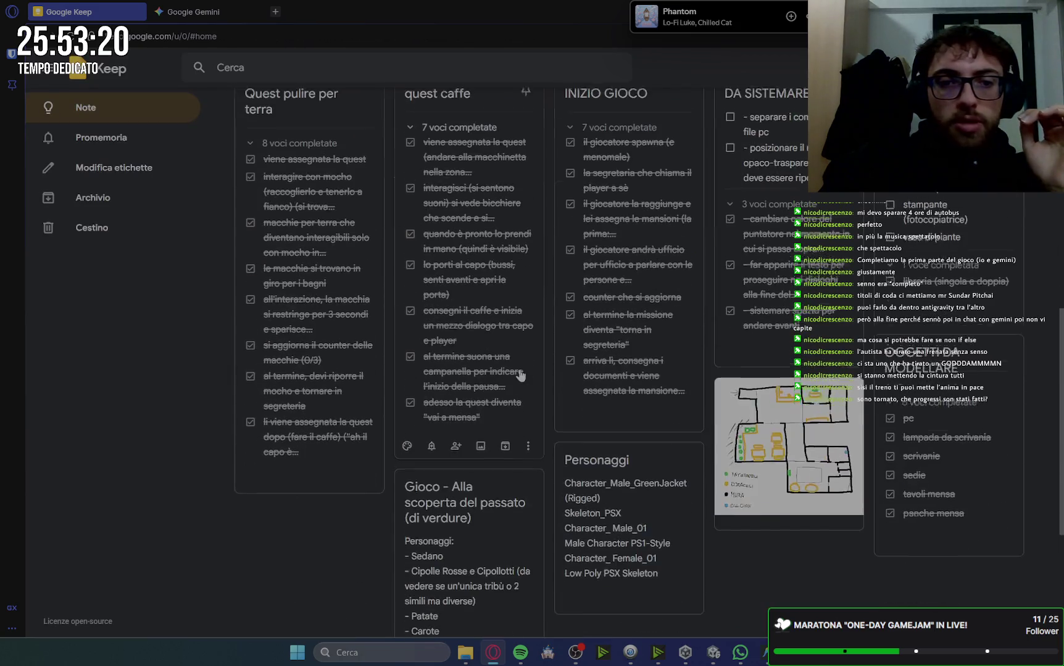
{"action": "scroll", "coordinate": [401, 271], "scroll_direction": "up", "scroll_amount": 2}
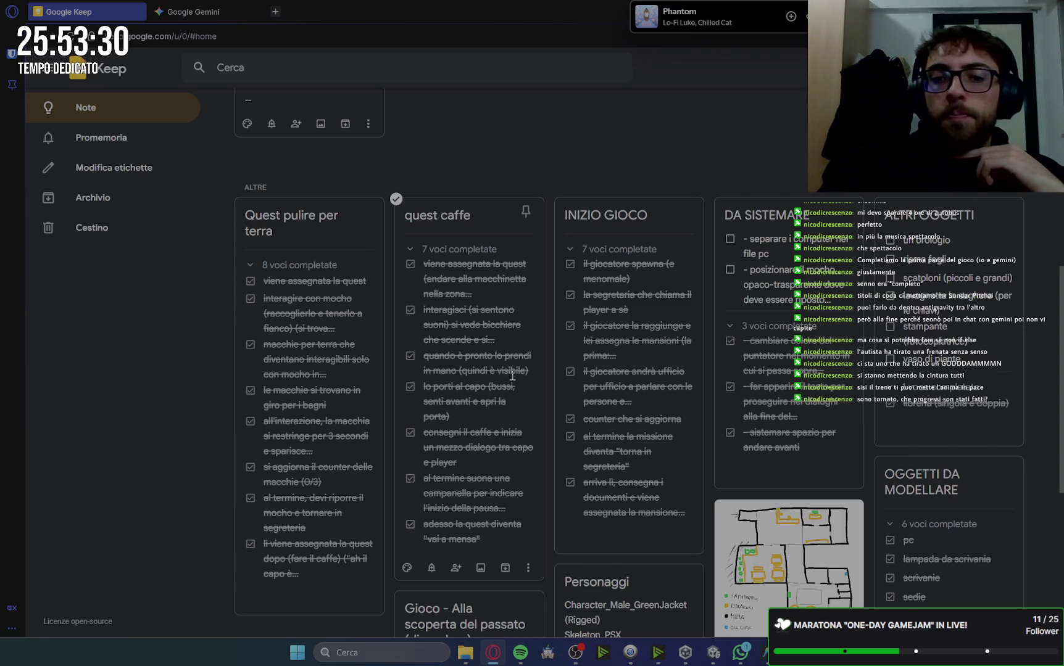
{"action": "scroll", "coordinate": [512, 376], "scroll_direction": "up", "scroll_amount": 10}
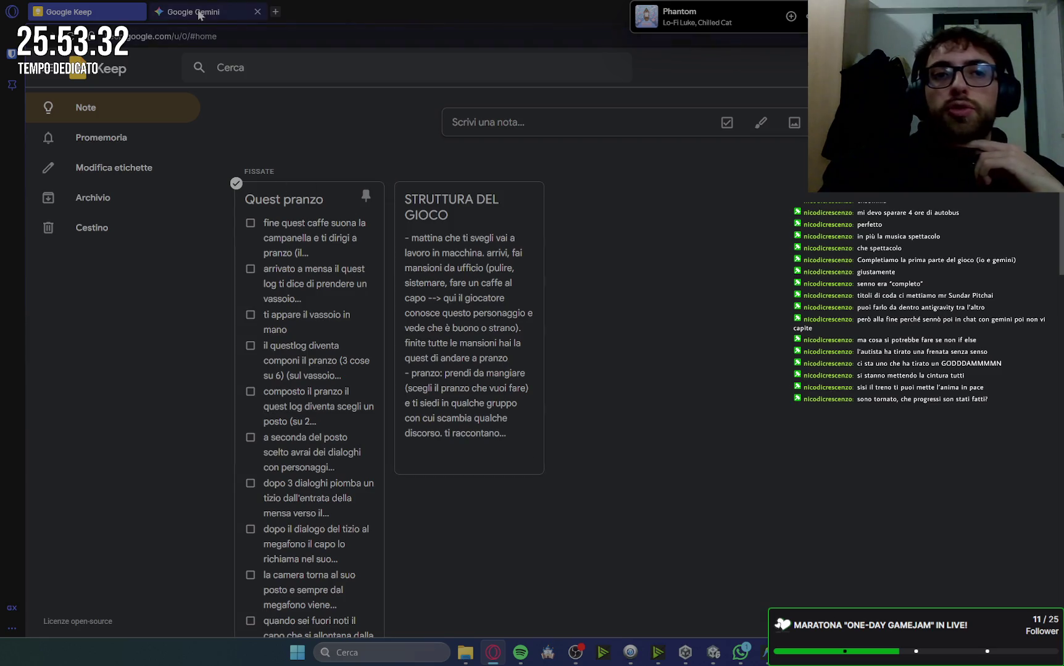
{"action": "left_click", "coordinate": [191, 12]}
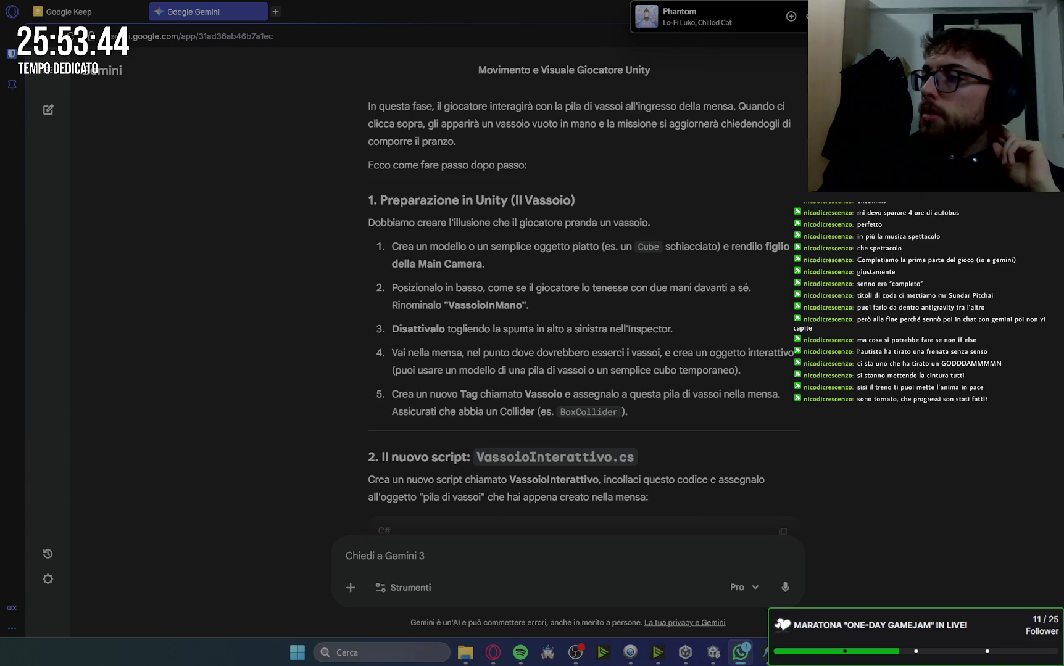
Scroll Gemini's answer down to the C# code block and bring Unity back up
{"action": "key", "text": "alt+Tab"}
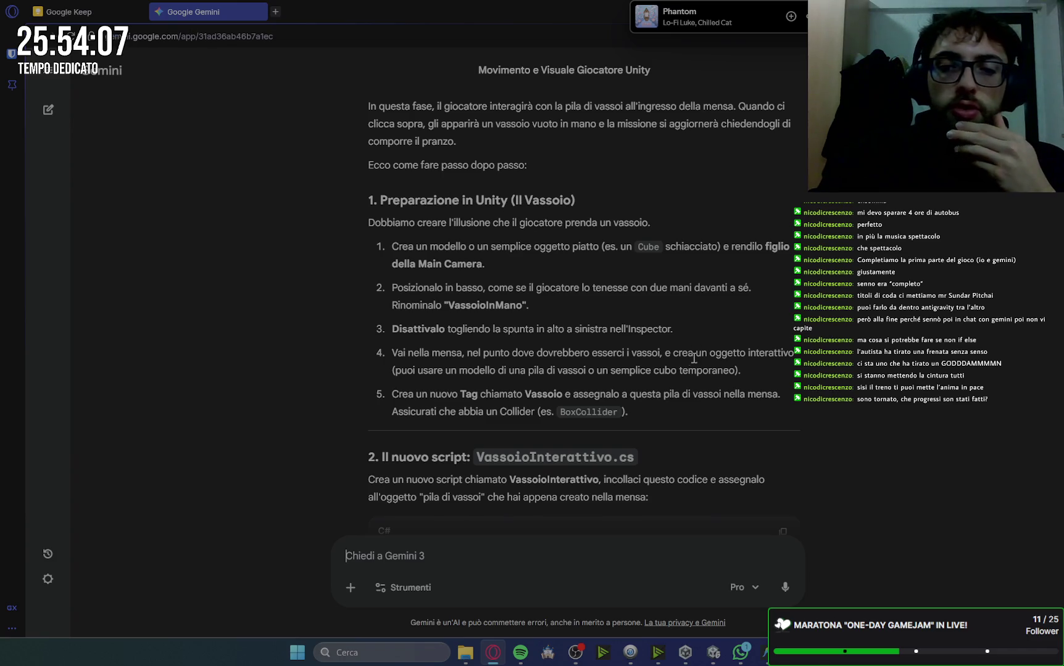
{"action": "scroll", "coordinate": [768, 327], "scroll_direction": "down", "scroll_amount": 1}
{"action": "left_click", "coordinate": [716, 657]}
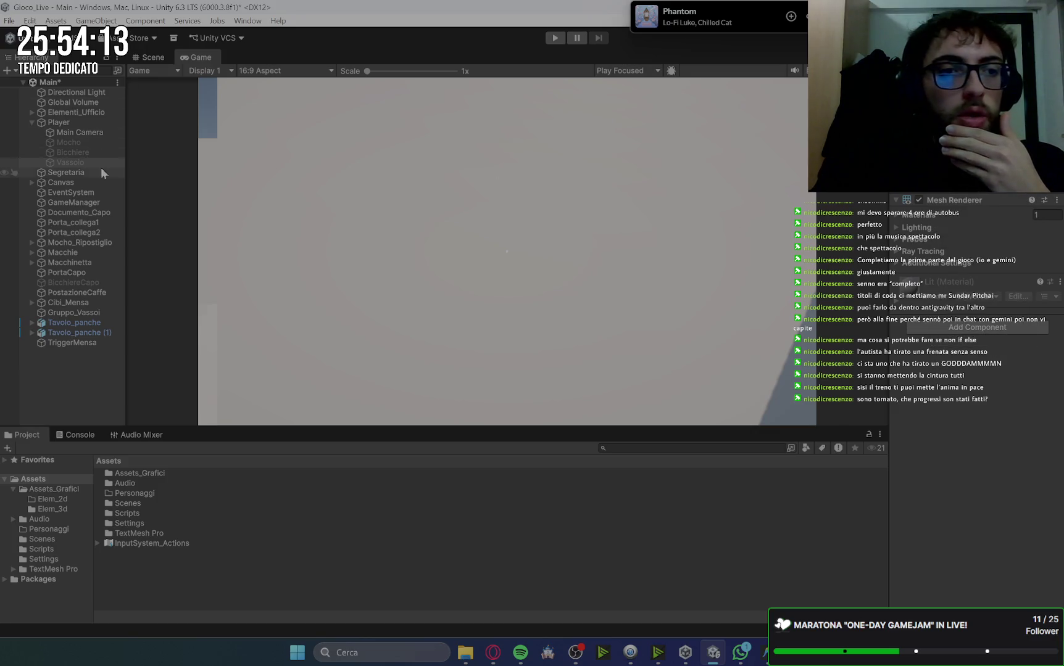
Check the Tag list unchanged, select Gruppo_Vassoi to confirm its Box Collider, then return to Gemini
{"action": "key", "text": "alt+Tab"}
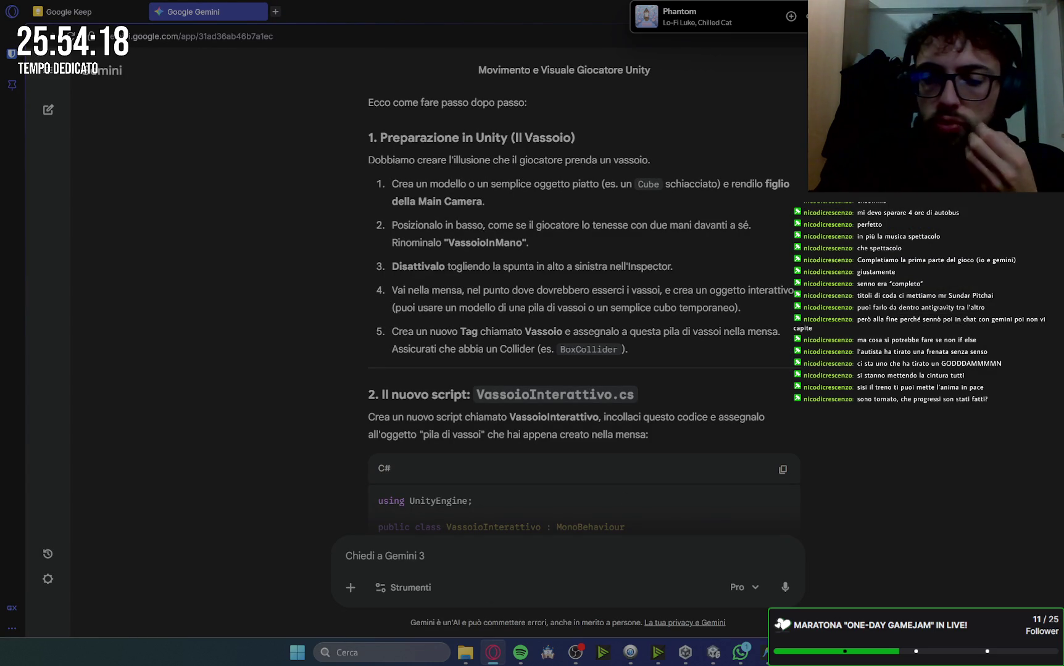
{"action": "key", "text": "alt+Tab"}
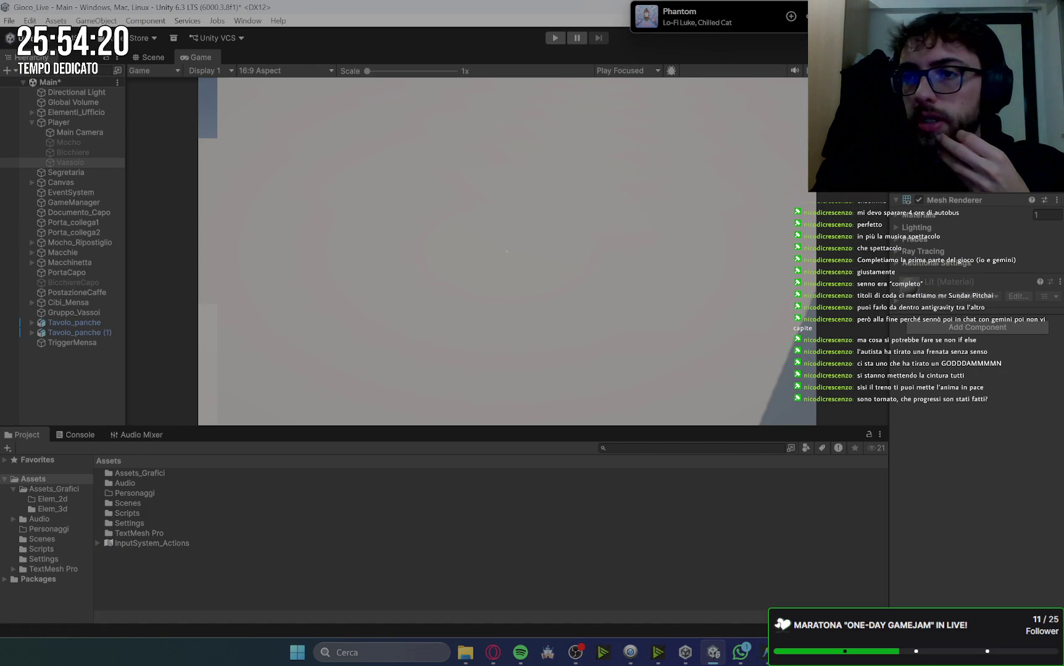
{"action": "left_click", "coordinate": [963, 92]}
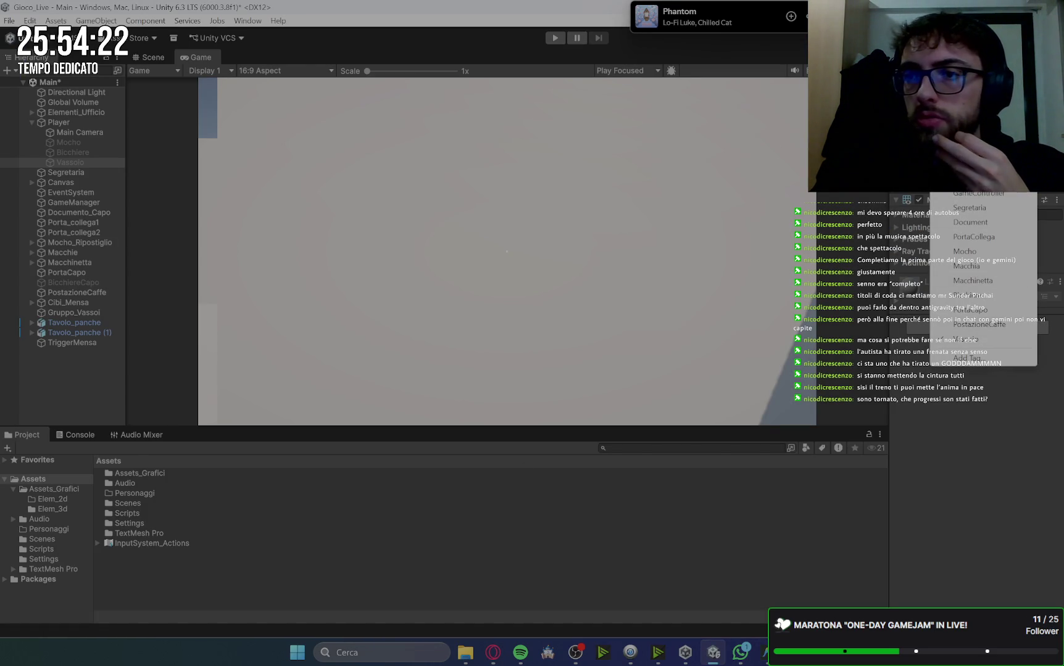
{"action": "left_click", "coordinate": [962, 179]}
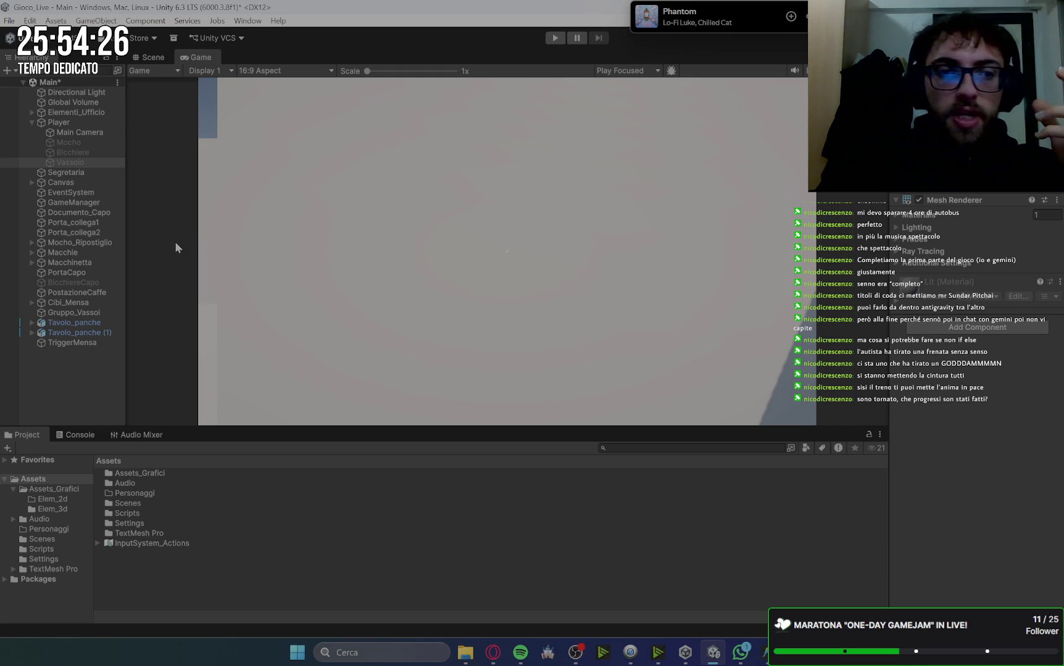
{"action": "left_click", "coordinate": [90, 313]}
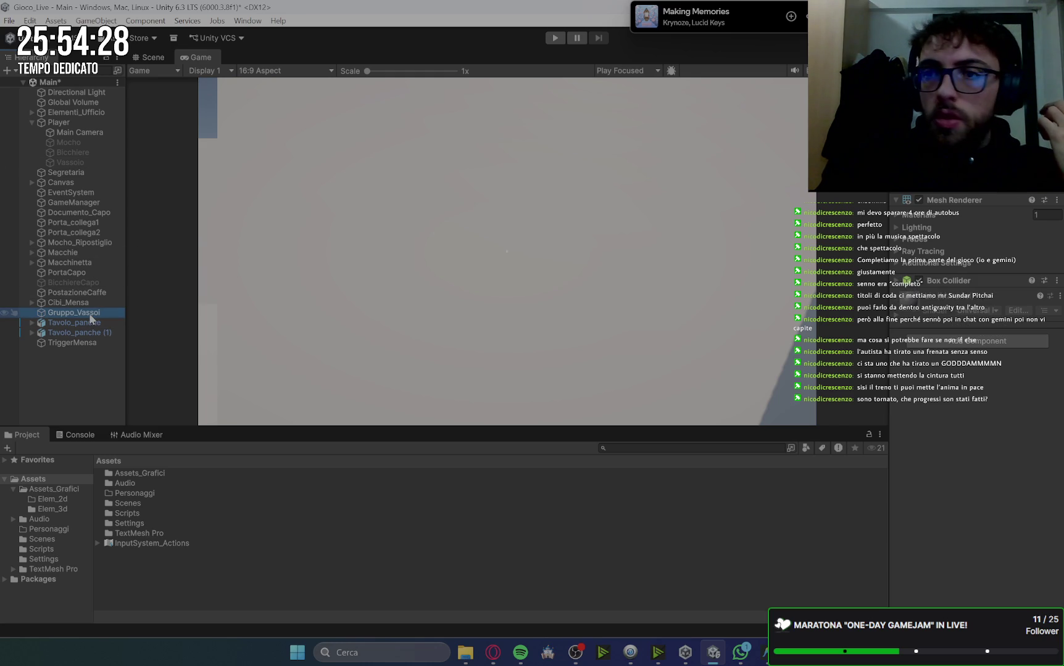
{"action": "mouse_move", "coordinate": [495, 652]}
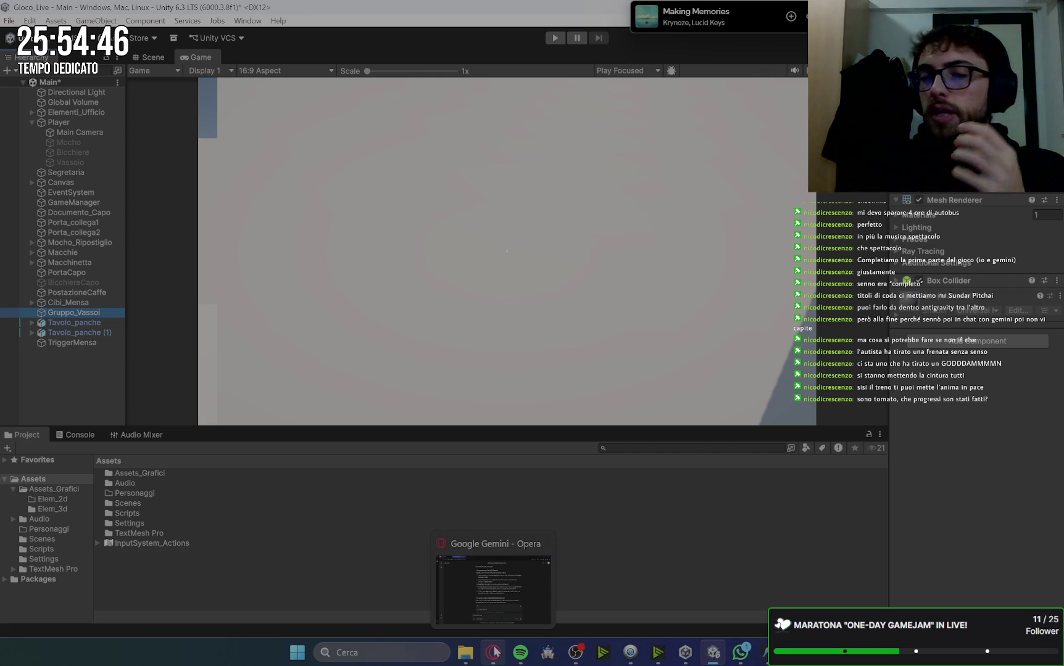
{"action": "left_click", "coordinate": [492, 659]}
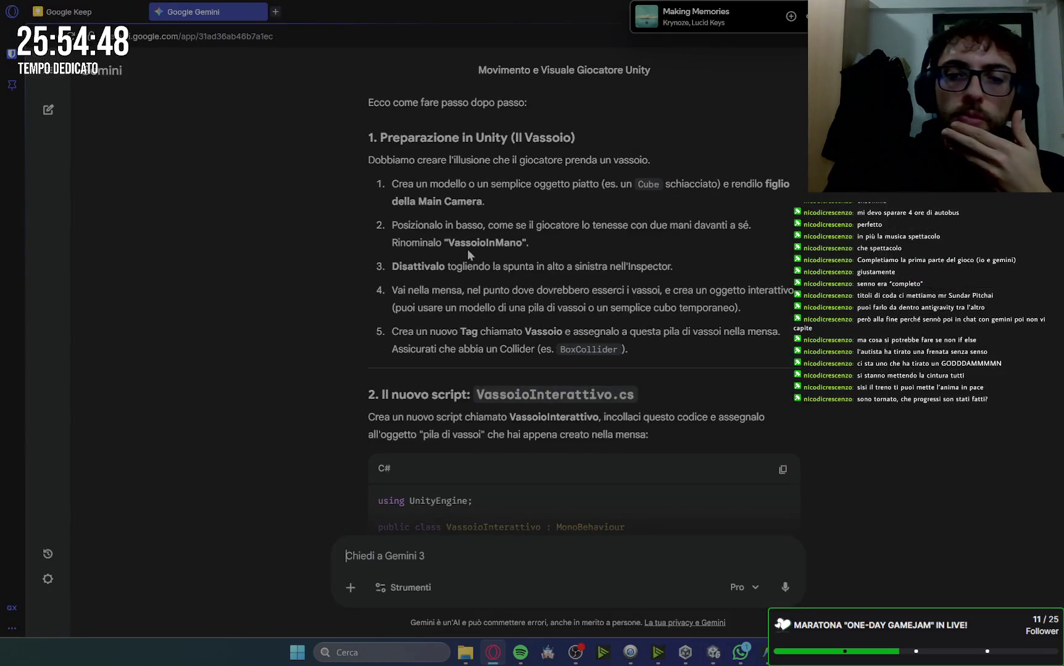
Copy Gemini's tray script into a new VassoioInterattivo.cs file in Antigravity
{"action": "scroll", "coordinate": [551, 229], "scroll_direction": "down", "scroll_amount": 3}
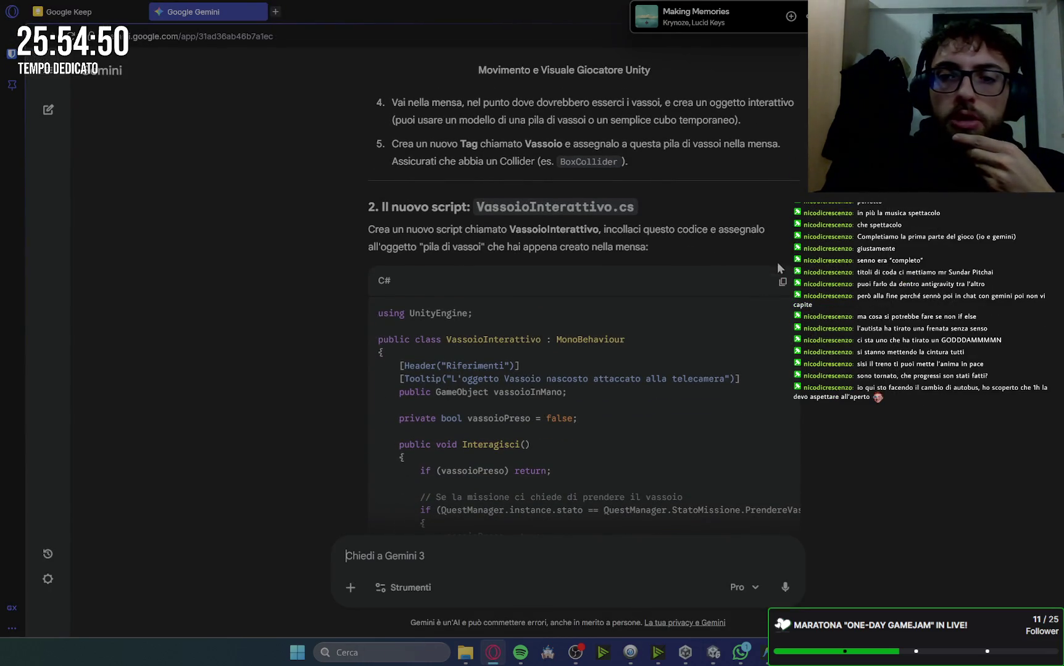
{"action": "left_click", "coordinate": [783, 282]}
{"action": "left_click", "coordinate": [764, 653]}
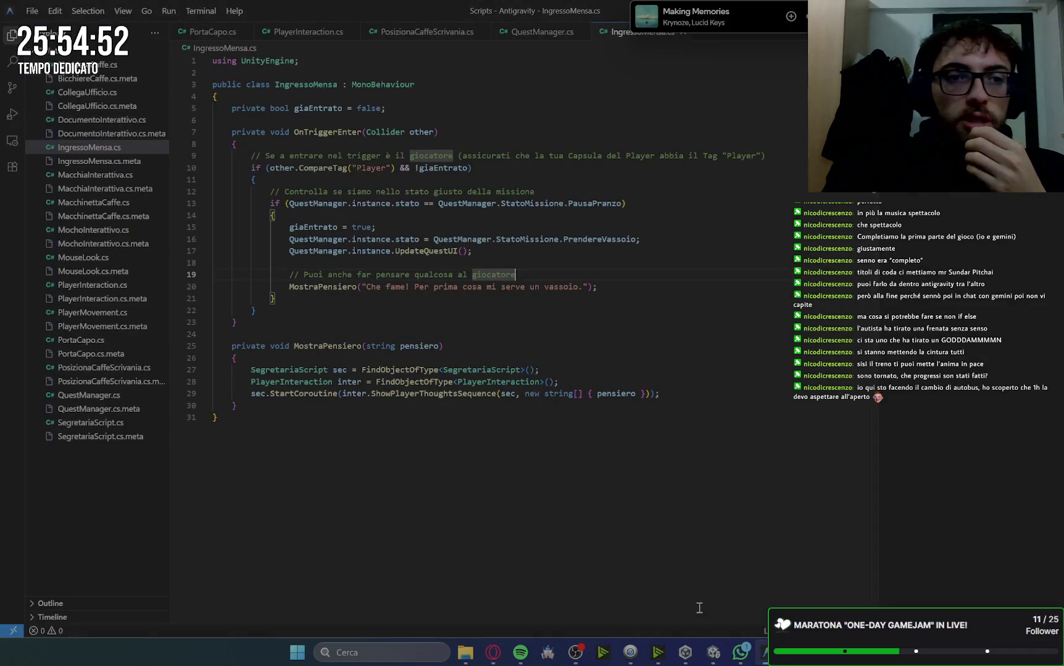
{"action": "left_click", "coordinate": [110, 64]}
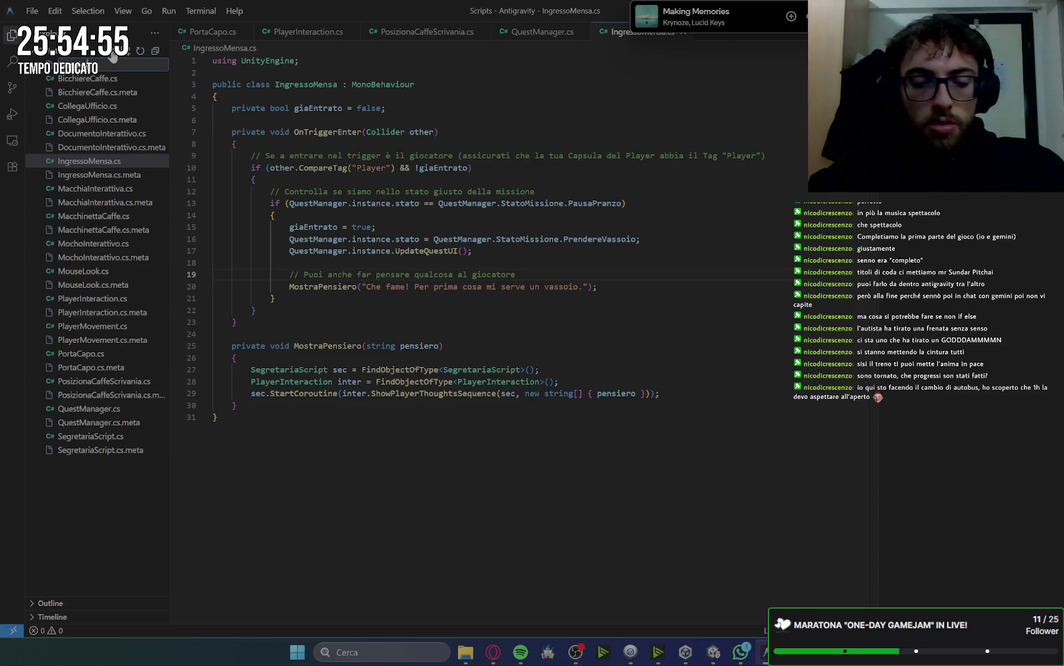
{"action": "type", "text": "rattivo.c"}
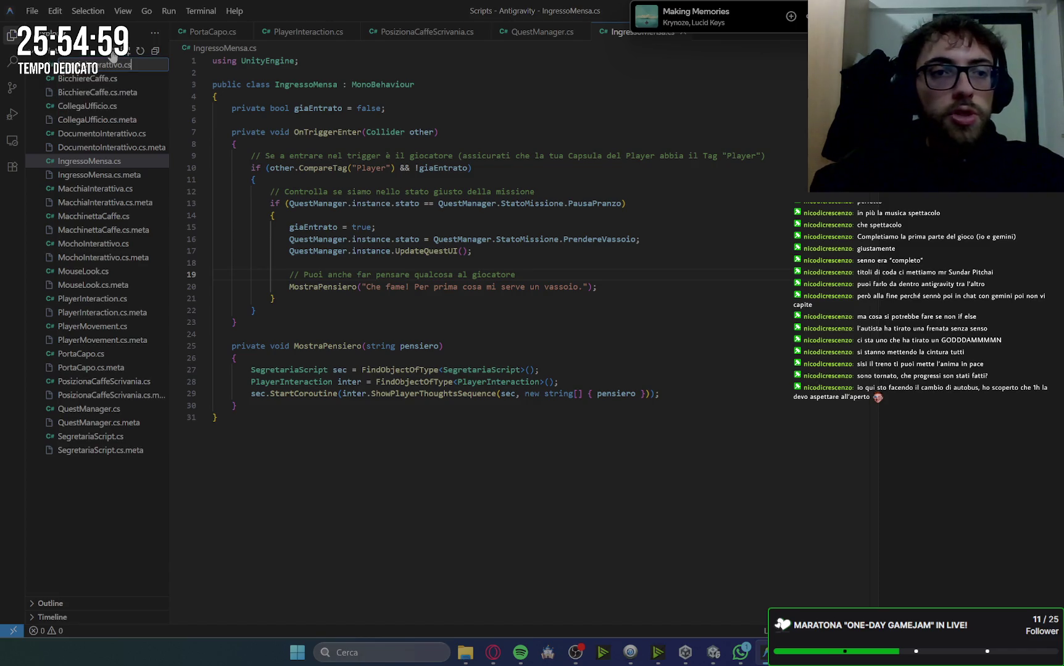
{"action": "type", "text": "s"}
{"action": "key", "text": "Return"}
{"action": "key", "text": "ctrl+v"}
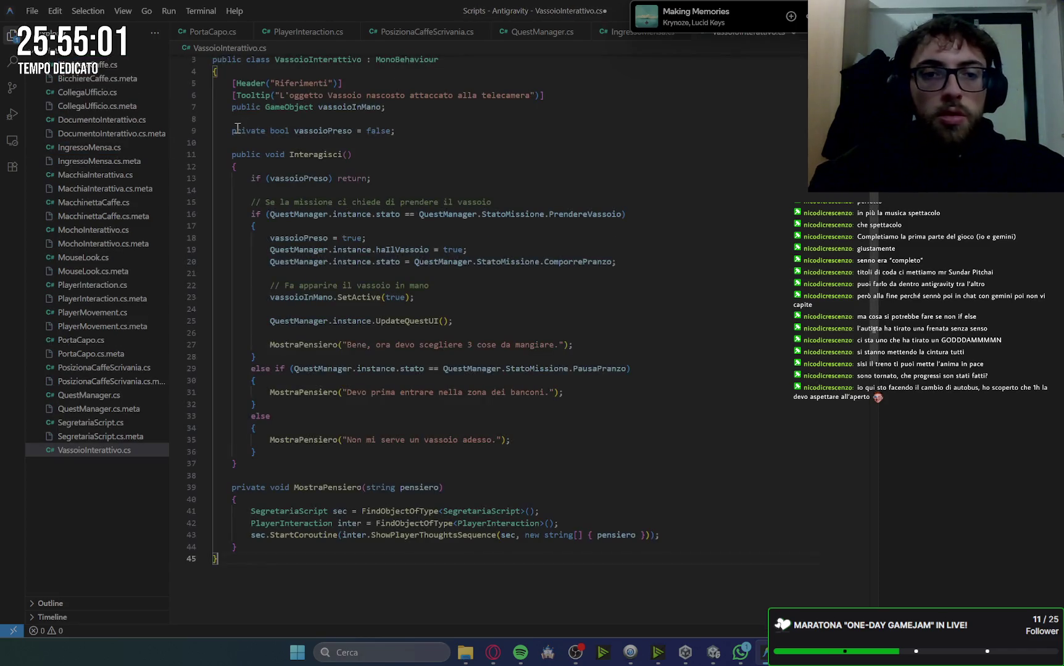
Scroll Gemini's answer down to section 3, Aggiornare PlayerInteraction.cs
{"action": "left_click", "coordinate": [494, 652]}
{"action": "scroll", "coordinate": [784, 315], "scroll_direction": "down", "scroll_amount": 5}
{"action": "scroll", "coordinate": [784, 317], "scroll_direction": "down", "scroll_amount": 10}
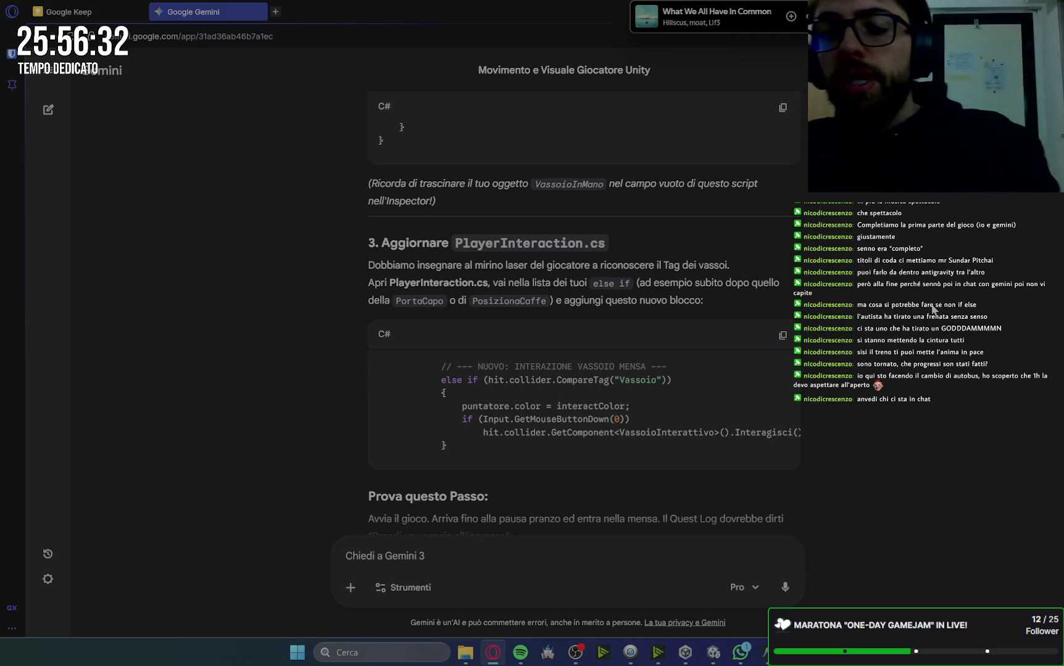
{"action": "left_click", "coordinate": [741, 654]}
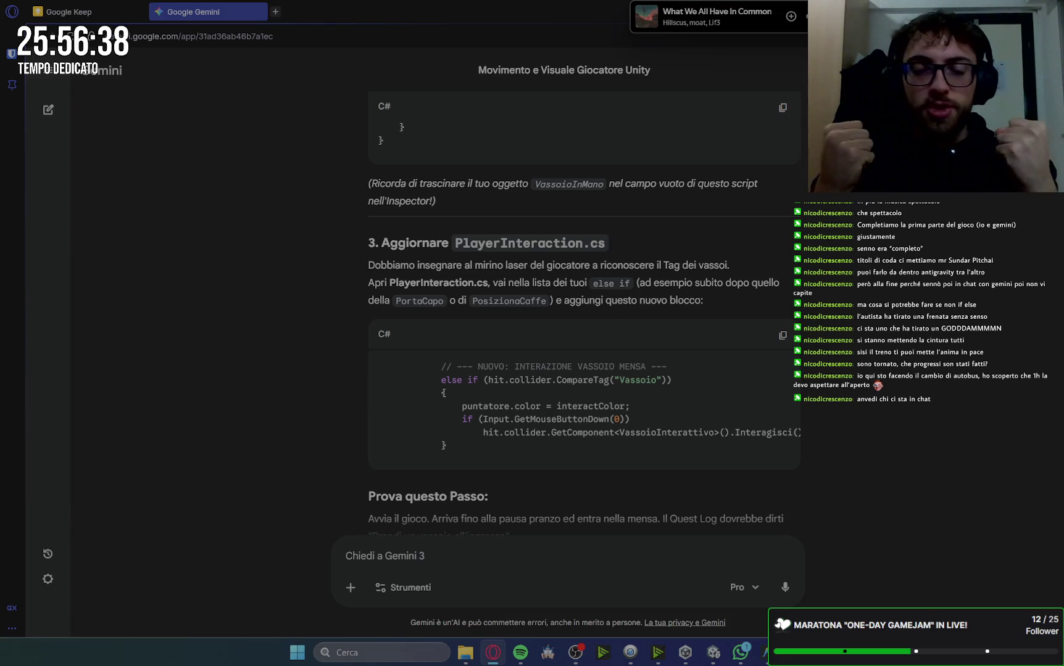
{"action": "scroll", "coordinate": [782, 248], "scroll_direction": "up", "scroll_amount": 5}
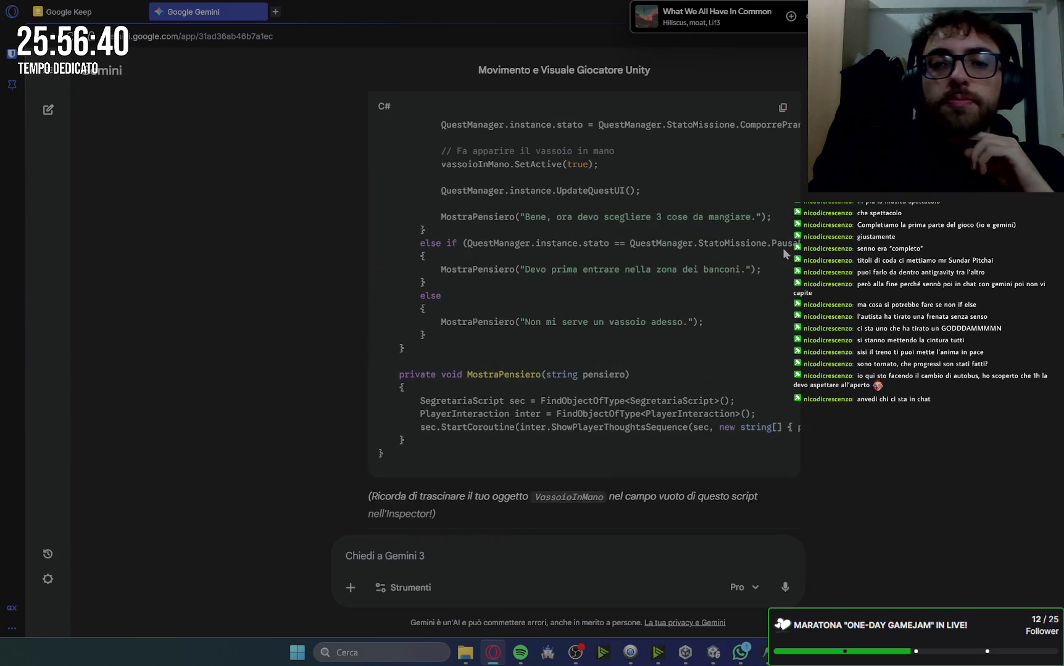
{"action": "scroll", "coordinate": [647, 288], "scroll_direction": "down", "scroll_amount": 4}
{"action": "scroll", "coordinate": [647, 288], "scroll_direction": "up", "scroll_amount": 5}
{"action": "scroll", "coordinate": [646, 288], "scroll_direction": "down", "scroll_amount": 5}
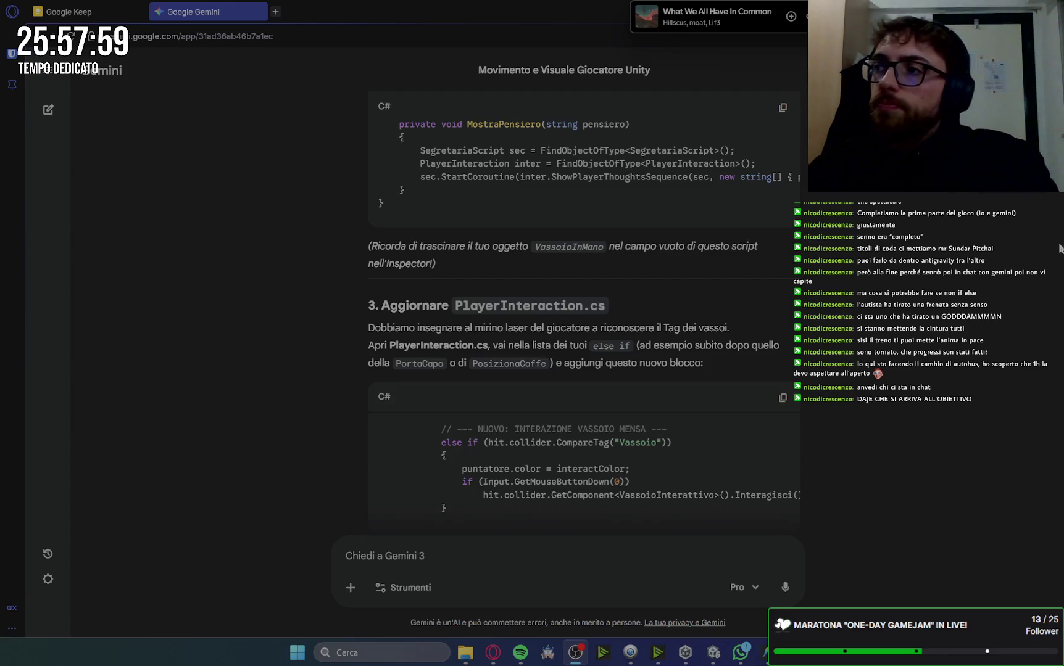
{"action": "scroll", "coordinate": [832, 308], "scroll_direction": "down", "scroll_amount": 1}
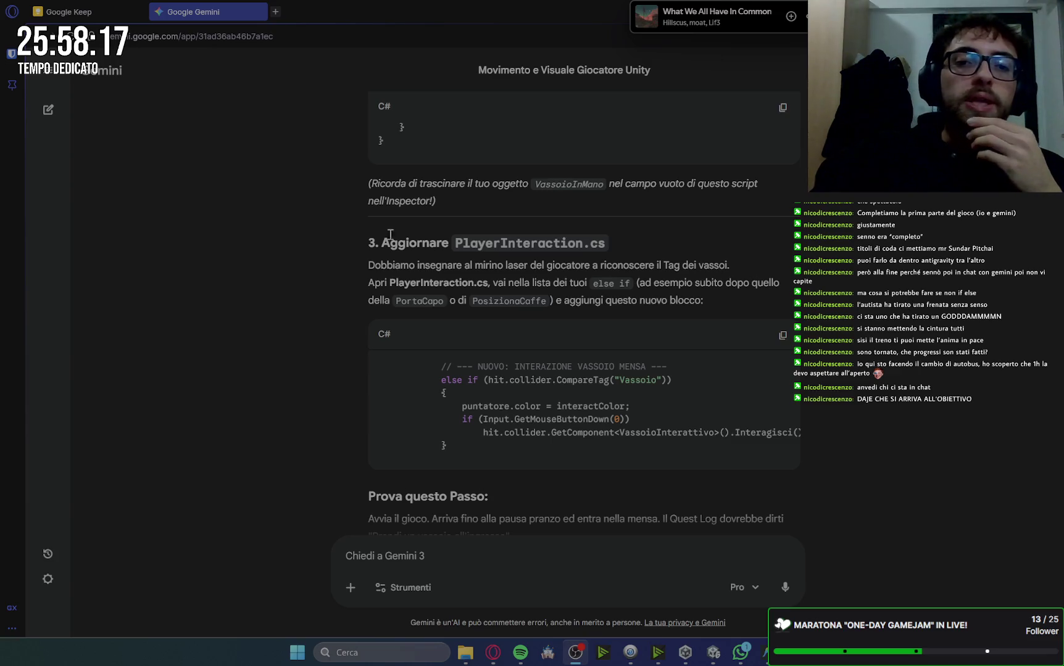
Copy the else if CompareTag("Vassoio") block from Gemini's snippet for Antigravity
{"action": "scroll", "coordinate": [716, 274], "scroll_direction": "down", "scroll_amount": 2}
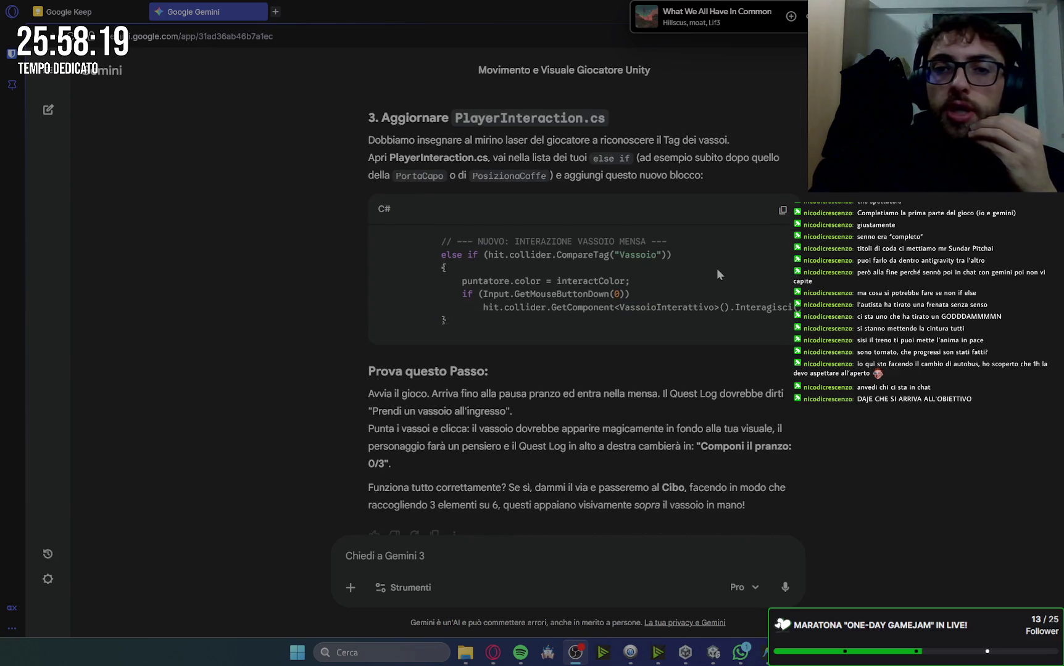
{"action": "scroll", "coordinate": [716, 270], "scroll_direction": "up", "scroll_amount": 2}
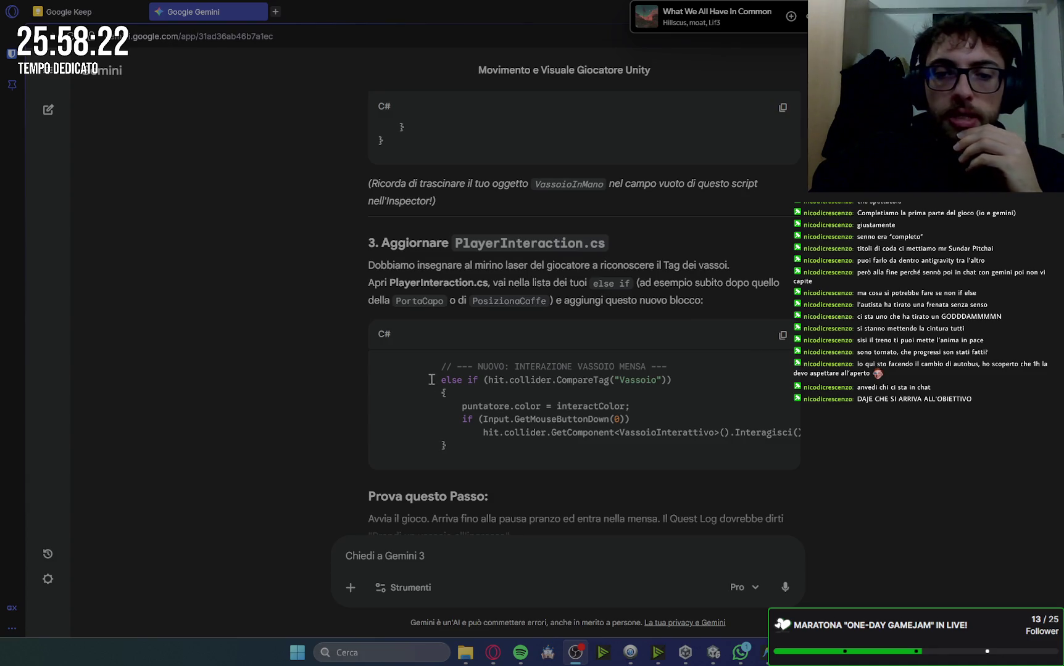
{"action": "left_click_drag", "start_coordinate": [440, 380], "coordinate": [456, 444]}
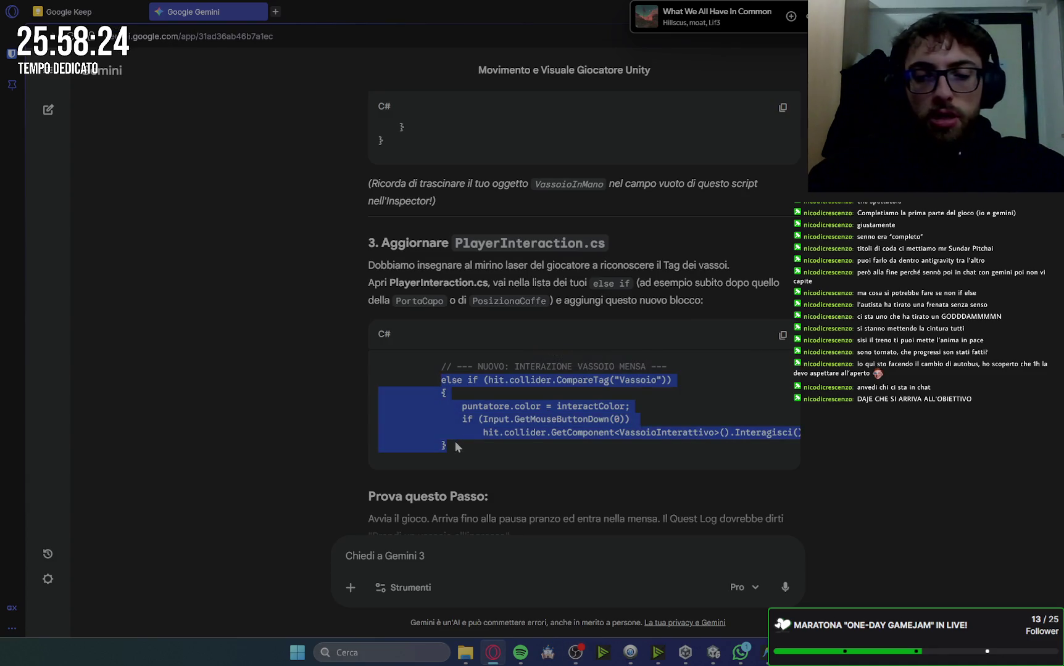
{"action": "key", "text": "alt+Tab"}
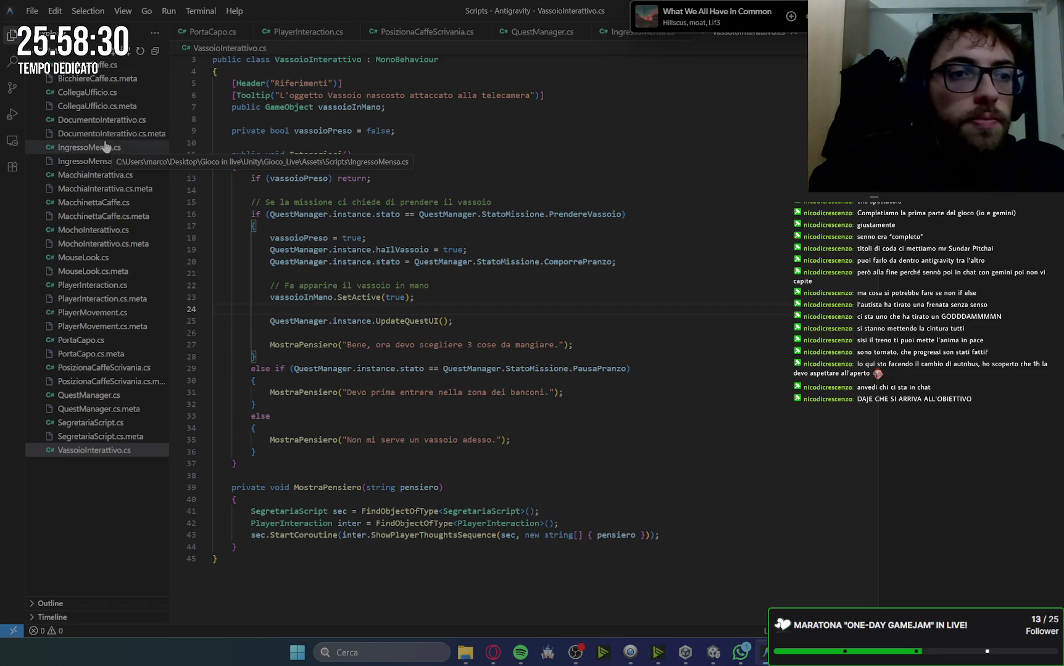
Insert the Vassoio else-if block into PlayerInteraction.cs after the PostazioneCaffe branch
{"action": "left_click", "coordinate": [105, 285]}
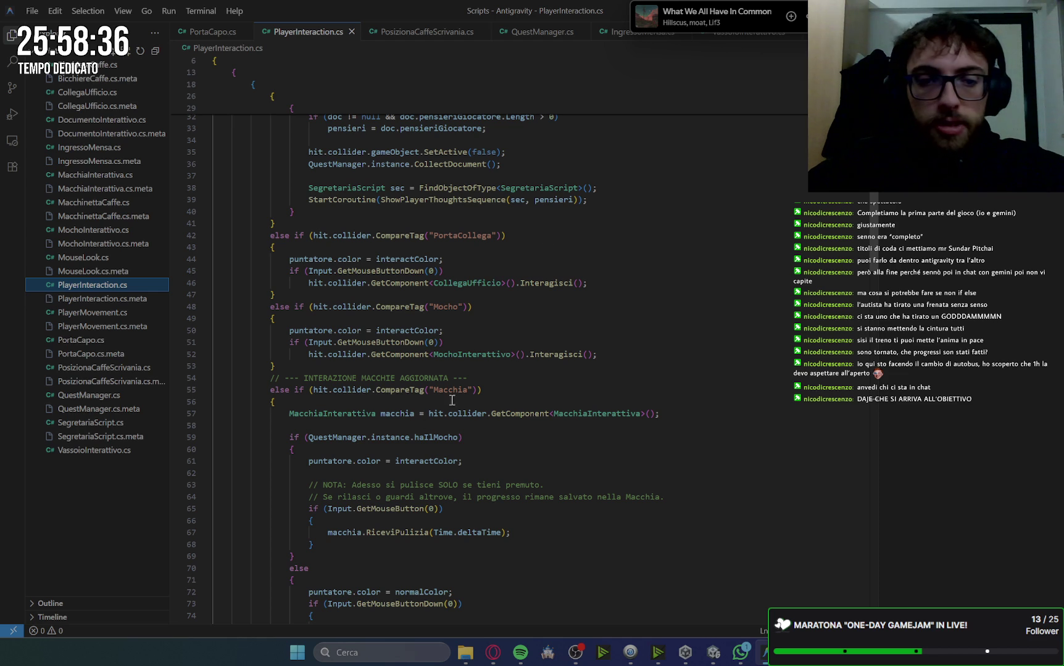
{"action": "scroll", "coordinate": [614, 346], "scroll_direction": "down", "scroll_amount": 15}
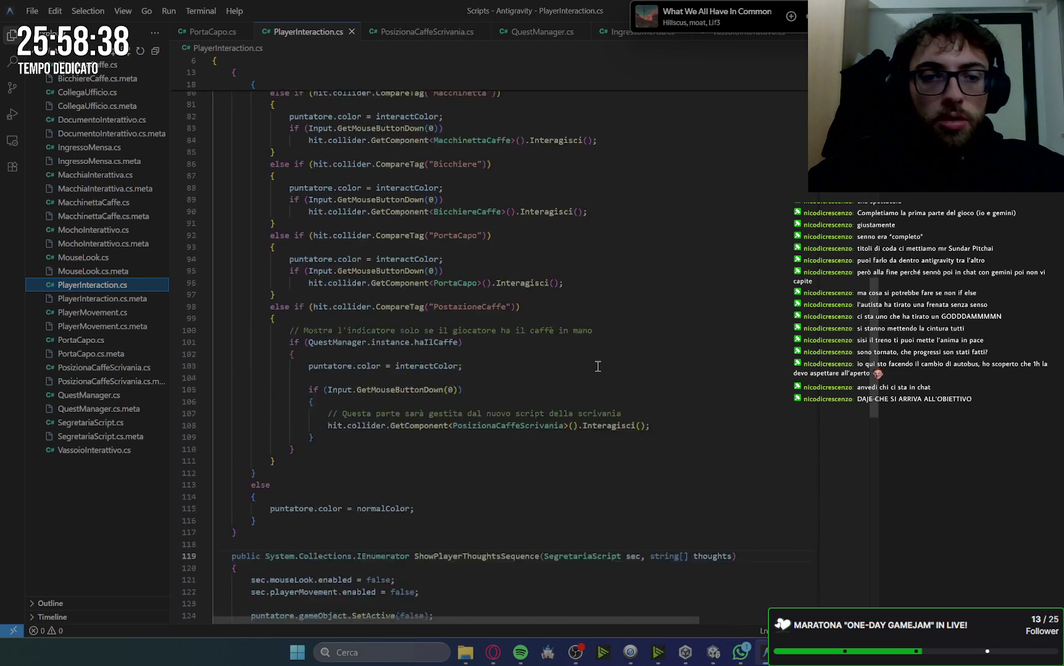
{"action": "scroll", "coordinate": [597, 367], "scroll_direction": "down", "scroll_amount": 7}
{"action": "scroll", "coordinate": [598, 367], "scroll_direction": "up", "scroll_amount": 2}
{"action": "scroll", "coordinate": [596, 363], "scroll_direction": "down", "scroll_amount": 3}
{"action": "scroll", "coordinate": [624, 414], "scroll_direction": "up", "scroll_amount": 10}
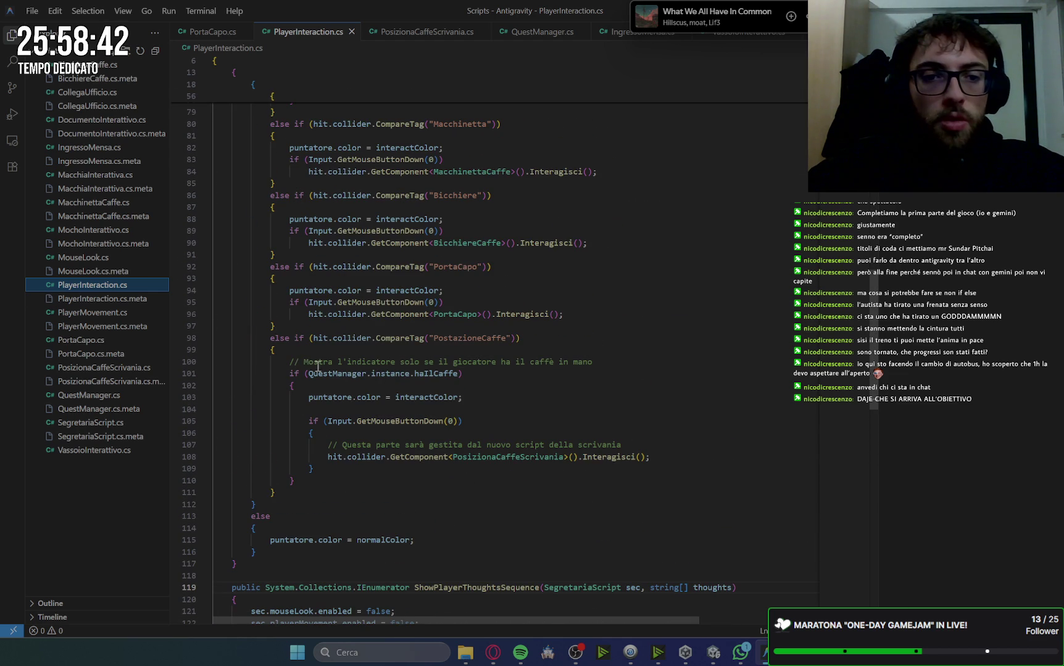
{"action": "scroll", "coordinate": [290, 532], "scroll_direction": "down", "scroll_amount": 2}
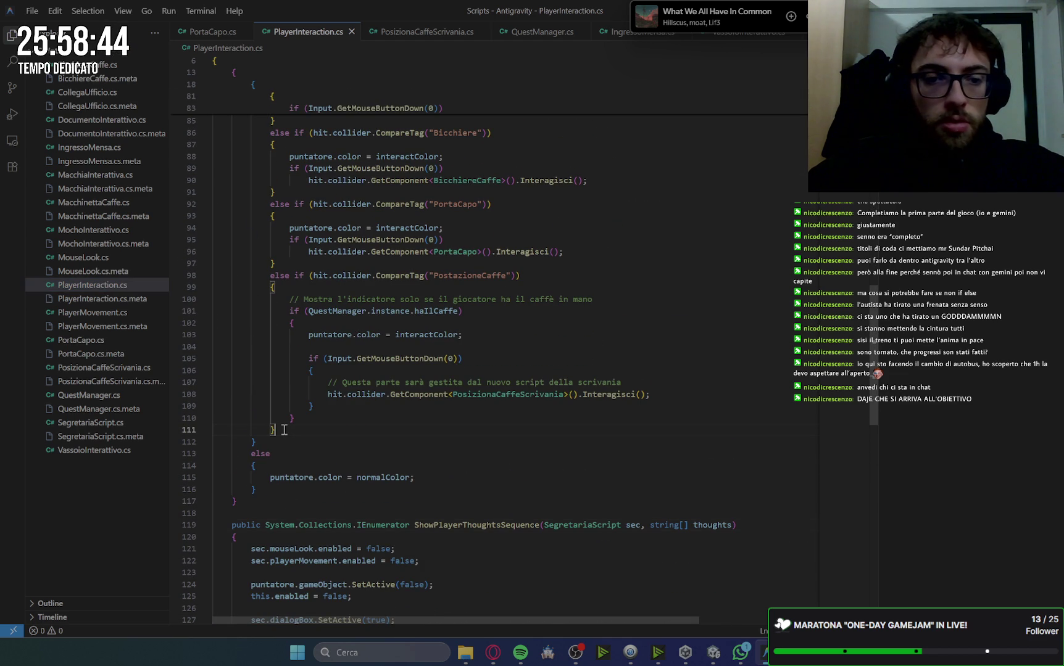
{"action": "key", "text": "Return"}
{"action": "key", "text": "Tab"}
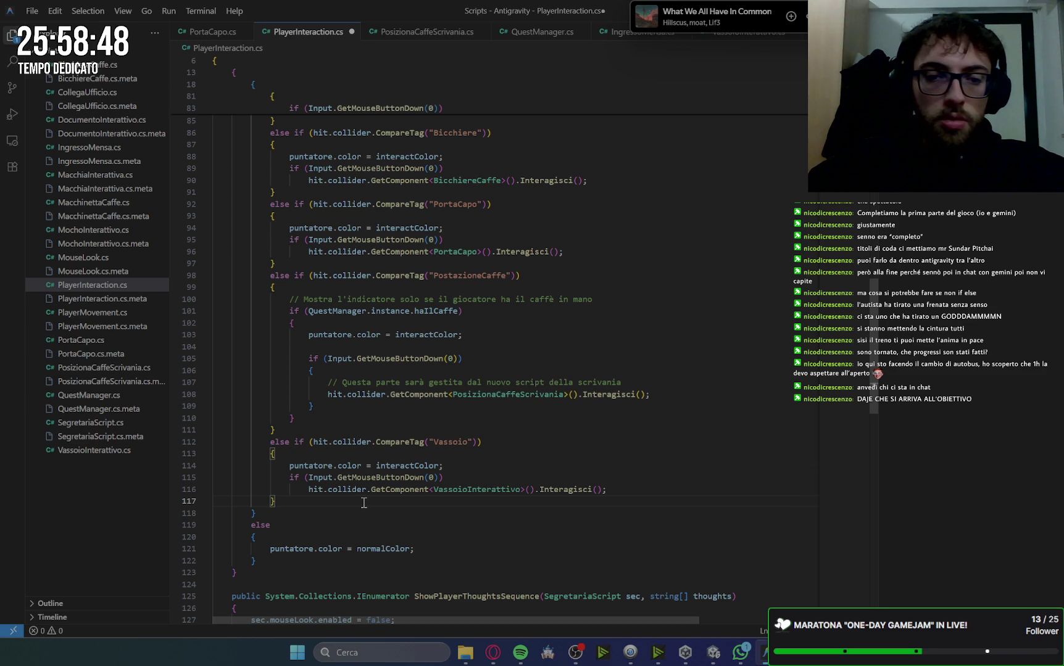
Save PlayerInteraction.cs and go back to the Gemini chat
{"action": "scroll", "coordinate": [364, 503], "scroll_direction": "down", "scroll_amount": 2}
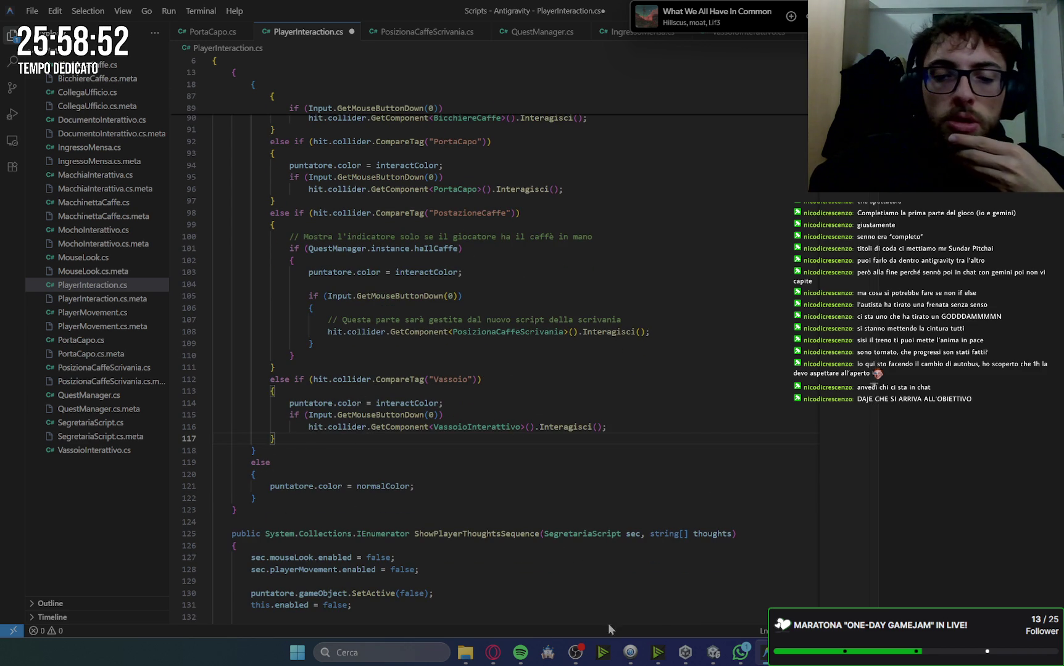
{"action": "key", "text": "ctrl+s"}
{"action": "left_click", "coordinate": [493, 653]}
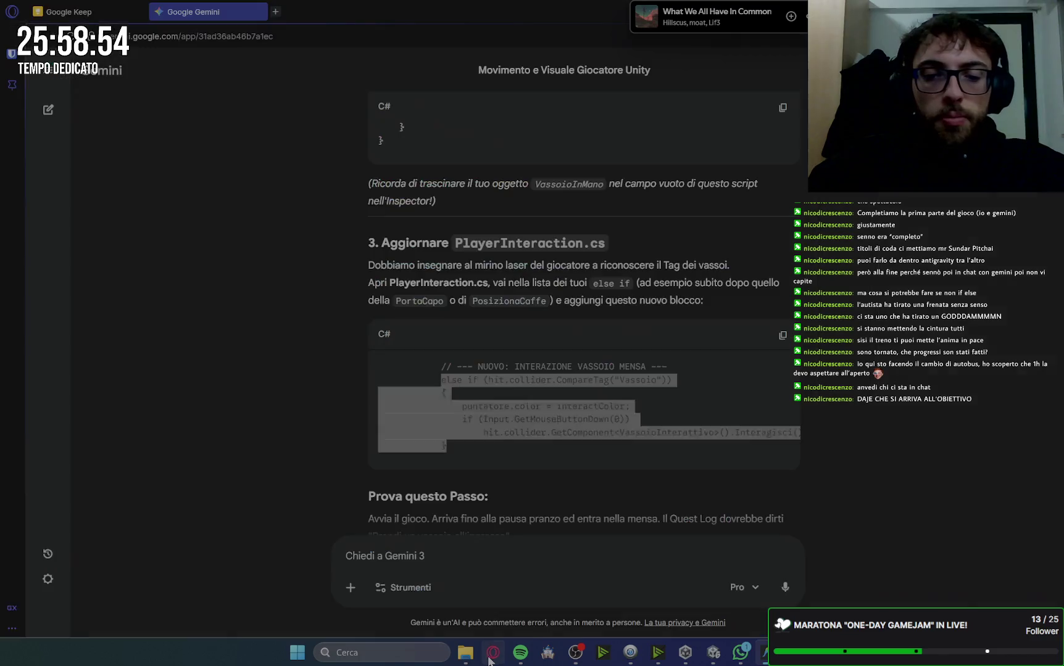
{"action": "scroll", "coordinate": [582, 555], "scroll_direction": "down", "scroll_amount": 3}
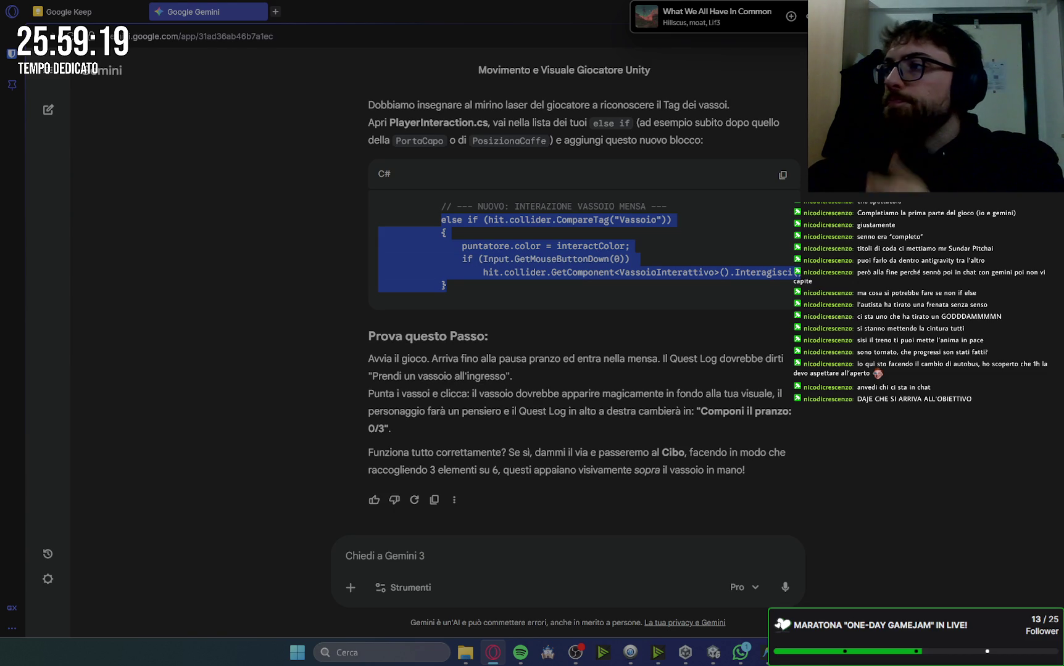
{"action": "key", "text": "alt+Tab"}
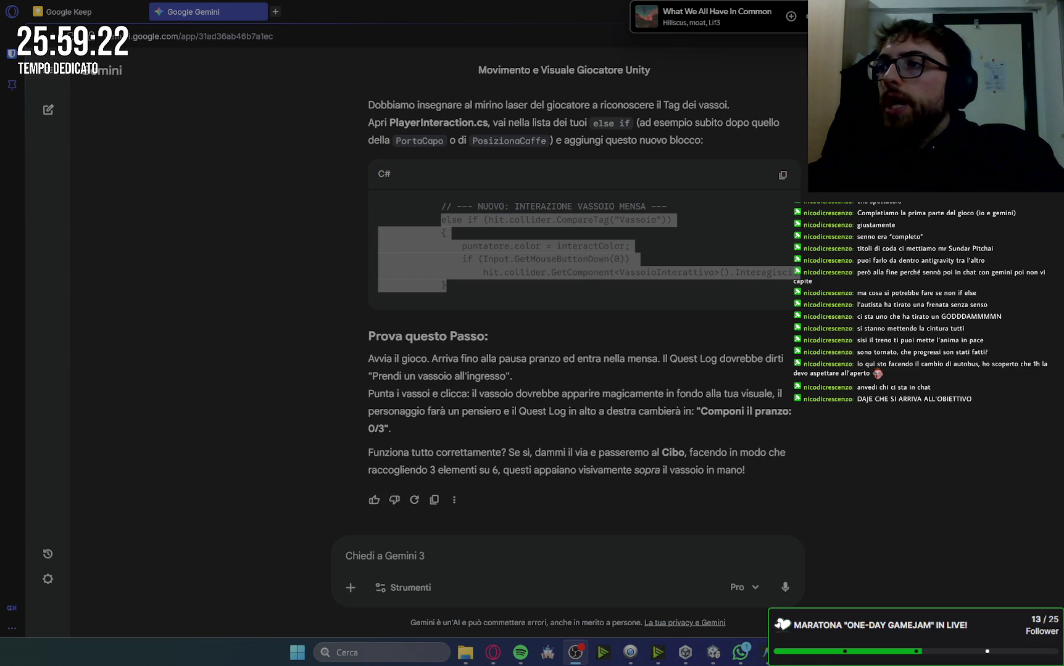
{"action": "left_click", "coordinate": [937, 384]}
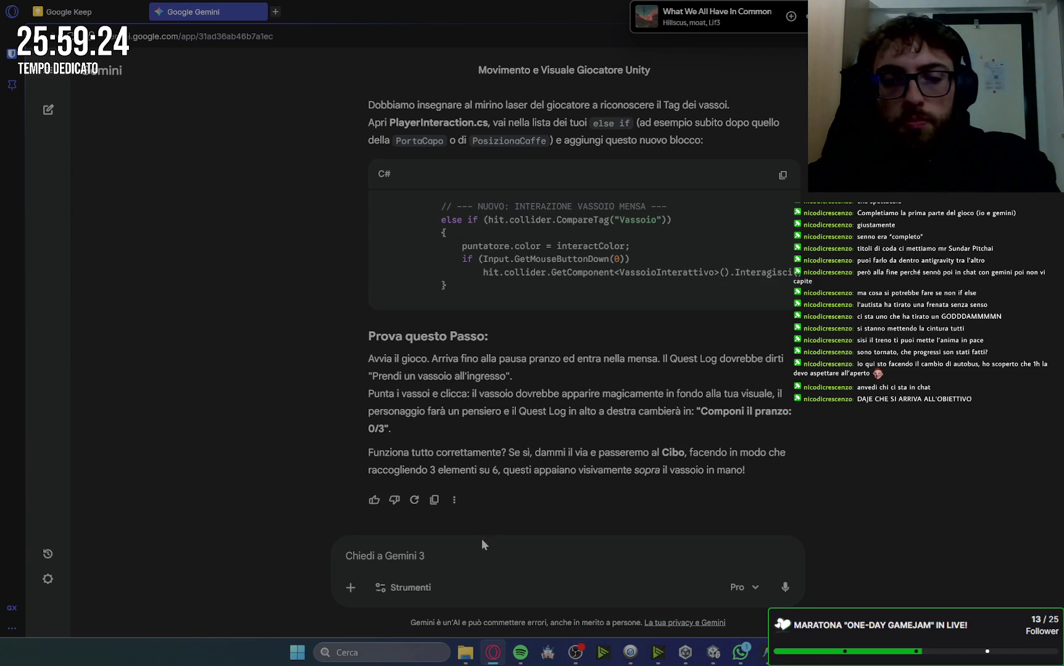
{"action": "scroll", "coordinate": [743, 370], "scroll_direction": "up", "scroll_amount": 10}
{"action": "scroll", "coordinate": [743, 370], "scroll_direction": "up", "scroll_amount": 10}
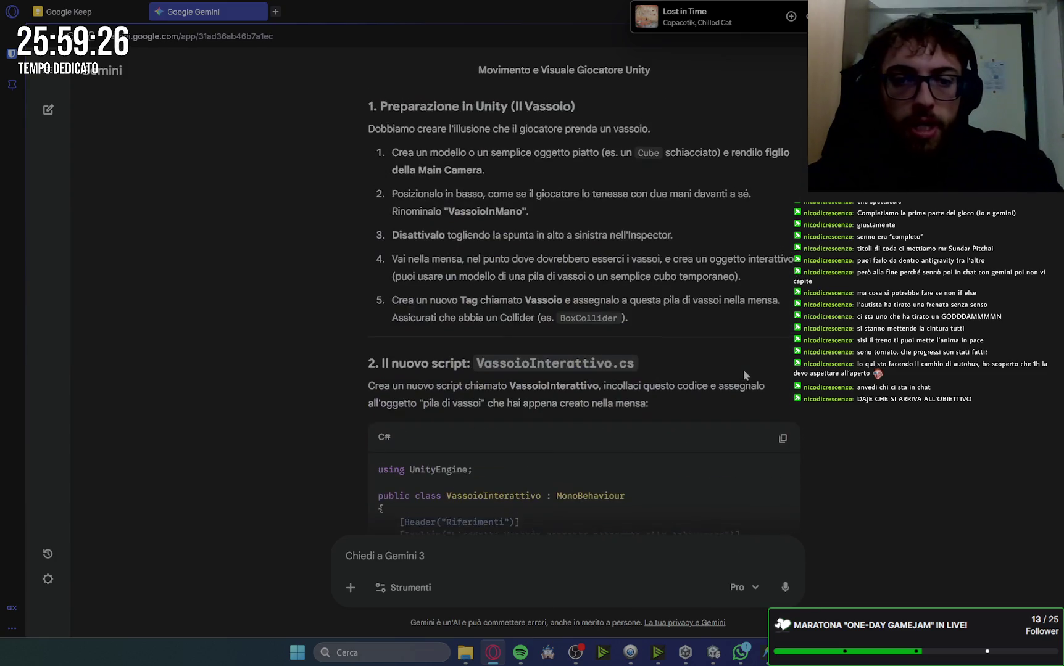
{"action": "scroll", "coordinate": [743, 369], "scroll_direction": "down", "scroll_amount": 8}
{"action": "scroll", "coordinate": [743, 370], "scroll_direction": "down", "scroll_amount": 3}
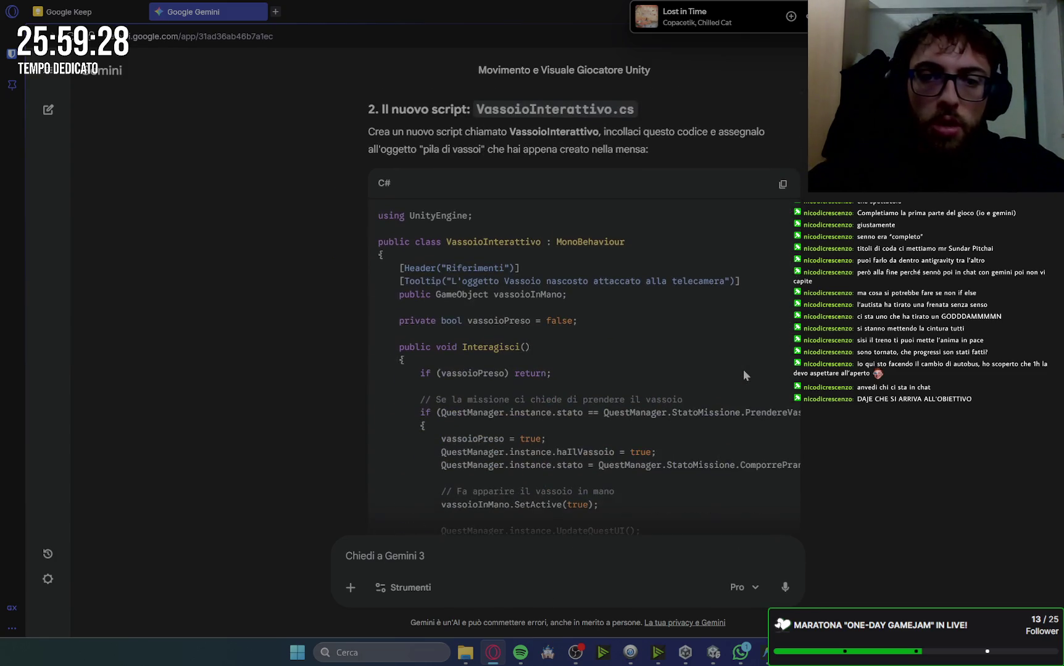
{"action": "scroll", "coordinate": [743, 370], "scroll_direction": "down", "scroll_amount": 3}
{"action": "scroll", "coordinate": [817, 319], "scroll_direction": "up", "scroll_amount": 1}
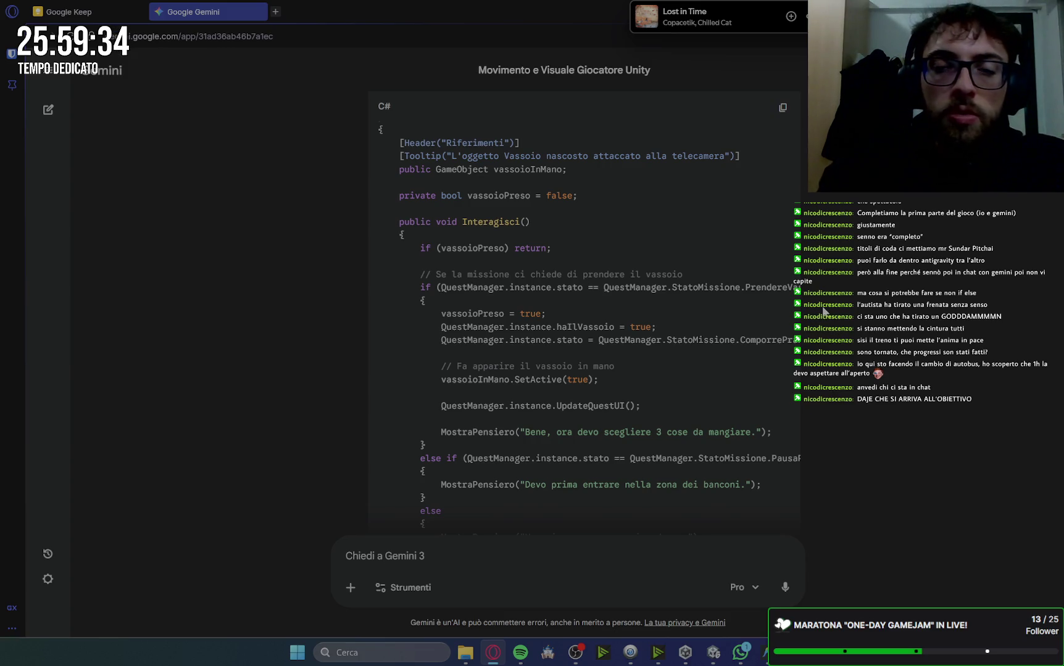
{"action": "scroll", "coordinate": [742, 250], "scroll_direction": "up", "scroll_amount": 1}
{"action": "scroll", "coordinate": [601, 282], "scroll_direction": "up", "scroll_amount": 9}
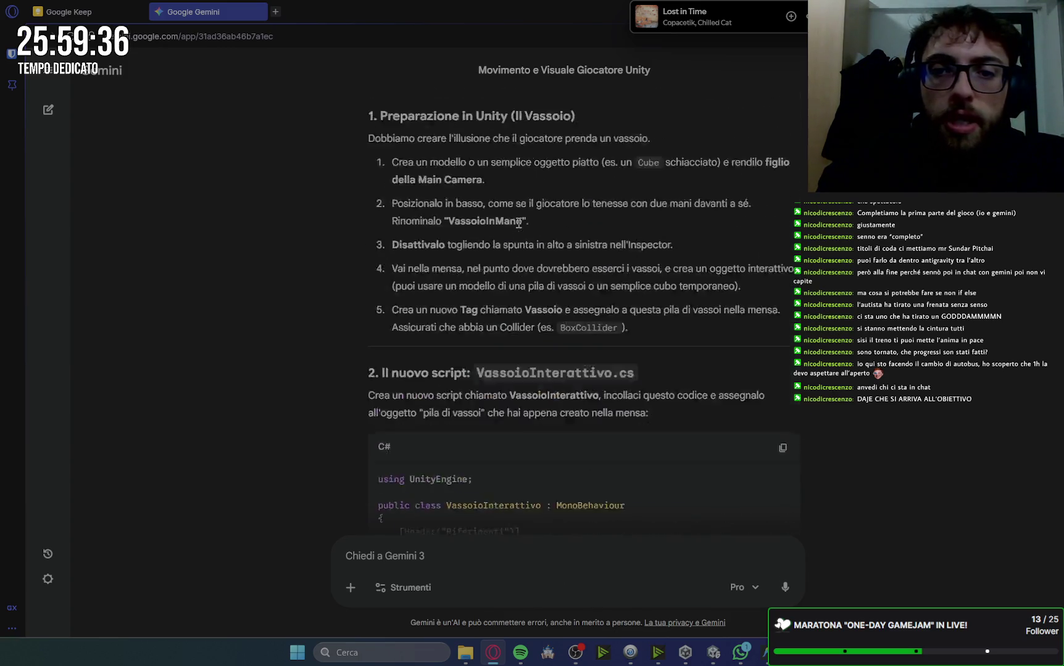
{"action": "scroll", "coordinate": [479, 312], "scroll_direction": "down", "scroll_amount": 2}
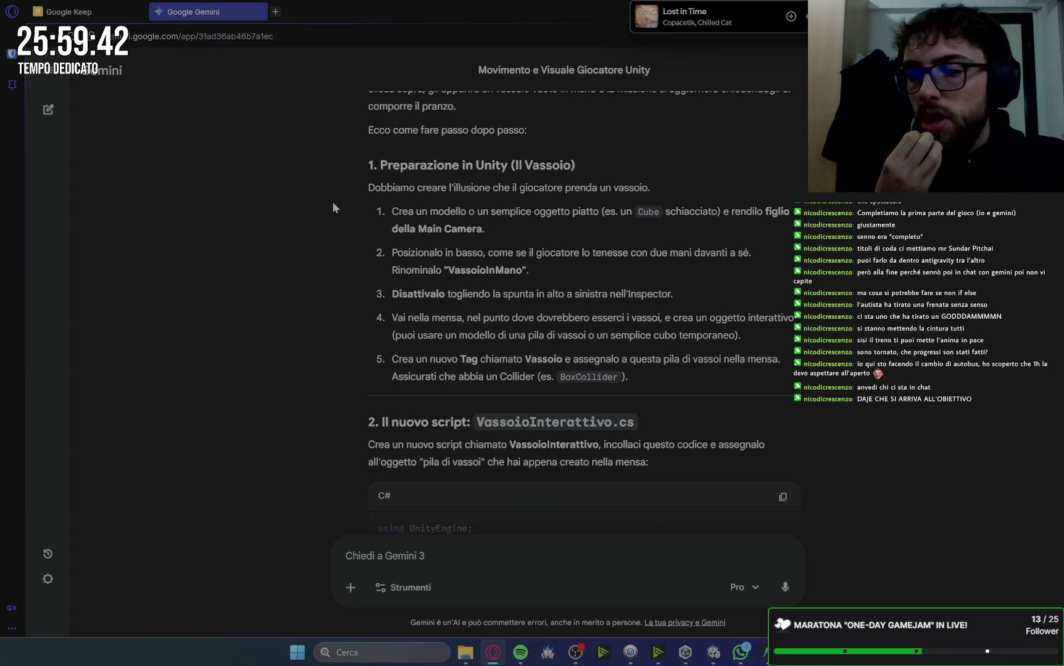
{"action": "scroll", "coordinate": [674, 256], "scroll_direction": "down", "scroll_amount": 3}
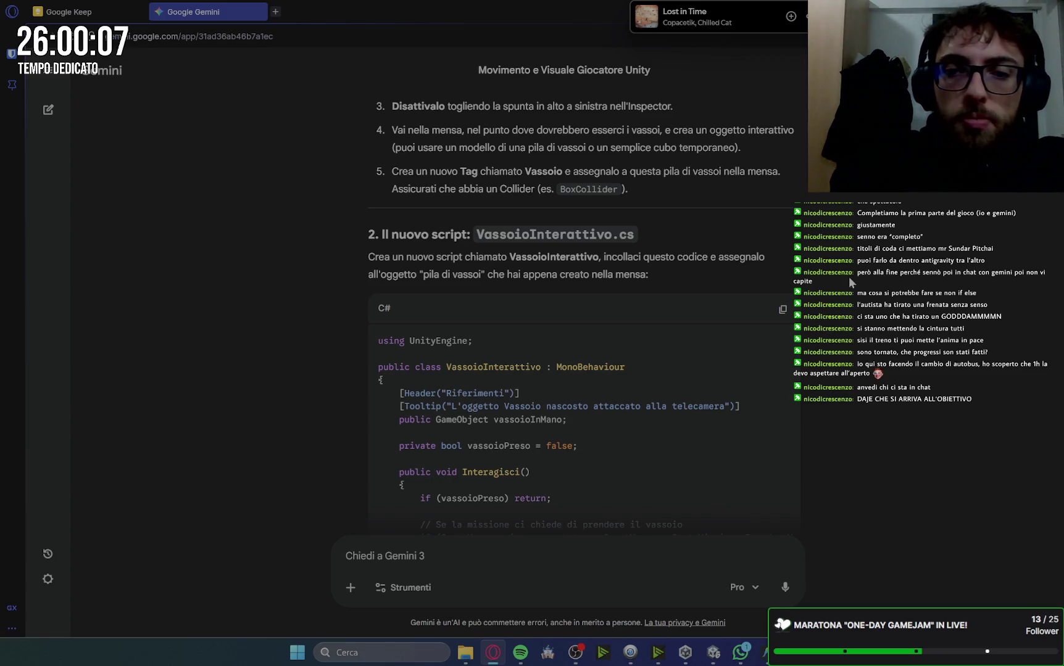
{"action": "scroll", "coordinate": [734, 256], "scroll_direction": "down", "scroll_amount": 1}
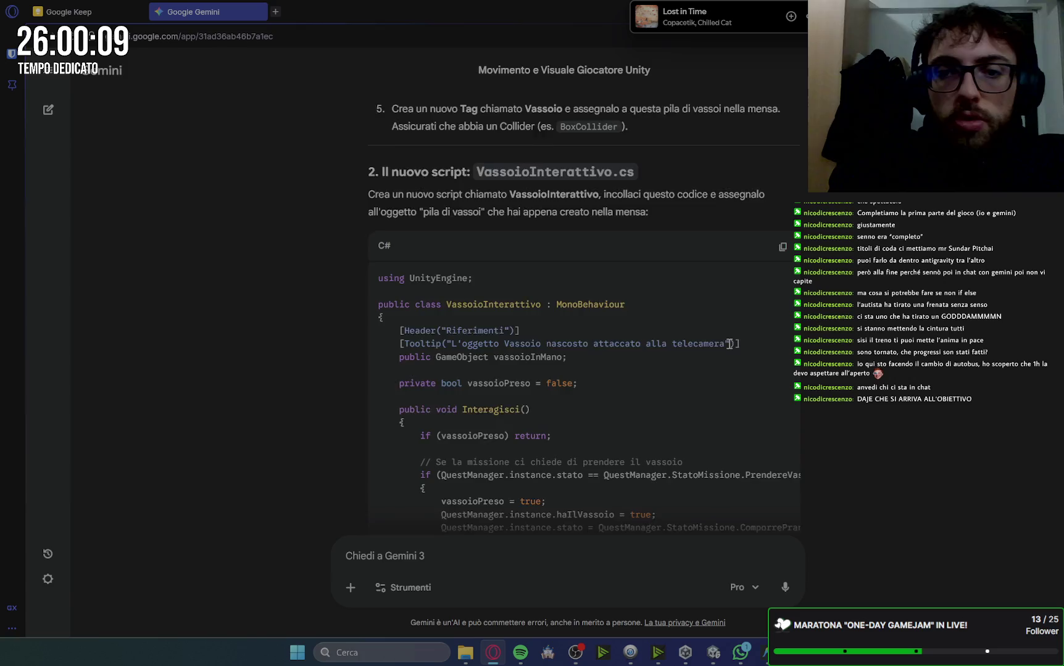
{"action": "scroll", "coordinate": [729, 344], "scroll_direction": "down", "scroll_amount": 3}
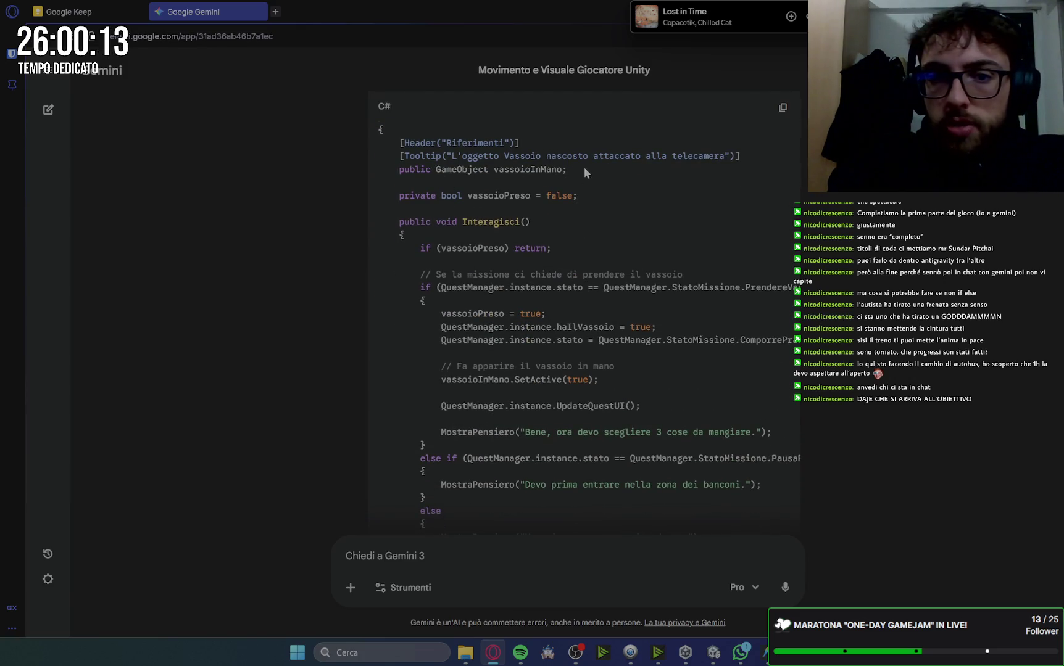
{"action": "left_click_drag", "start_coordinate": [382, 170], "coordinate": [379, 170]}
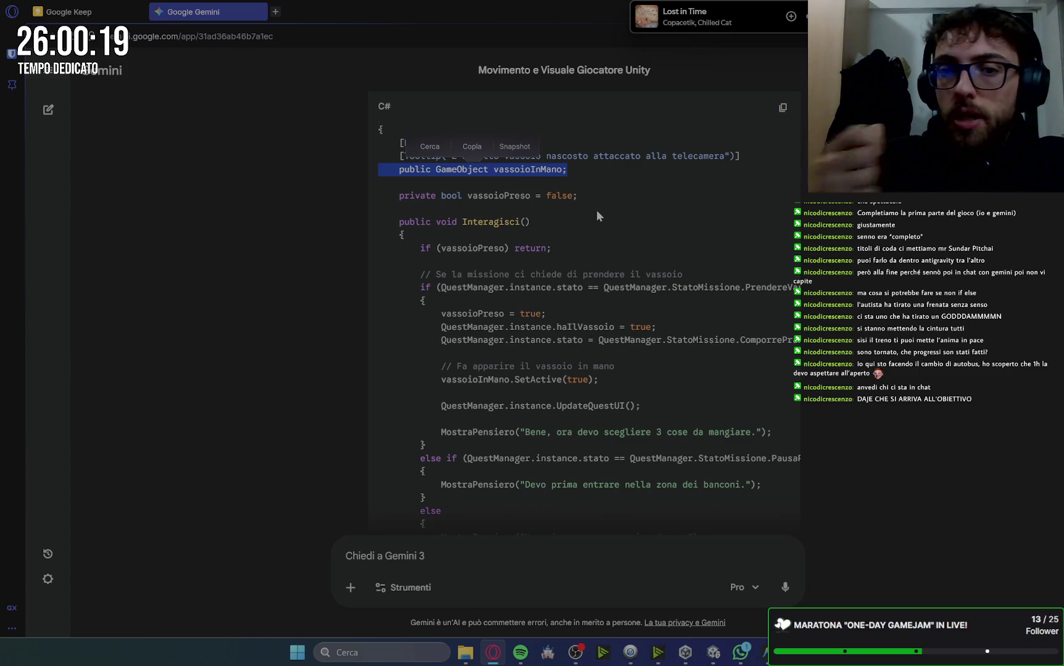
{"action": "left_click", "coordinate": [452, 222]}
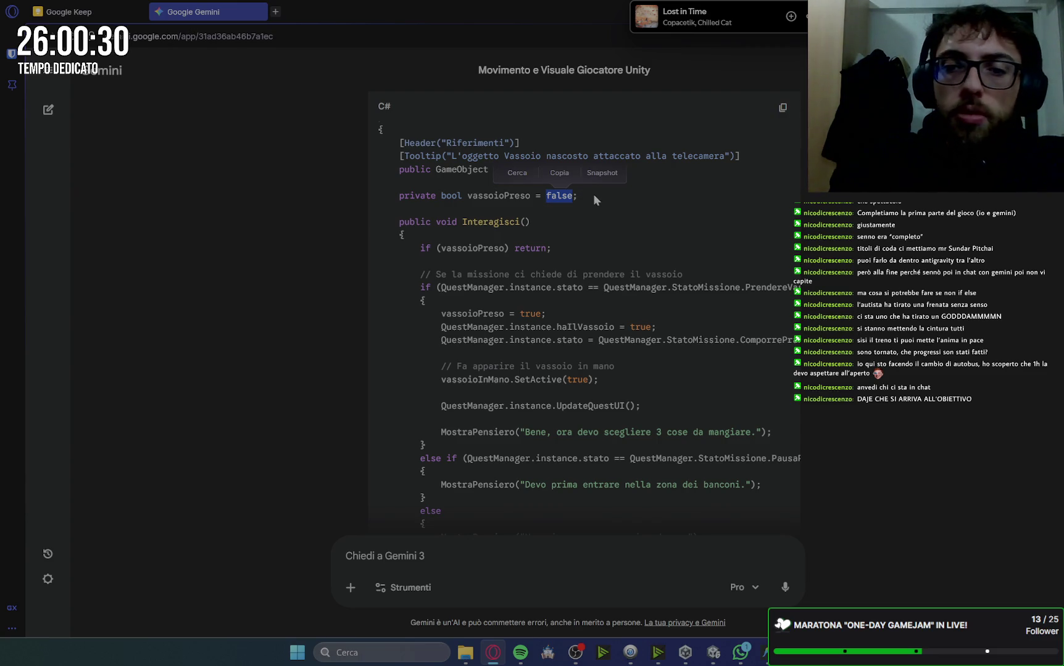
{"action": "left_click", "coordinate": [582, 301]}
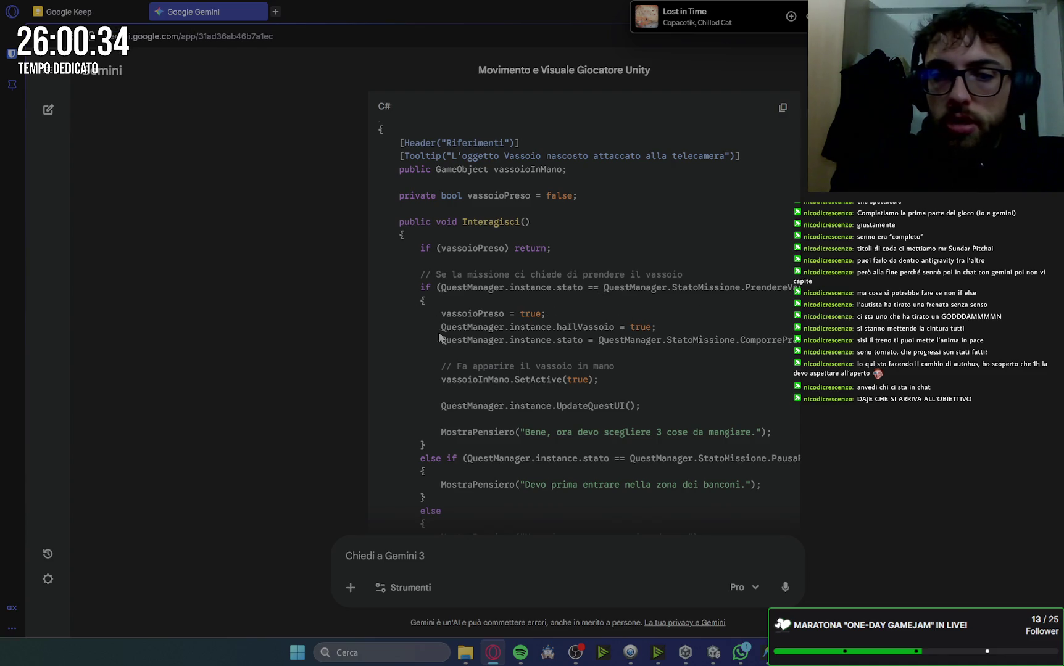
{"action": "left_click_drag", "start_coordinate": [438, 331], "coordinate": [676, 324]}
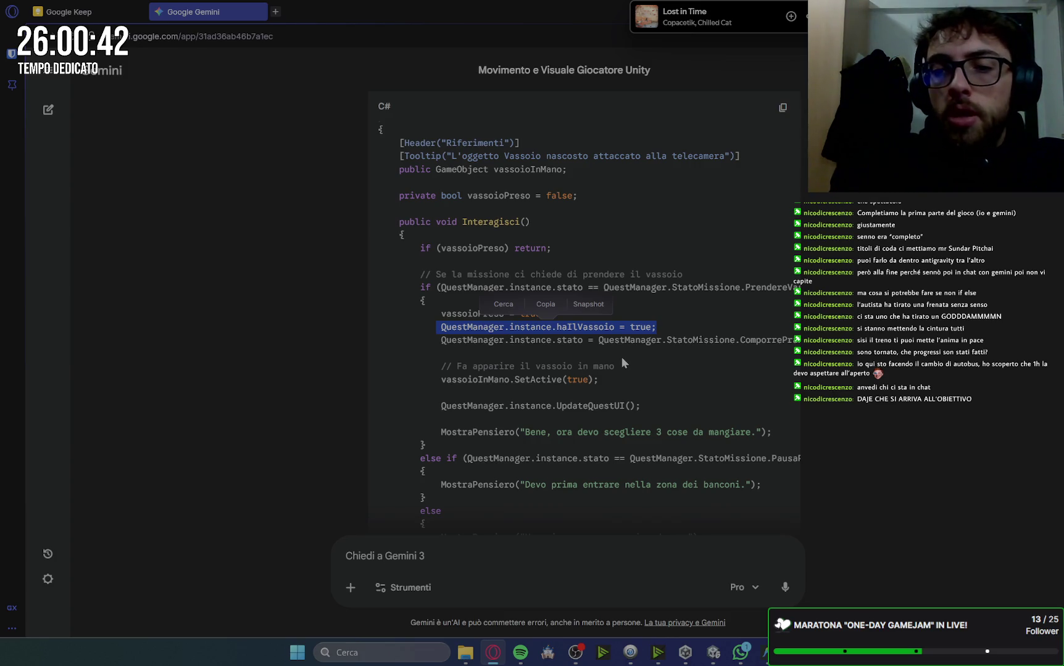
{"action": "left_click", "coordinate": [622, 356]}
{"action": "scroll", "coordinate": [621, 357], "scroll_direction": "down", "scroll_amount": 2}
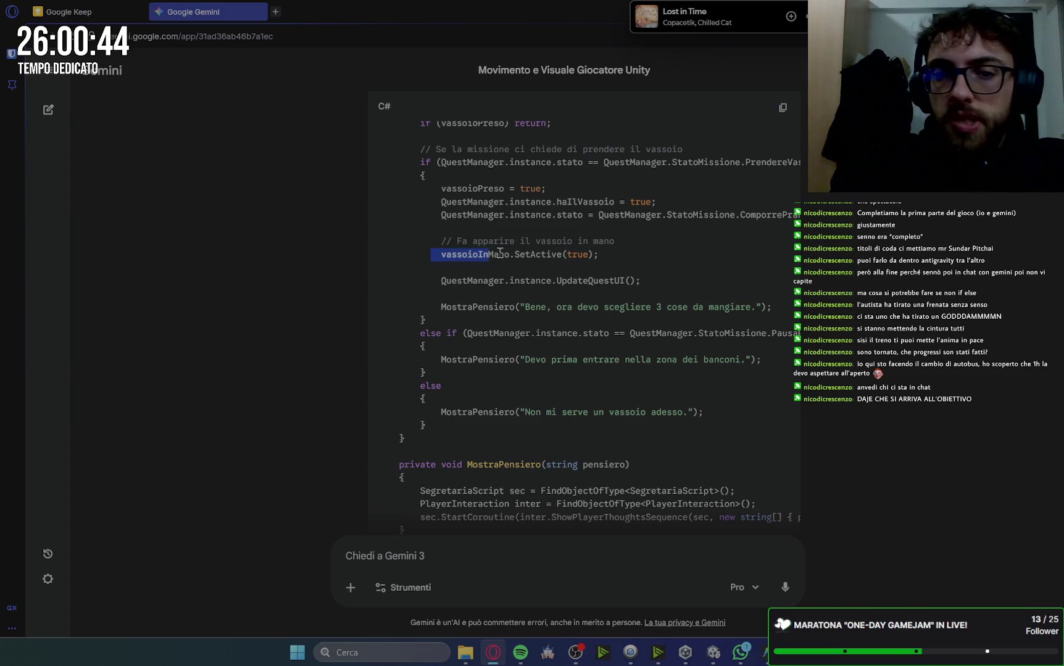
{"action": "left_click_drag", "start_coordinate": [500, 252], "coordinate": [627, 251]}
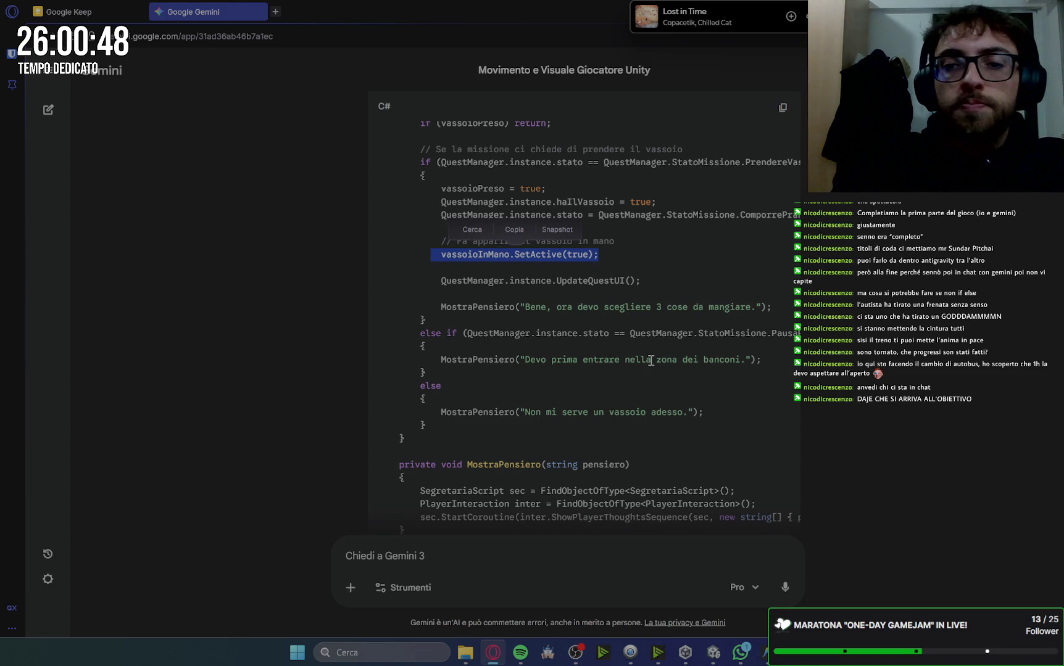
{"action": "left_click_drag", "start_coordinate": [441, 307], "coordinate": [748, 309]}
{"action": "left_click", "coordinate": [717, 321]}
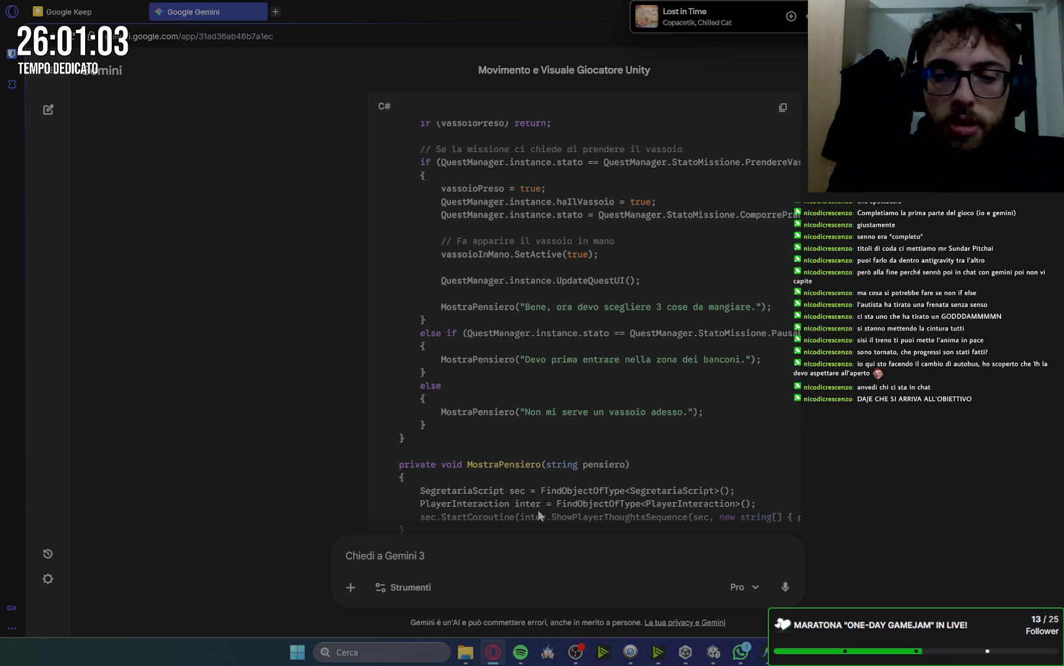
{"action": "mouse_move", "coordinate": [467, 333]}
{"action": "left_mouse_down"}
{"action": "mouse_move", "coordinate": [643, 333]}
{"action": "mouse_move", "coordinate": [736, 365]}
{"action": "mouse_move", "coordinate": [494, 358]}
{"action": "mouse_move", "coordinate": [395, 334]}
{"action": "mouse_move", "coordinate": [420, 334]}
{"action": "left_mouse_up"}
{"action": "left_click", "coordinate": [780, 362]}
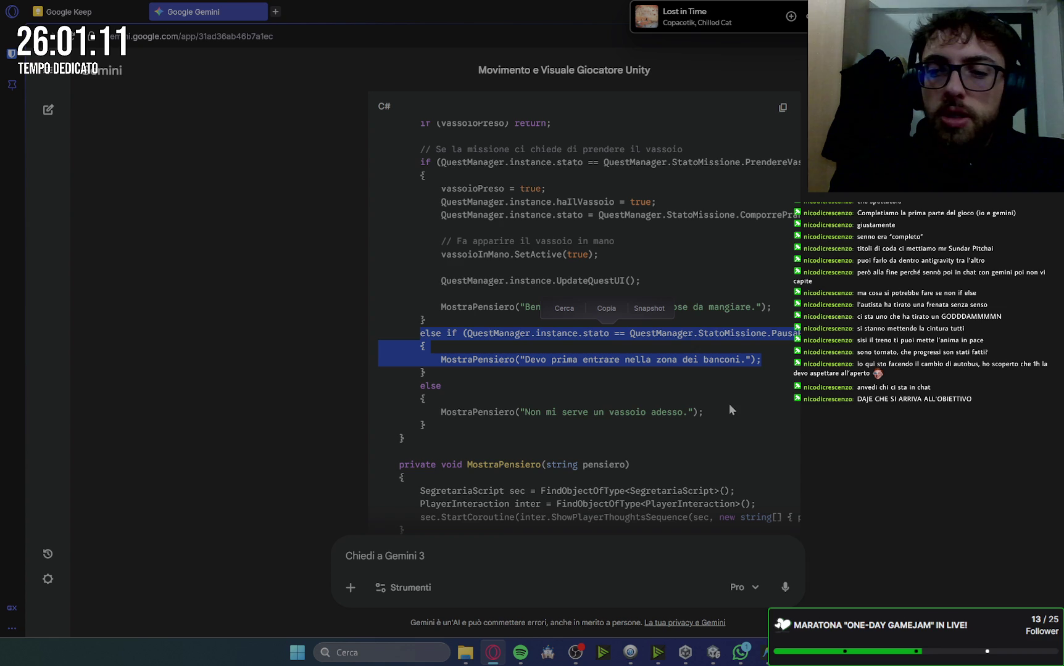
{"action": "scroll", "coordinate": [730, 405], "scroll_direction": "down", "scroll_amount": 2}
{"action": "left_click", "coordinate": [664, 318]}
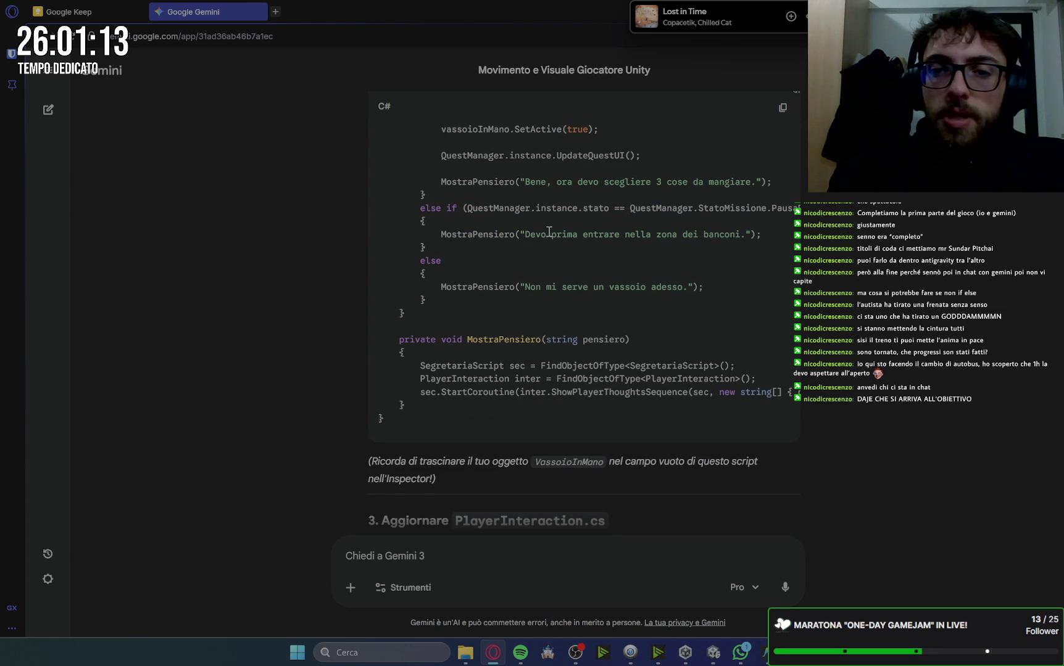
{"action": "scroll", "coordinate": [747, 290], "scroll_direction": "down", "scroll_amount": 1}
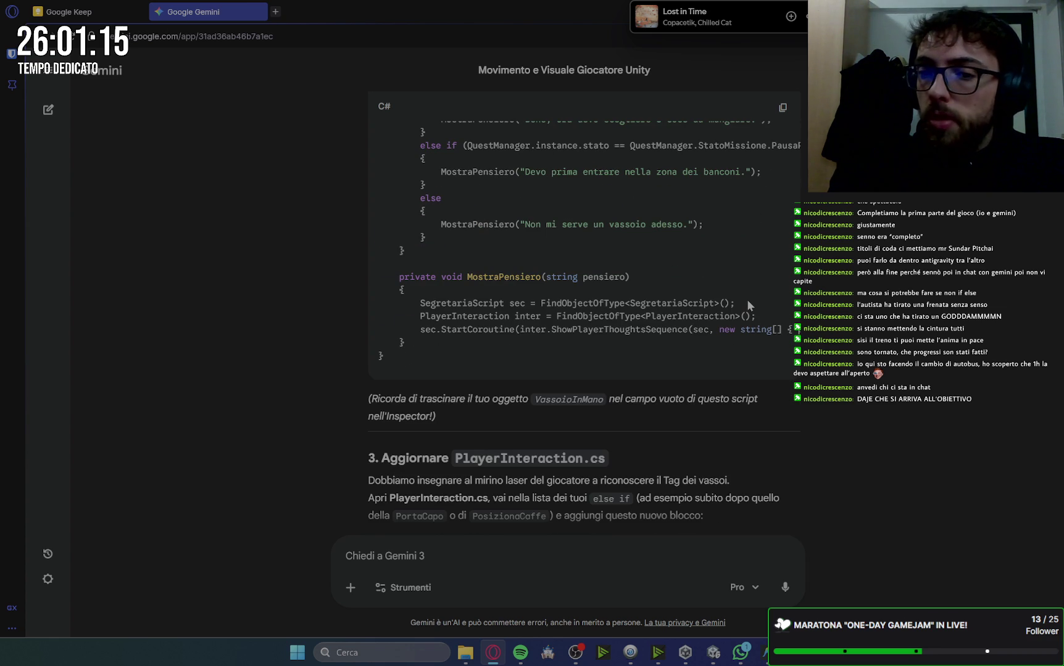
{"action": "scroll", "coordinate": [747, 302], "scroll_direction": "down", "scroll_amount": 2}
{"action": "scroll", "coordinate": [748, 304], "scroll_direction": "up", "scroll_amount": 15}
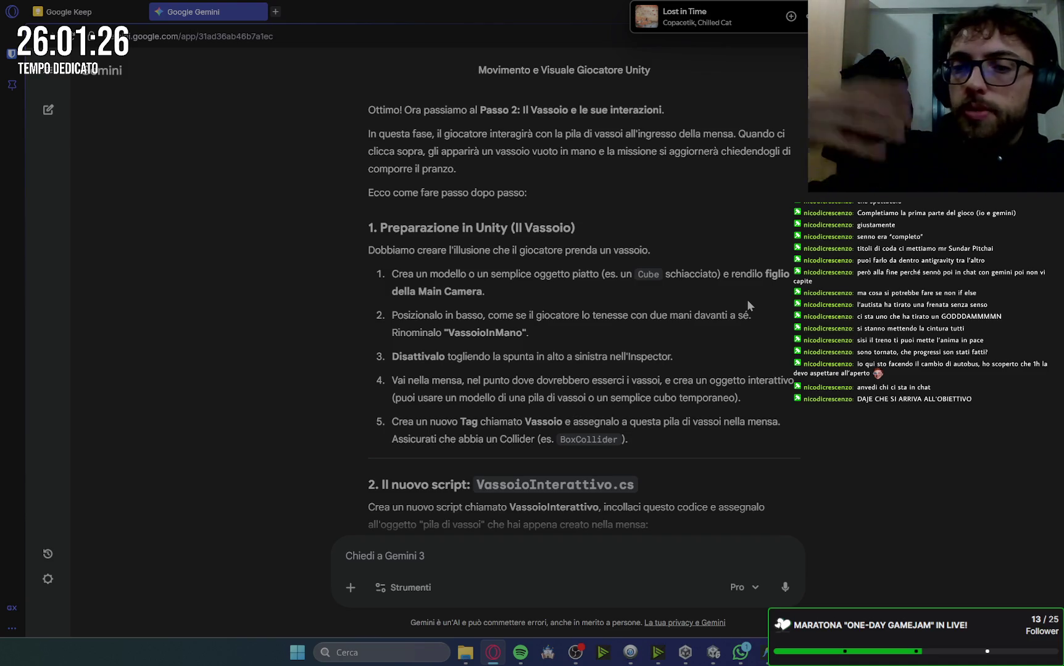
{"action": "scroll", "coordinate": [821, 405], "scroll_direction": "down", "scroll_amount": 7}
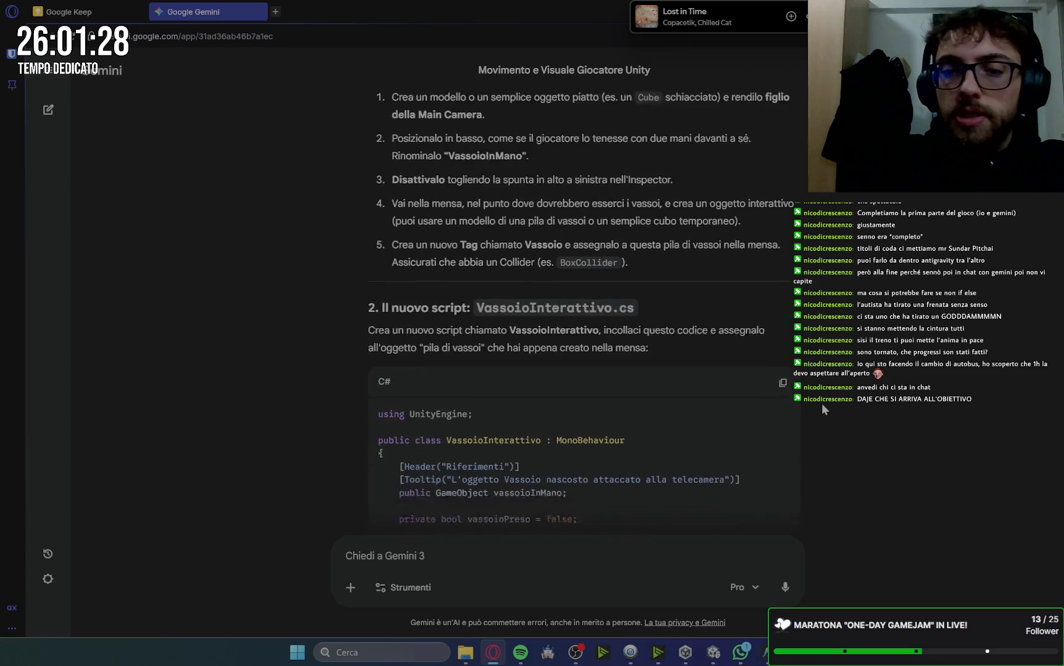
{"action": "scroll", "coordinate": [822, 404], "scroll_direction": "down", "scroll_amount": 3}
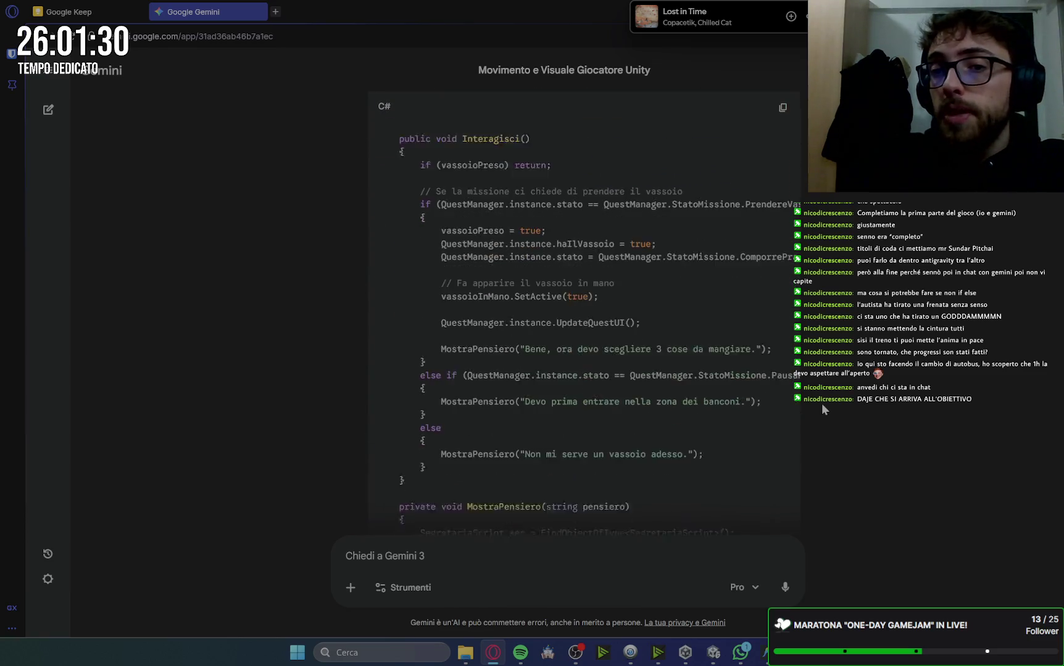
{"action": "scroll", "coordinate": [815, 331], "scroll_direction": "up", "scroll_amount": 2}
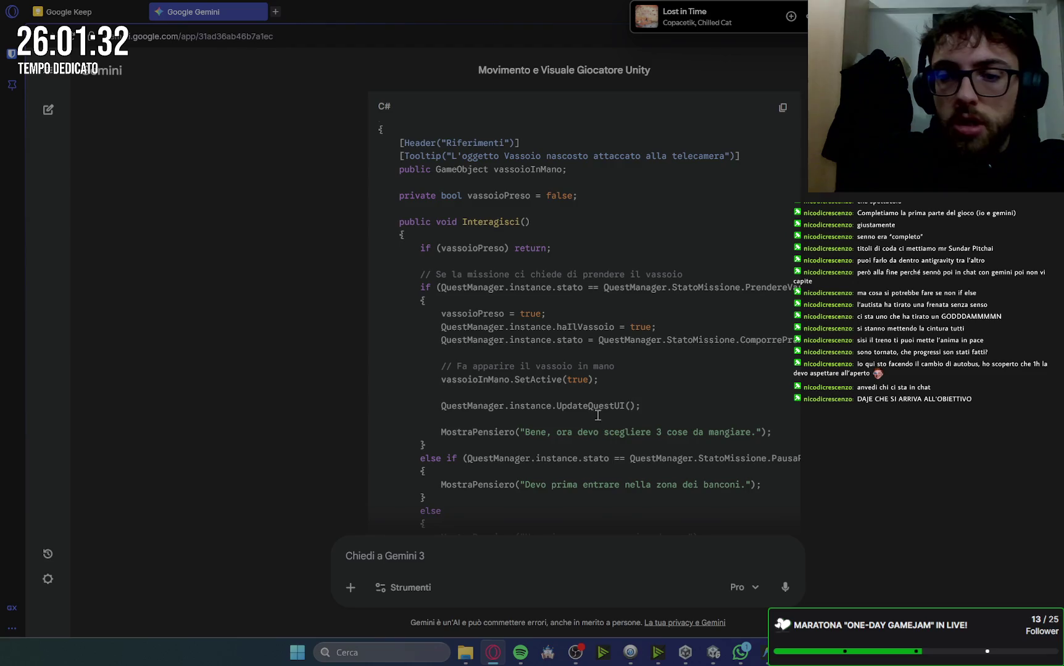
{"action": "scroll", "coordinate": [598, 415], "scroll_direction": "down", "scroll_amount": 2}
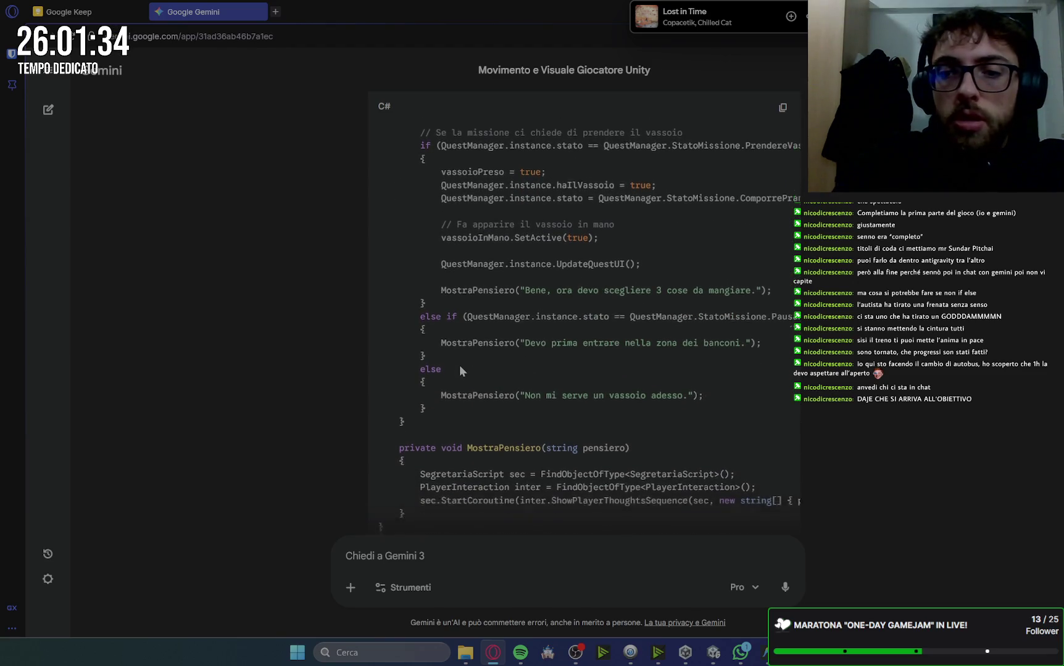
{"action": "scroll", "coordinate": [459, 365], "scroll_direction": "down", "scroll_amount": 1}
{"action": "left_click_drag", "start_coordinate": [687, 271], "coordinate": [778, 271]}
{"action": "left_click", "coordinate": [772, 300]}
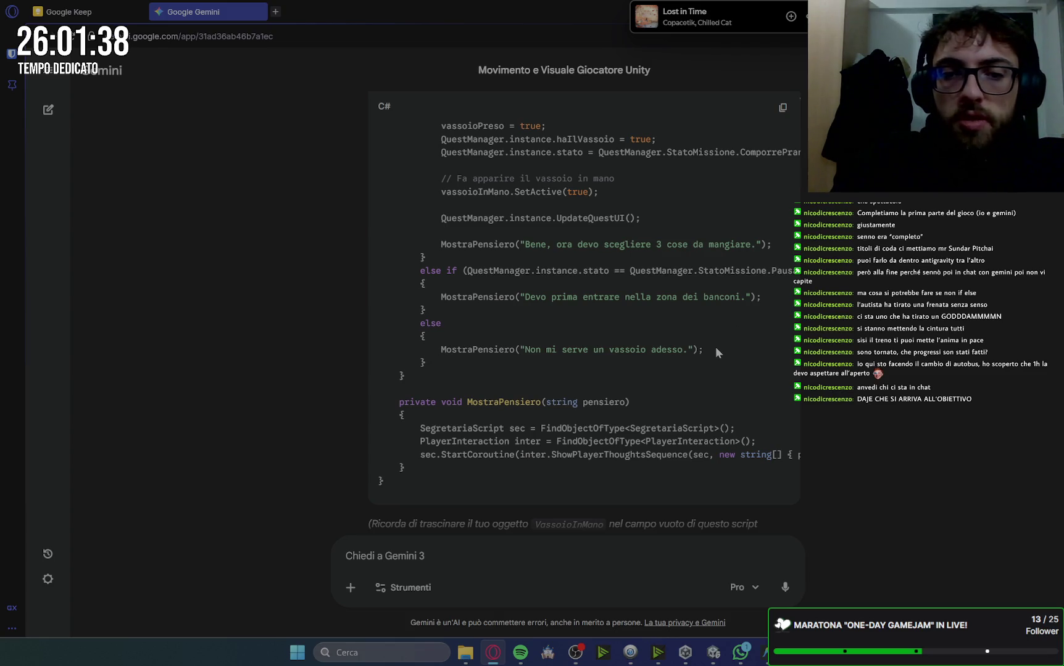
{"action": "scroll", "coordinate": [717, 349], "scroll_direction": "down", "scroll_amount": 2}
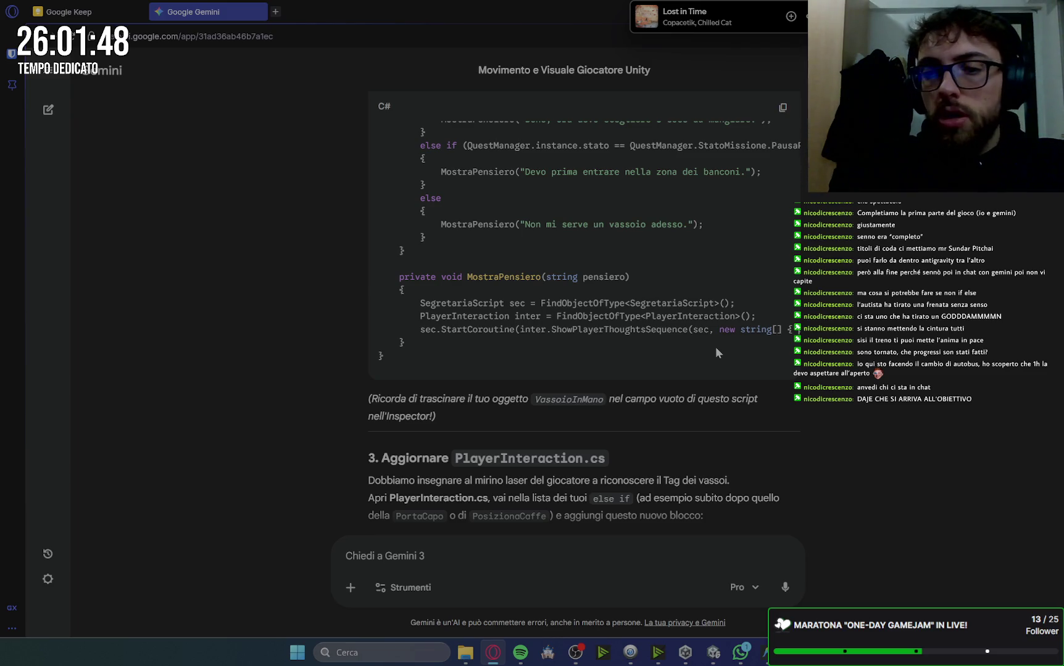
{"action": "scroll", "coordinate": [877, 376], "scroll_direction": "down", "scroll_amount": 2}
{"action": "scroll", "coordinate": [877, 376], "scroll_direction": "down", "scroll_amount": 1}
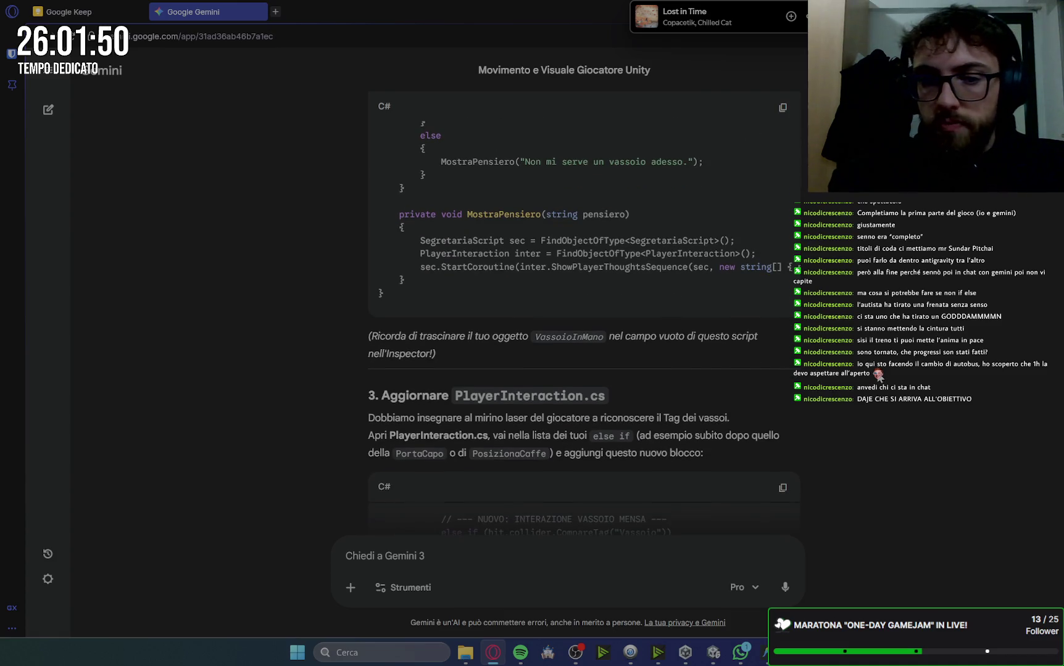
{"action": "scroll", "coordinate": [656, 361], "scroll_direction": "down", "scroll_amount": 4}
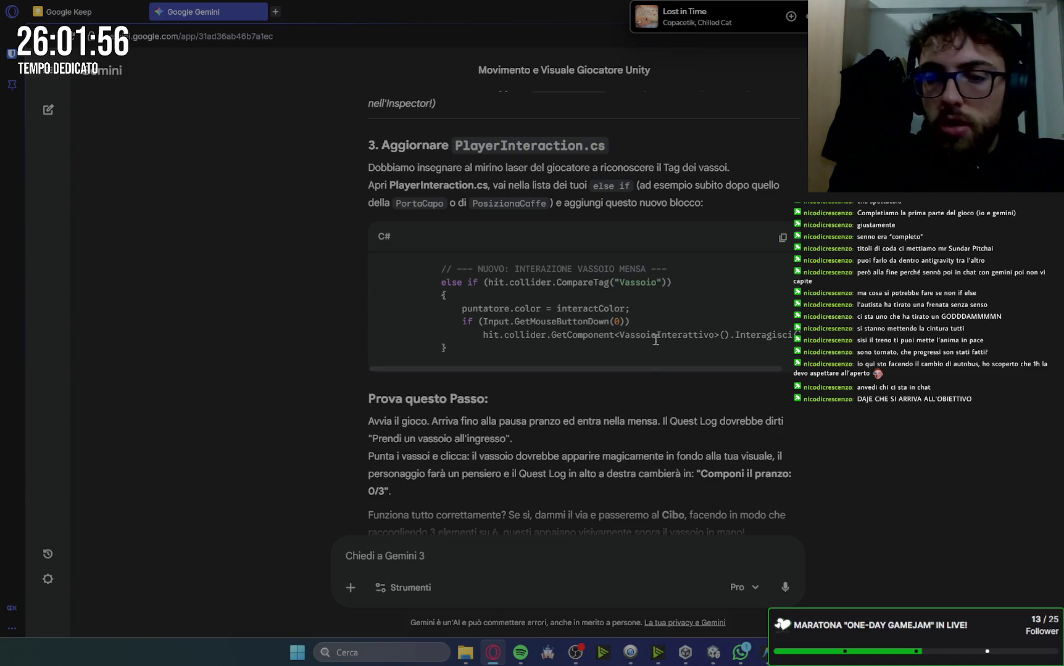
{"action": "left_click", "coordinate": [741, 652]}
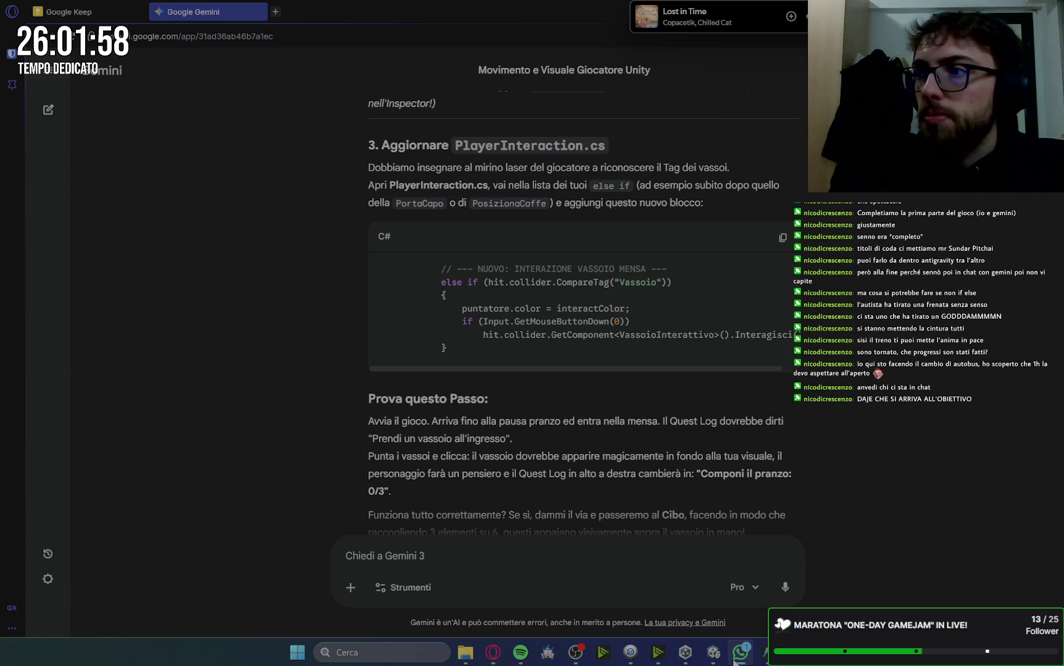
{"action": "scroll", "coordinate": [600, 492], "scroll_direction": "down", "scroll_amount": 1}
{"action": "type", "text": "andiamo avant"}
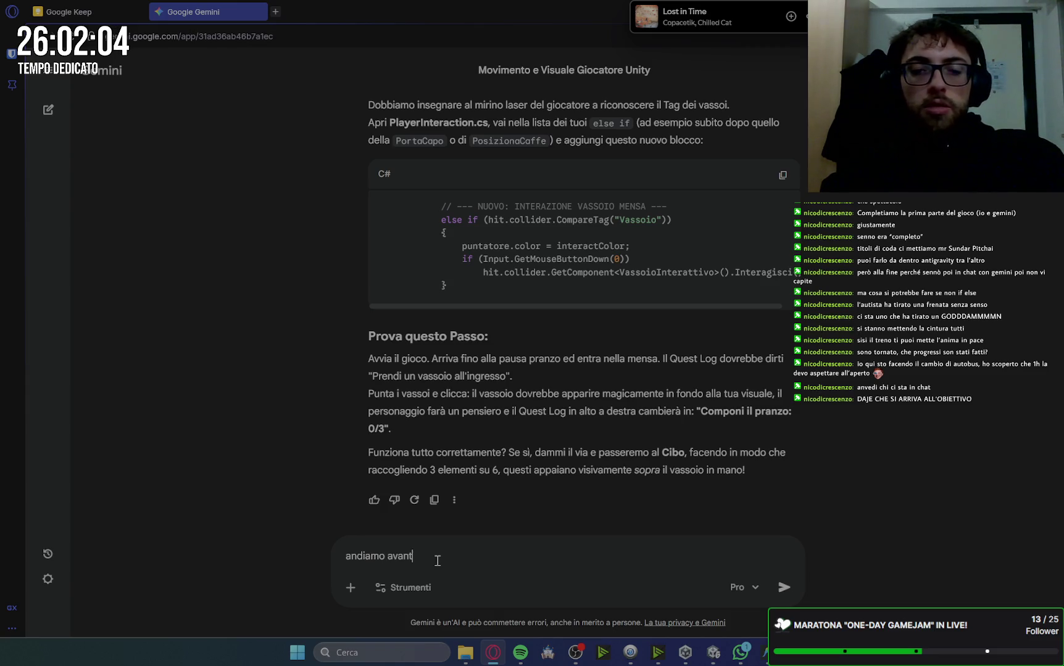
Send 'andiamo avanti' to Gemini to receive the Step 3 food and tray instructions
{"action": "type", "text": "i"}
{"action": "key", "text": "Return"}
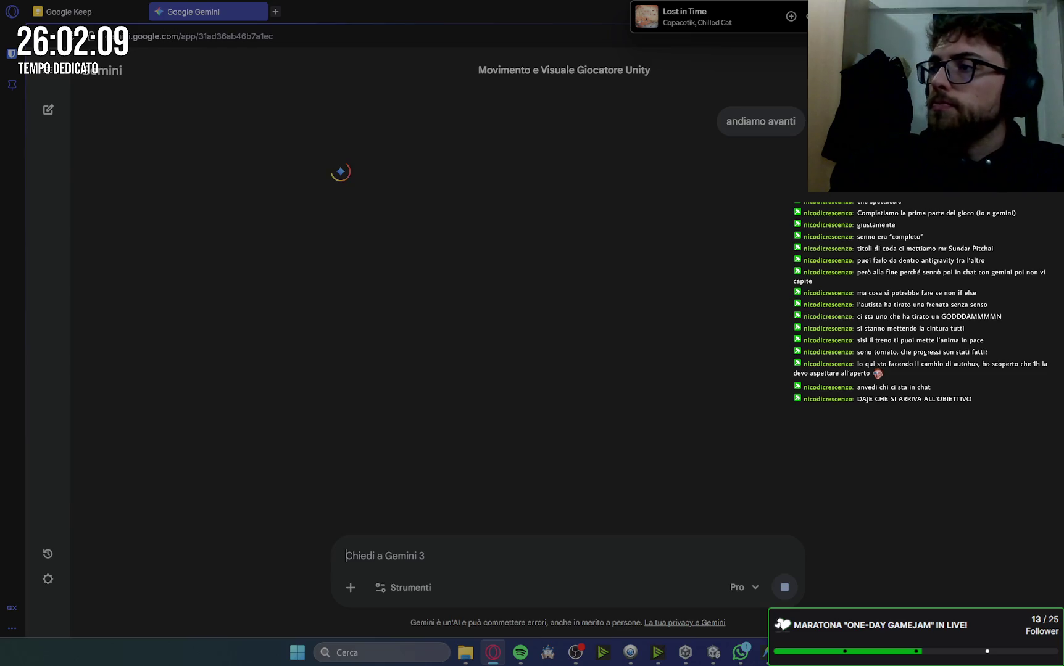
{"action": "key", "text": "alt+Tab"}
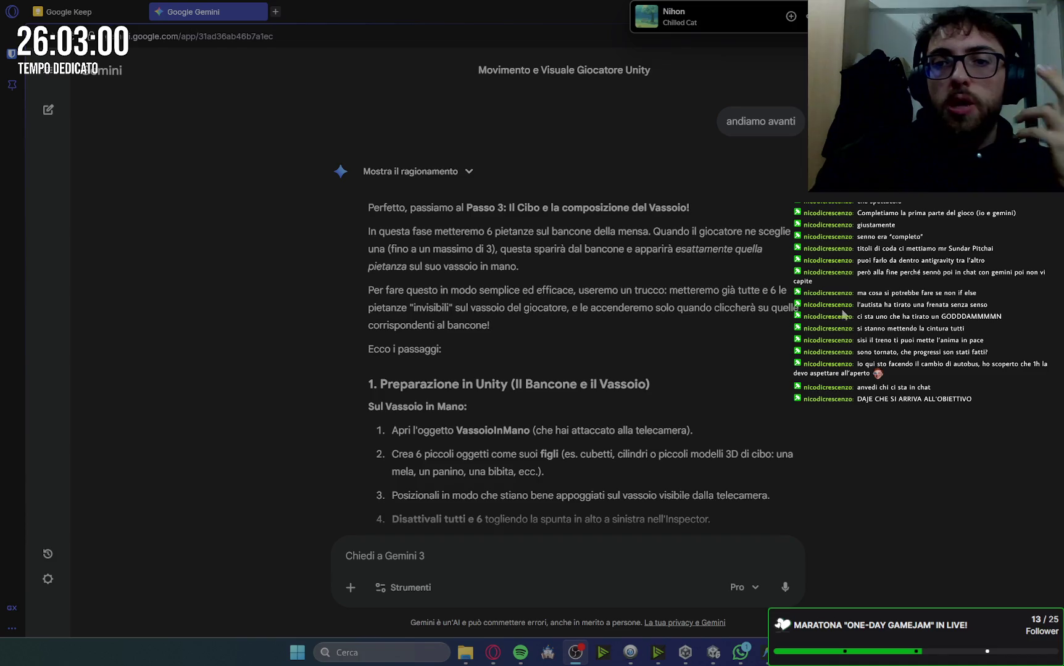
{"action": "scroll", "coordinate": [835, 357], "scroll_direction": "down", "scroll_amount": 2}
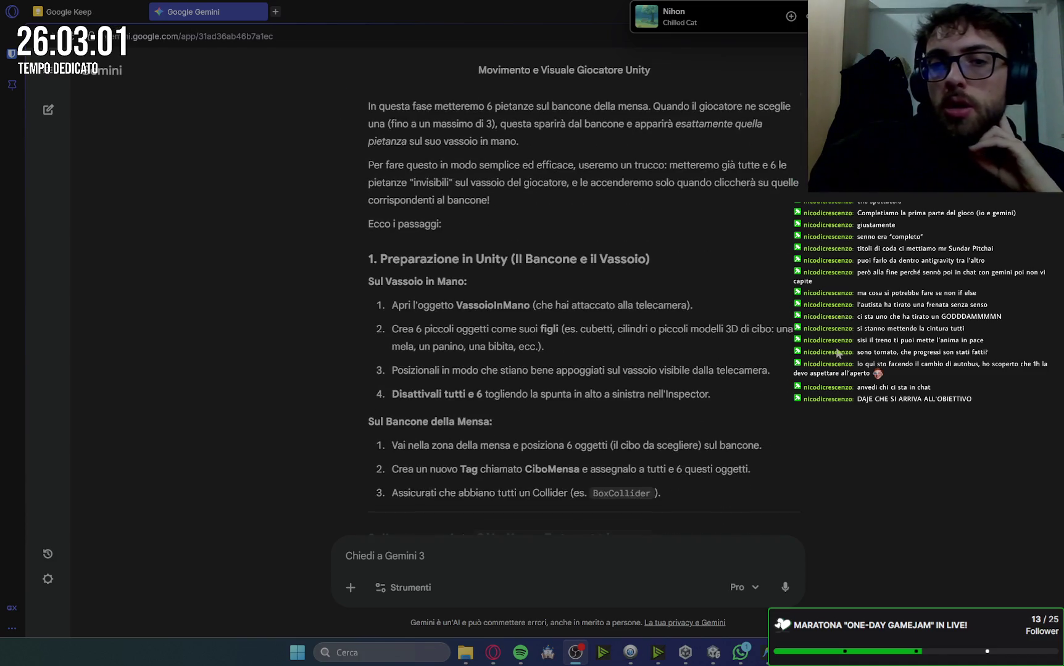
{"action": "scroll", "coordinate": [836, 355], "scroll_direction": "up", "scroll_amount": 1}
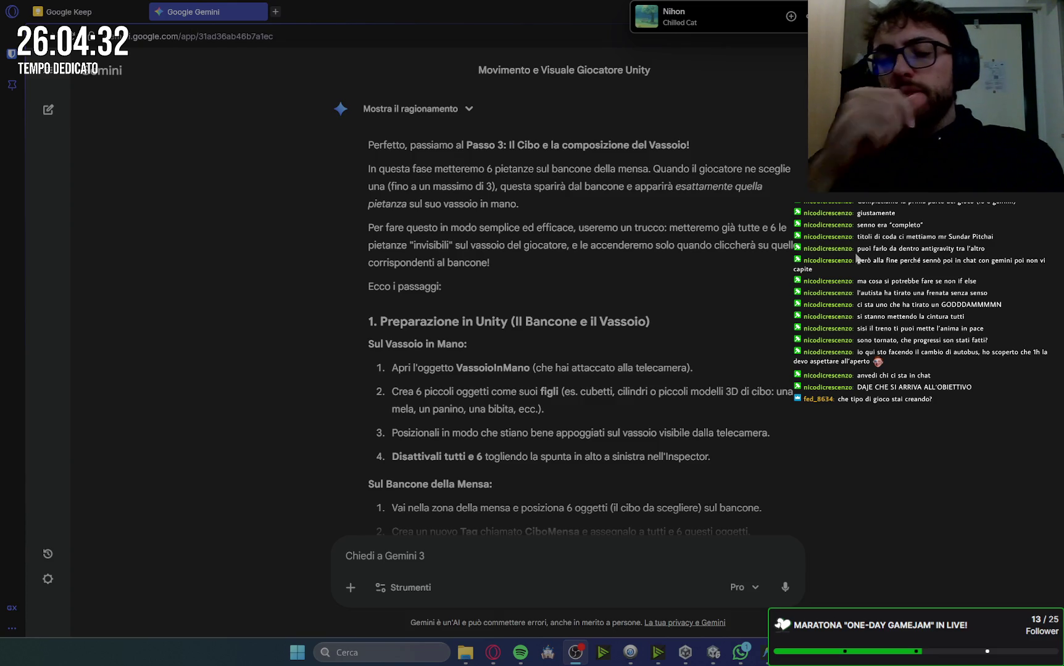
{"action": "left_click", "coordinate": [79, 8]}
{"action": "scroll", "coordinate": [561, 307], "scroll_direction": "down", "scroll_amount": 10}
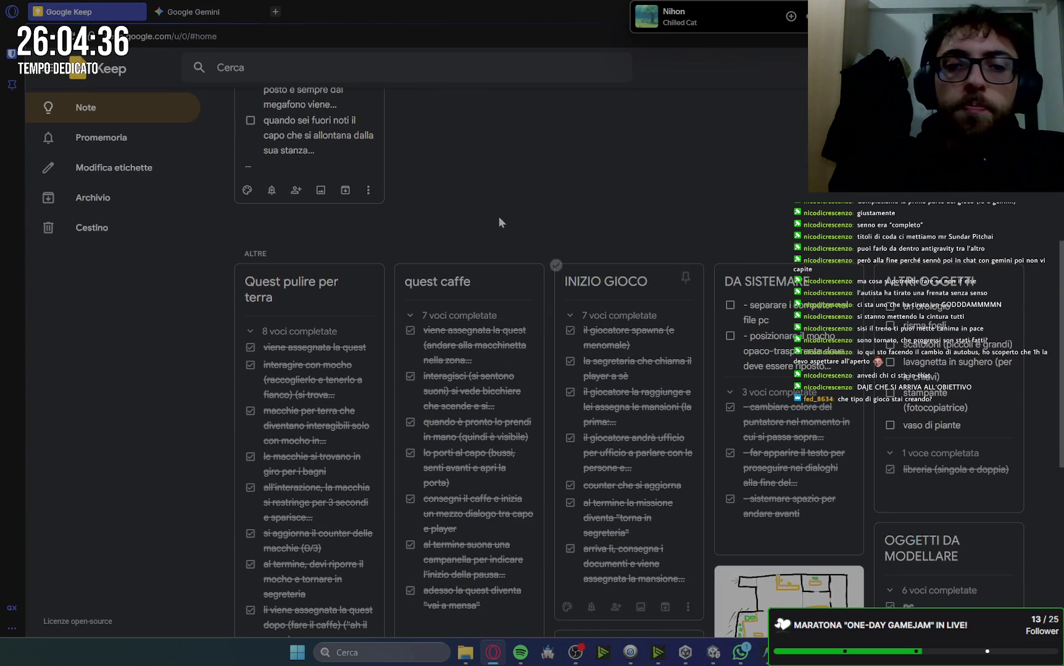
Scroll down to the ALTRE notes and open the office floor-plan drawing
{"action": "scroll", "coordinate": [464, 240], "scroll_direction": "down", "scroll_amount": 2}
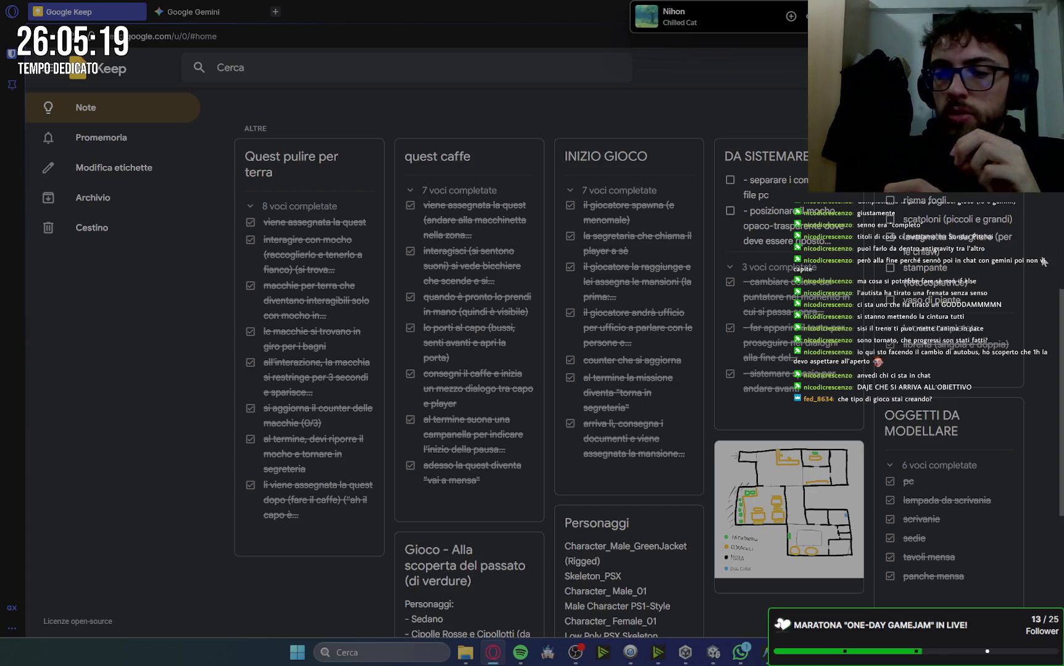
{"action": "left_click", "coordinate": [793, 528]}
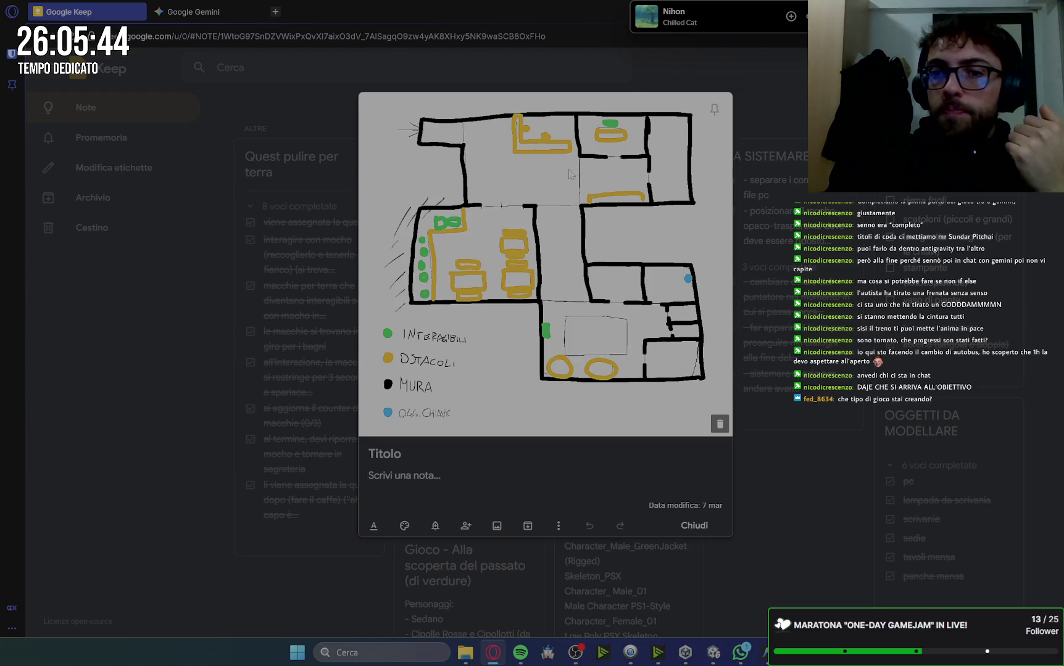
Open the floor-plan drawing full size and sketch two small test marks on it
{"action": "left_click", "coordinate": [627, 310]}
{"action": "scroll", "coordinate": [541, 234], "scroll_direction": "down", "scroll_amount": 3}
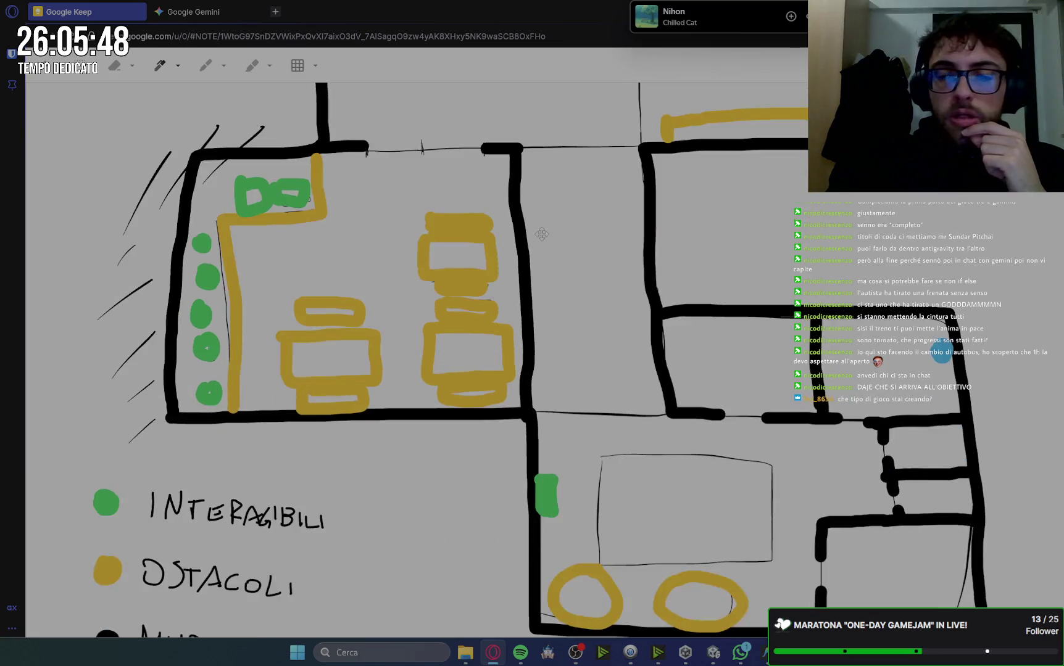
{"action": "scroll", "coordinate": [542, 234], "scroll_direction": "up", "scroll_amount": 4}
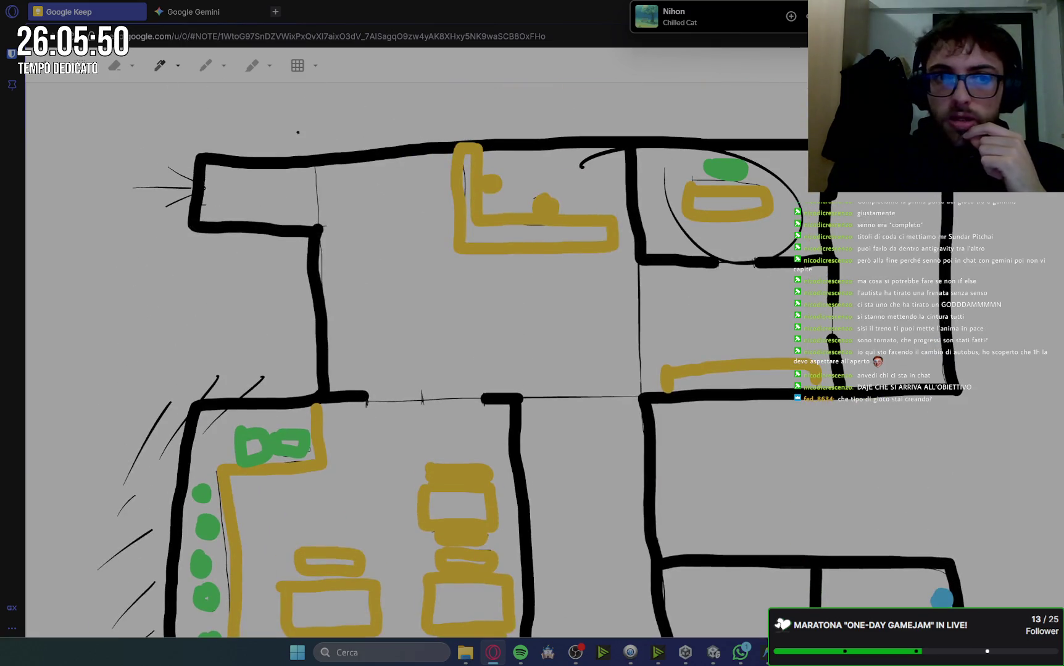
{"action": "scroll", "coordinate": [853, 261], "scroll_direction": "down", "scroll_amount": 5}
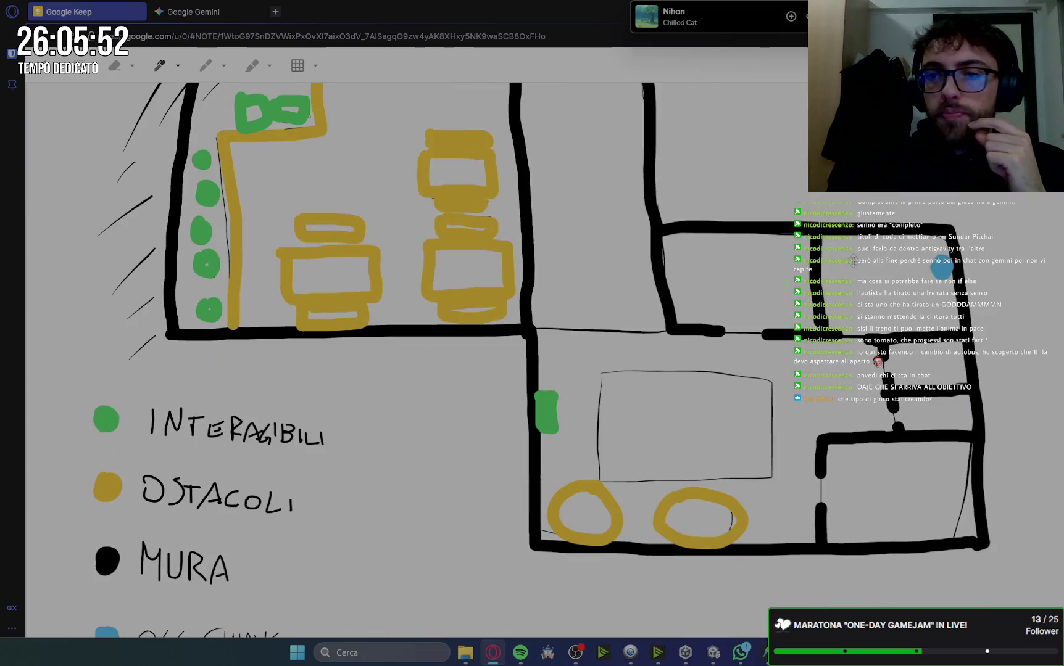
{"action": "left_click_drag", "start_coordinate": [729, 273], "coordinate": [752, 275]}
{"action": "left_click_drag", "start_coordinate": [896, 473], "coordinate": [888, 494]}
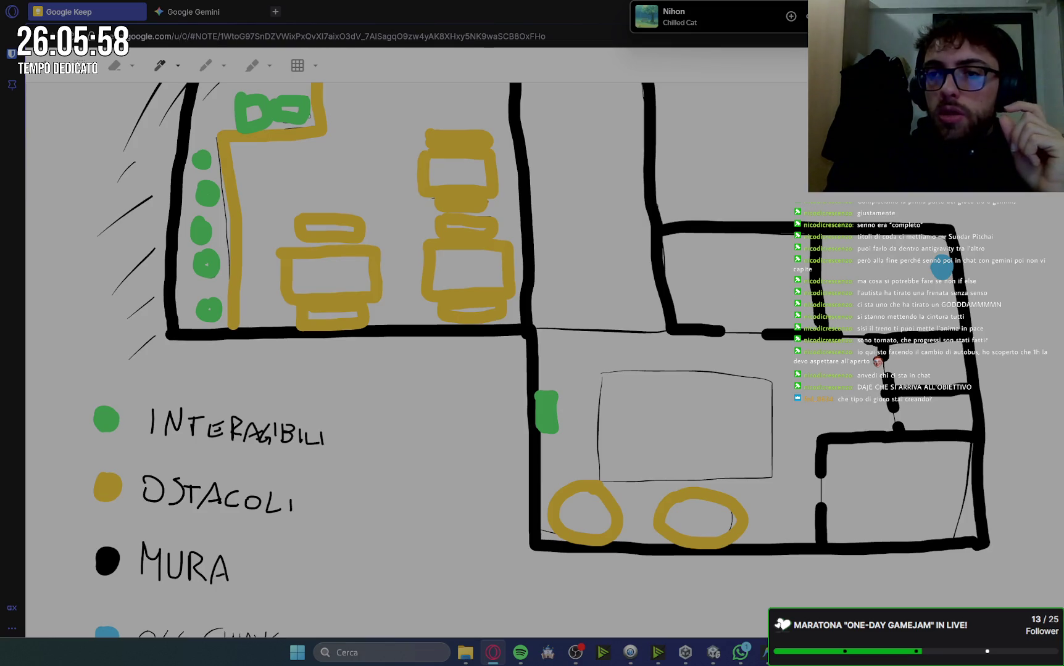
Trace a rough path through the upper rooms and add a short vertical stroke below
{"action": "scroll", "coordinate": [432, 358], "scroll_direction": "up", "scroll_amount": 5}
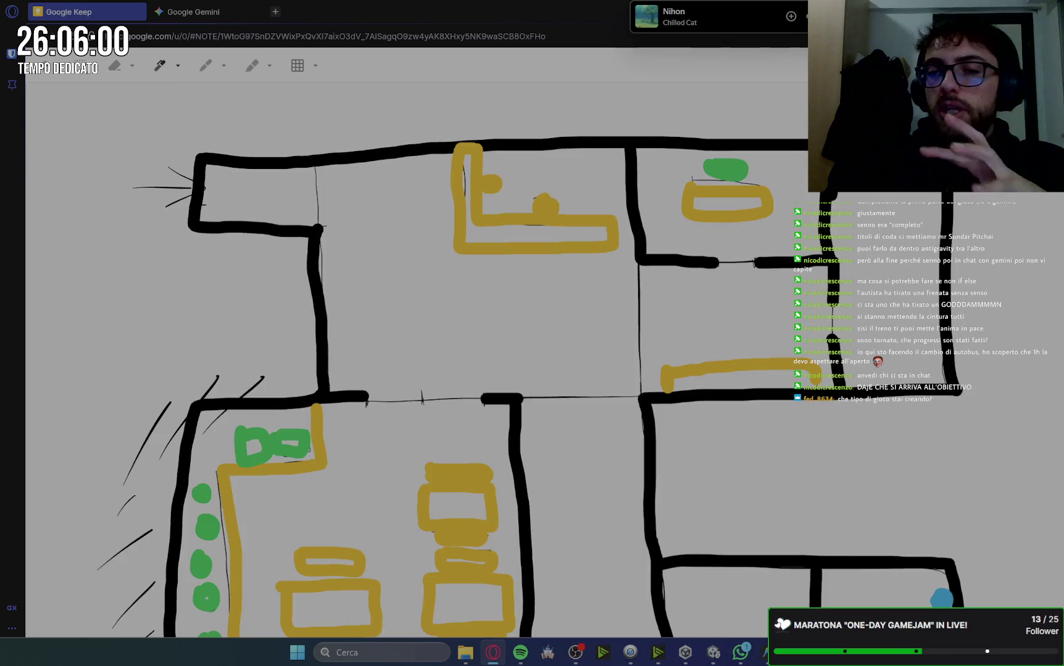
{"action": "scroll", "coordinate": [432, 358], "scroll_direction": "down", "scroll_amount": 3}
{"action": "scroll", "coordinate": [432, 358], "scroll_direction": "up", "scroll_amount": 1}
{"action": "scroll", "coordinate": [432, 358], "scroll_direction": "down", "scroll_amount": 3}
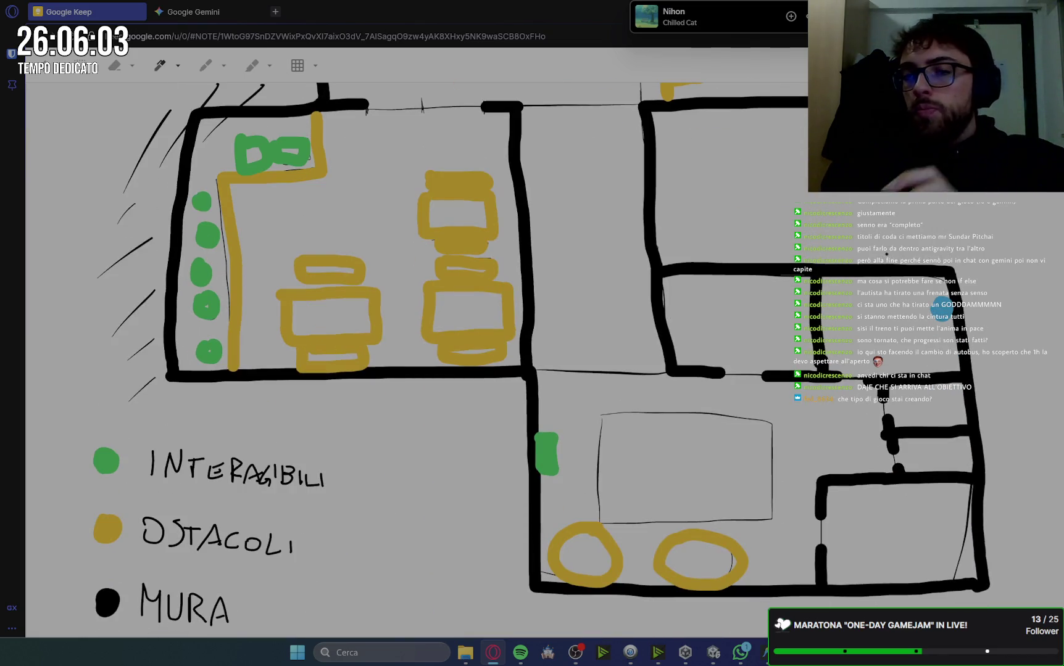
{"action": "scroll", "coordinate": [432, 358], "scroll_direction": "up", "scroll_amount": 1}
{"action": "scroll", "coordinate": [432, 358], "scroll_direction": "down", "scroll_amount": 2}
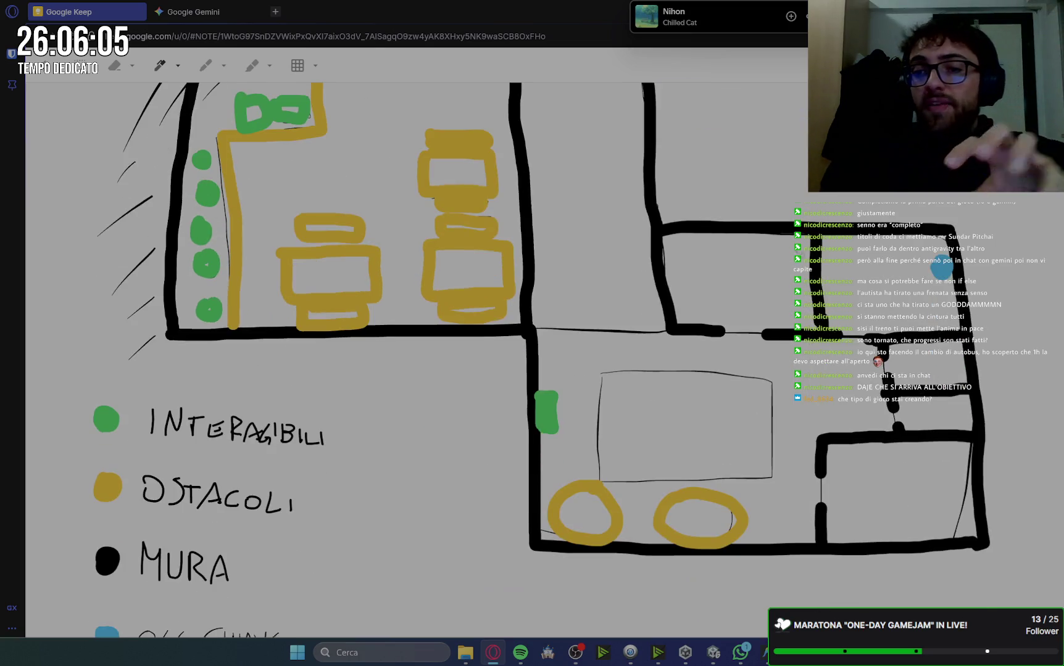
{"action": "scroll", "coordinate": [677, 242], "scroll_direction": "up", "scroll_amount": 3}
{"action": "scroll", "coordinate": [404, 125], "scroll_direction": "up", "scroll_amount": 2}
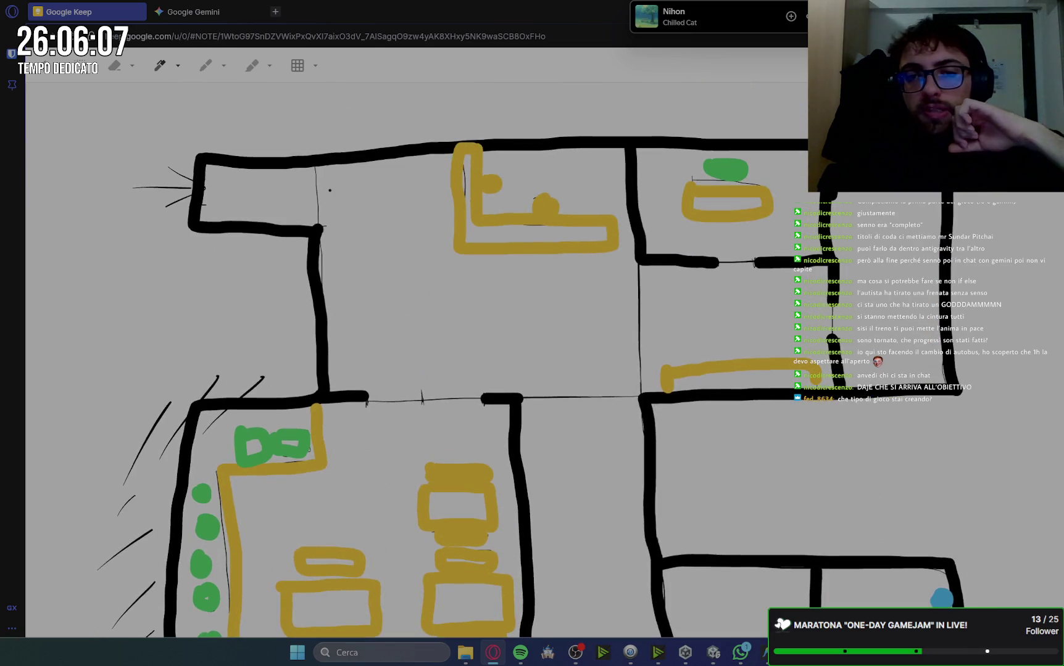
{"action": "left_click_drag", "start_coordinate": [348, 194], "coordinate": [585, 341]}
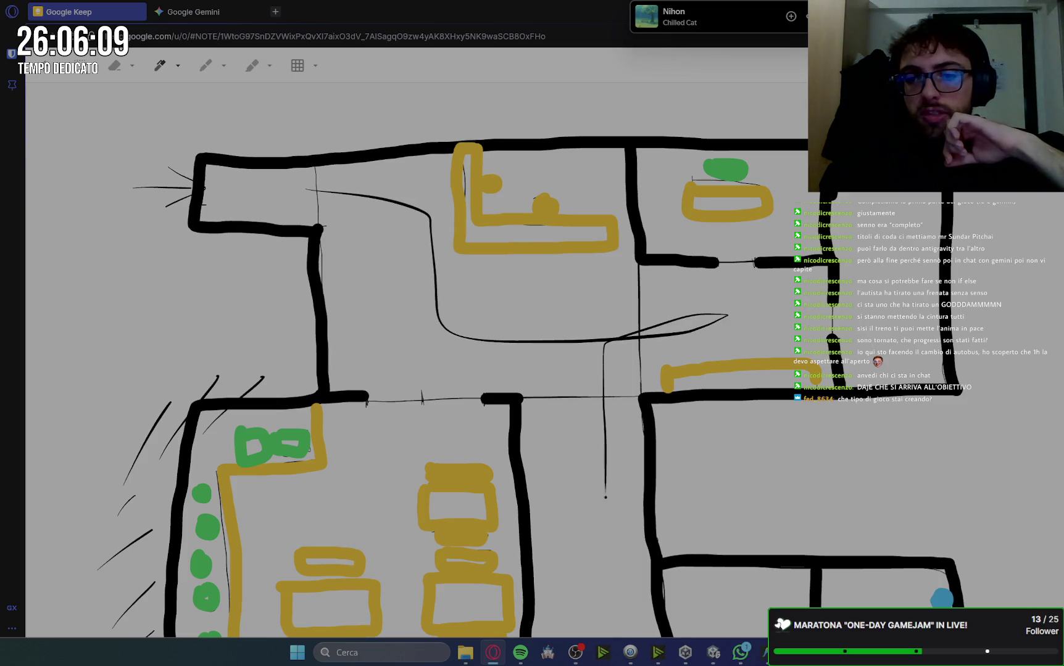
{"action": "mouse_move", "coordinate": [606, 496]}
{"action": "left_mouse_down"}
{"action": "mouse_move", "coordinate": [614, 636]}
{"action": "mouse_move", "coordinate": [604, 583]}
{"action": "left_mouse_up"}
Bring up the pen's colour and thickness palette
{"action": "scroll", "coordinate": [759, 262], "scroll_direction": "down", "scroll_amount": 3}
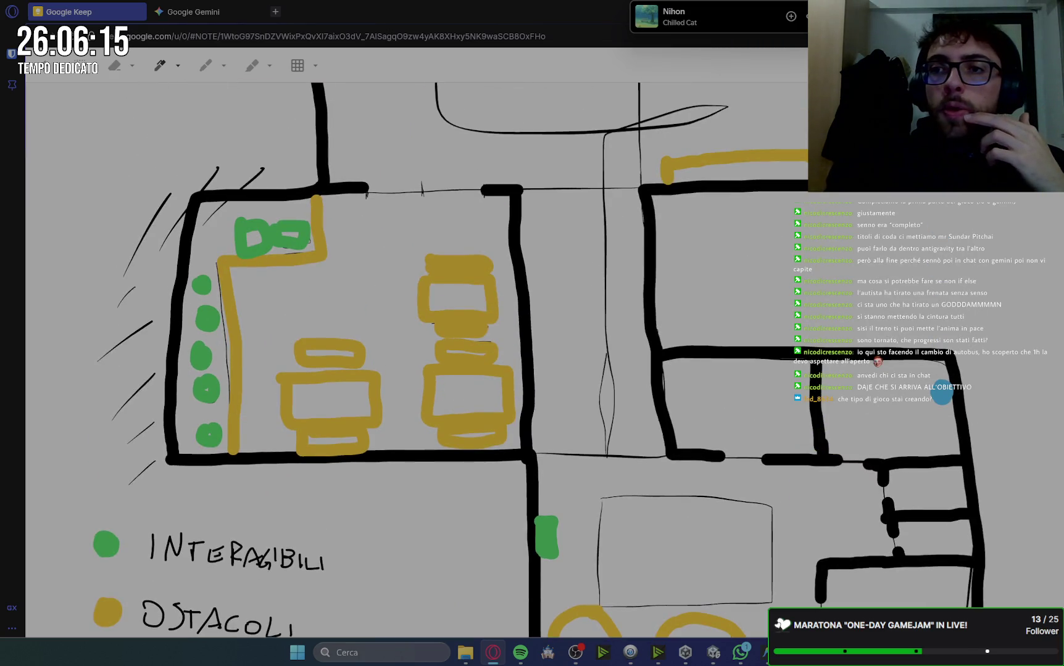
{"action": "scroll", "coordinate": [901, 226], "scroll_direction": "up", "scroll_amount": 3}
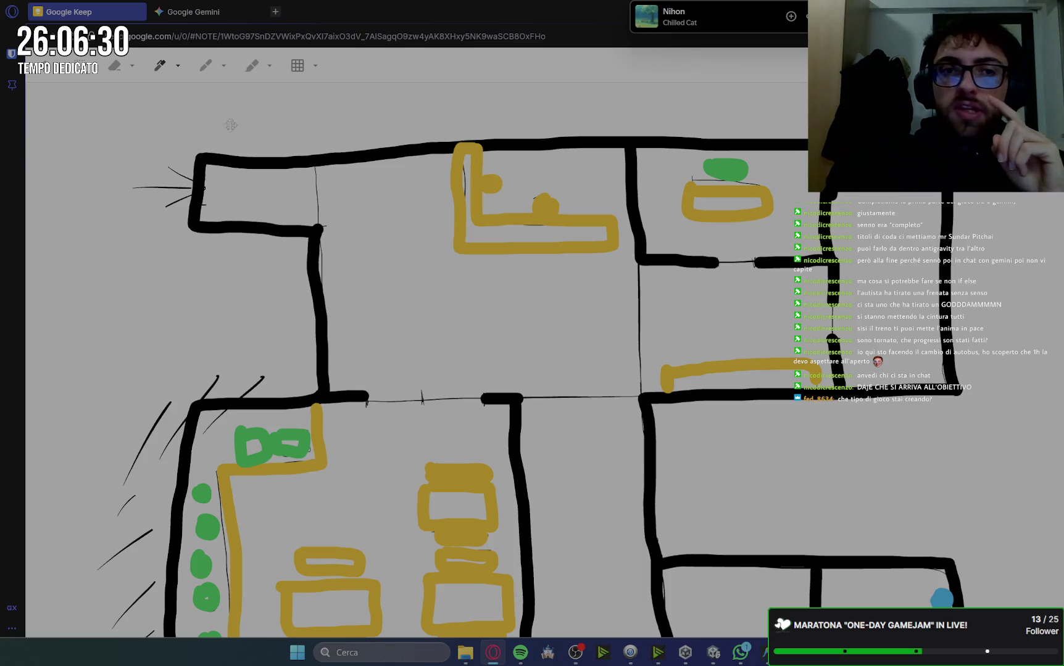
{"action": "left_click", "coordinate": [163, 68]}
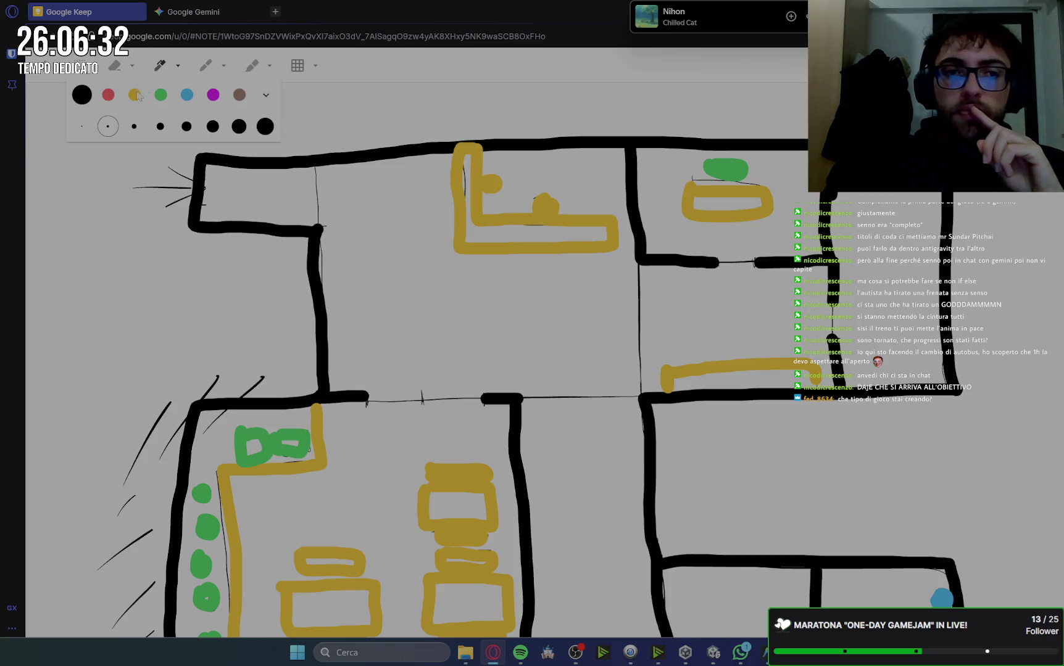
Close the pen palette and draw a small loop near the blue key object
{"action": "left_click", "coordinate": [658, 319]}
{"action": "scroll", "coordinate": [961, 264], "scroll_direction": "down", "scroll_amount": 6}
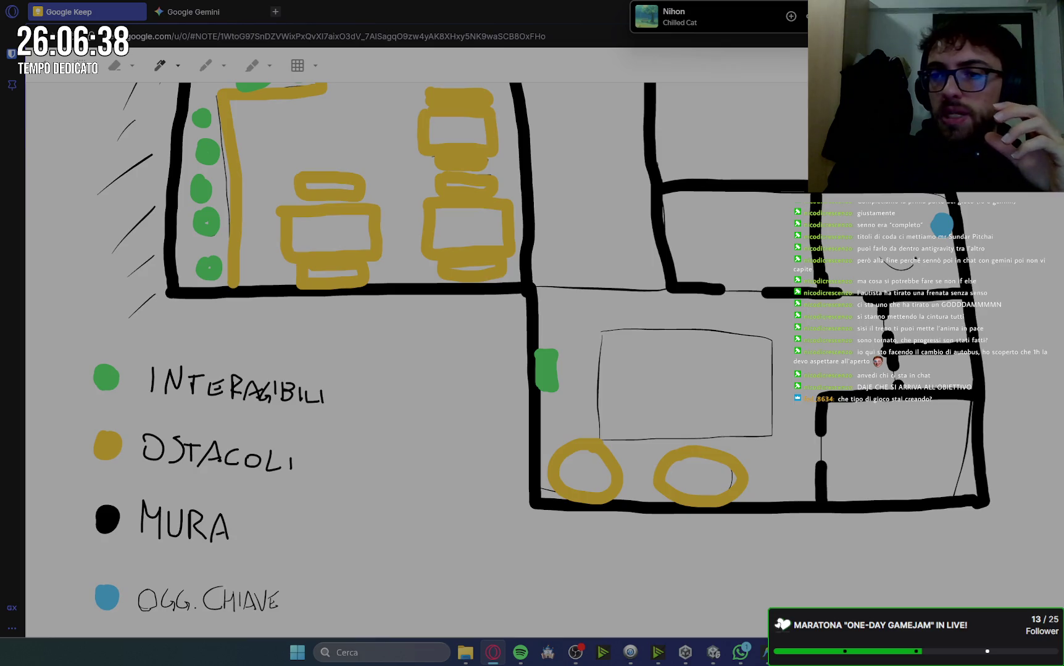
{"action": "left_click_drag", "start_coordinate": [915, 259], "coordinate": [892, 254]}
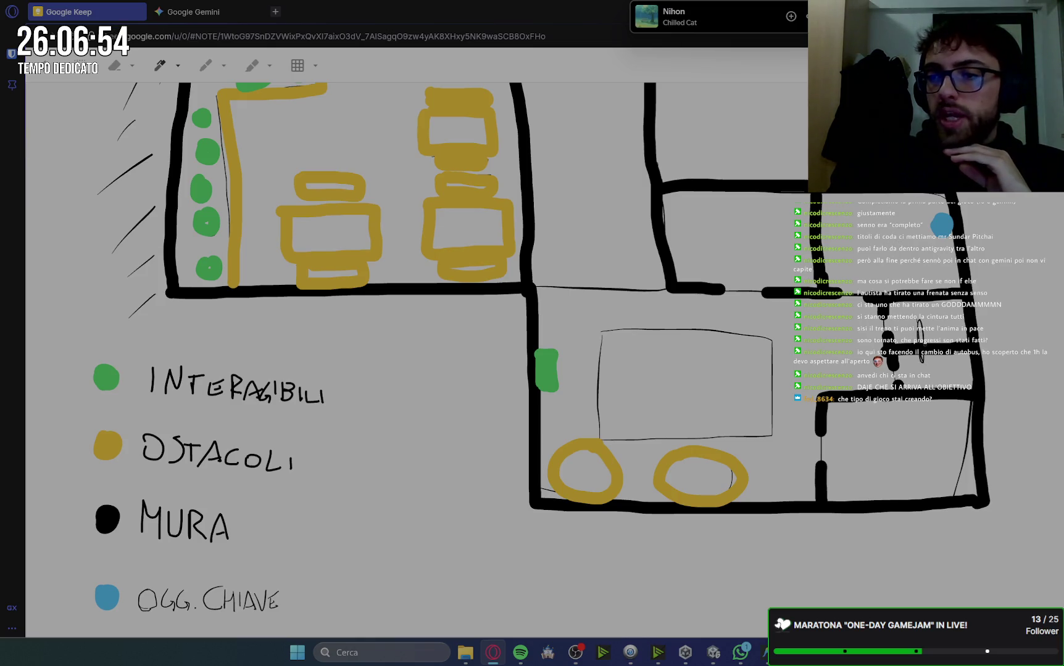
Sketch a trial route down through the right-hand rooms, then undo it
{"action": "scroll", "coordinate": [417, 358], "scroll_direction": "up", "scroll_amount": 5}
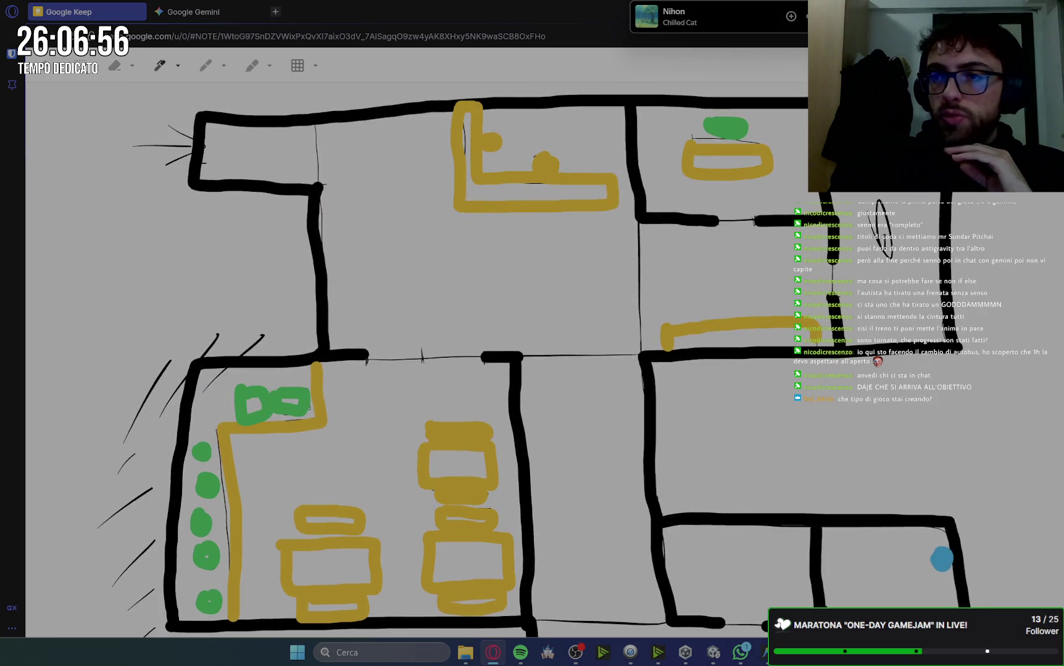
{"action": "scroll", "coordinate": [416, 358], "scroll_direction": "down", "scroll_amount": 3}
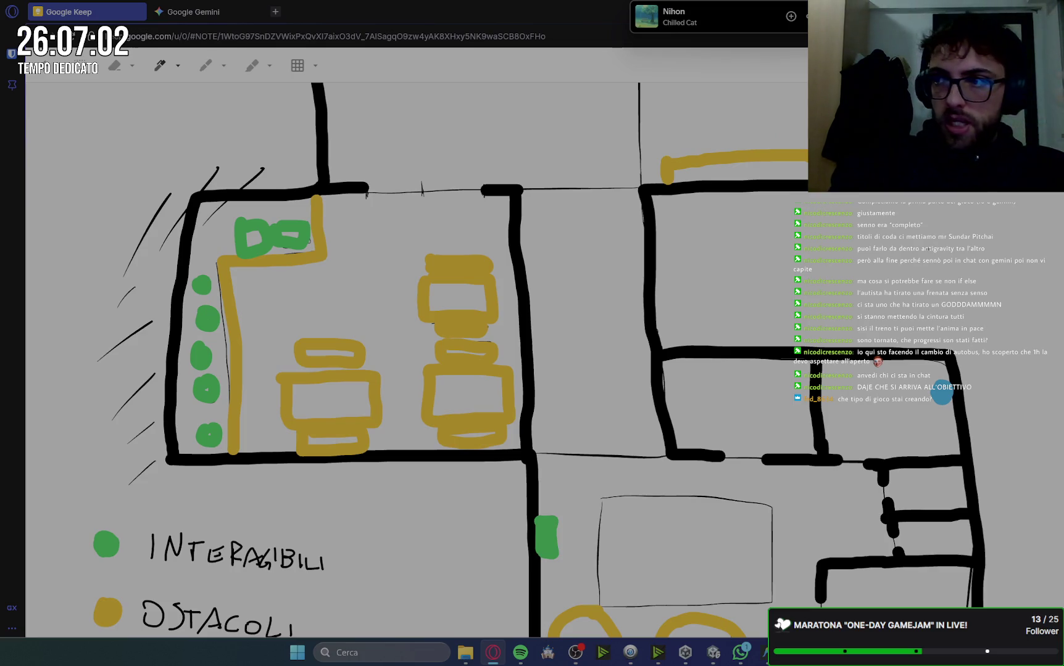
{"action": "scroll", "coordinate": [417, 357], "scroll_direction": "down", "scroll_amount": 3}
{"action": "scroll", "coordinate": [417, 358], "scroll_direction": "up", "scroll_amount": 3}
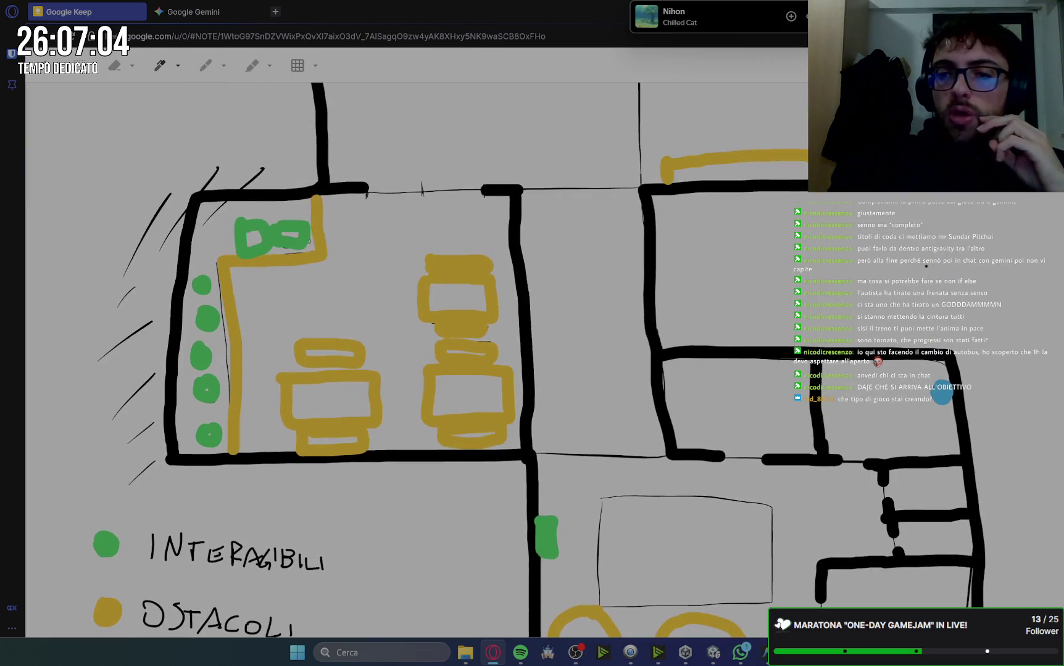
{"action": "scroll", "coordinate": [417, 358], "scroll_direction": "up", "scroll_amount": 4}
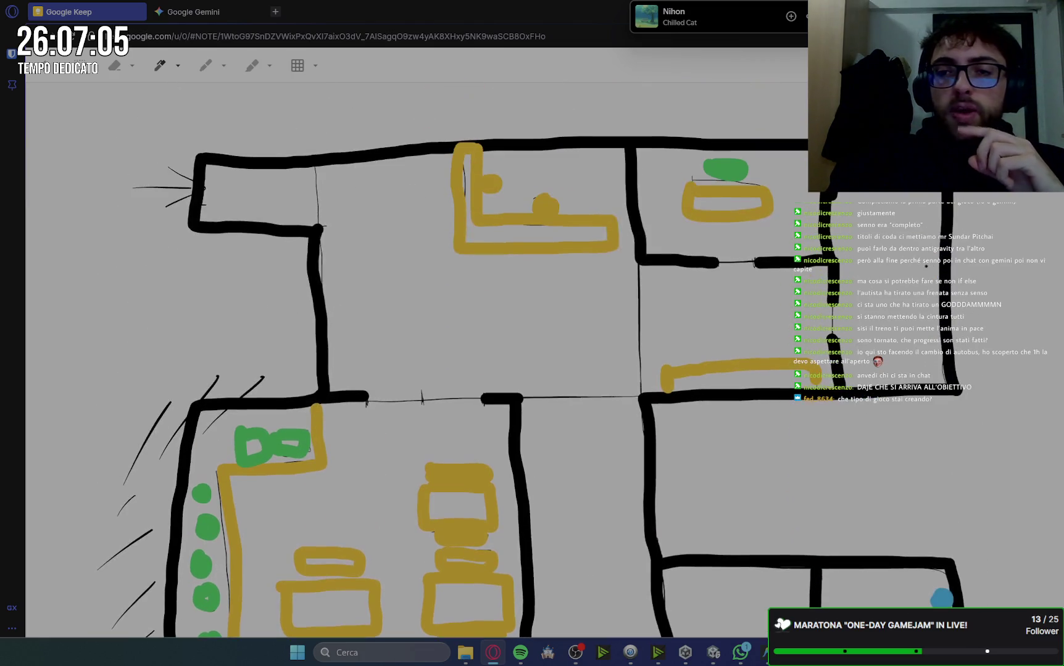
{"action": "scroll", "coordinate": [926, 267], "scroll_direction": "down", "scroll_amount": 2}
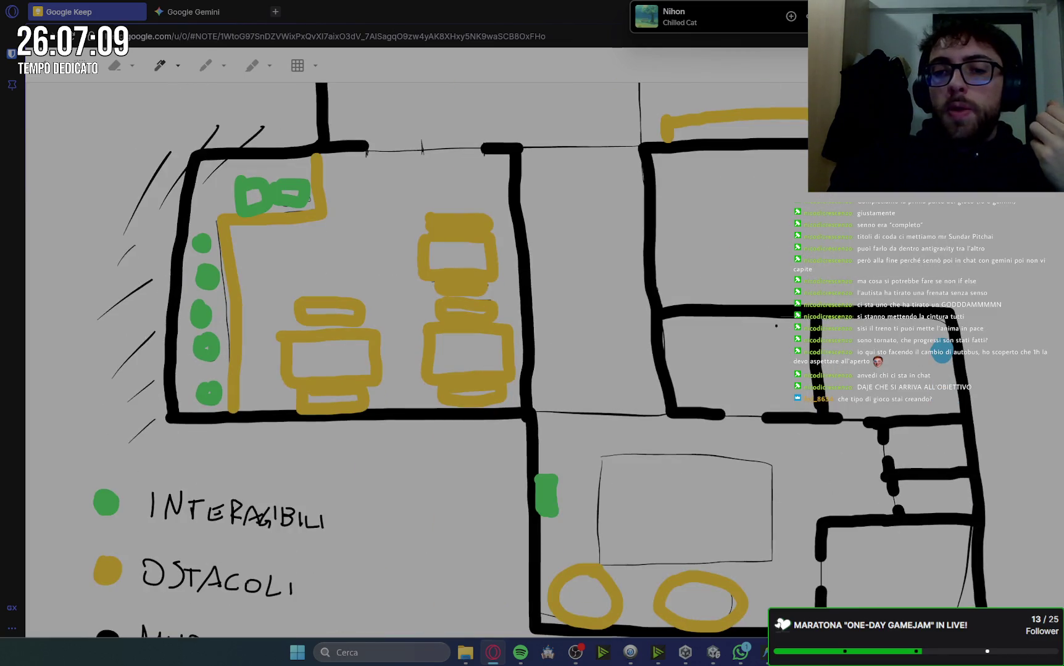
{"action": "scroll", "coordinate": [662, 296], "scroll_direction": "up", "scroll_amount": 2}
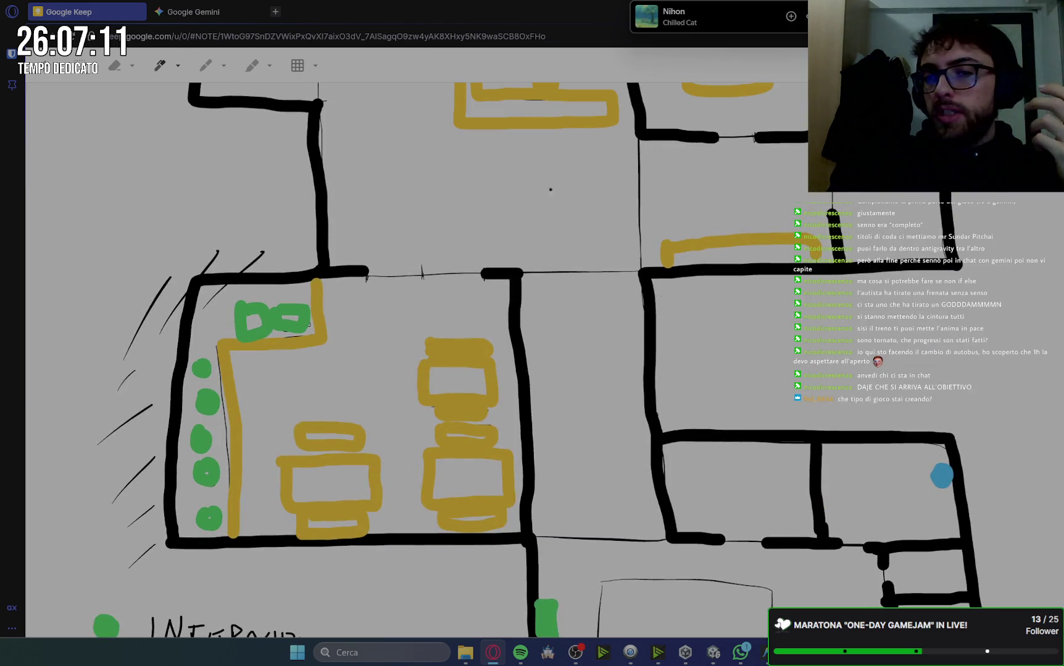
{"action": "mouse_move", "coordinate": [566, 249]}
{"action": "left_mouse_down"}
{"action": "mouse_move", "coordinate": [596, 594]}
{"action": "mouse_move", "coordinate": [547, 165]}
{"action": "mouse_move", "coordinate": [585, 271]}
{"action": "left_mouse_up"}
{"action": "key", "text": "ctrl+z"}
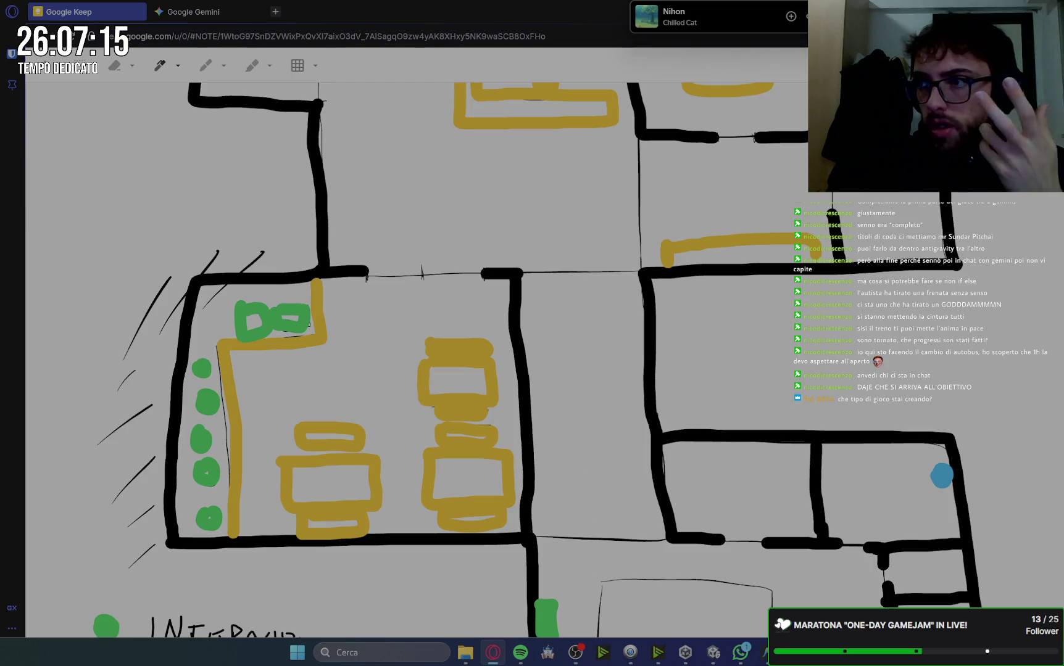
Circle the green interactable in the lower room, then undo the circle
{"action": "scroll", "coordinate": [565, 439], "scroll_direction": "down", "scroll_amount": 2}
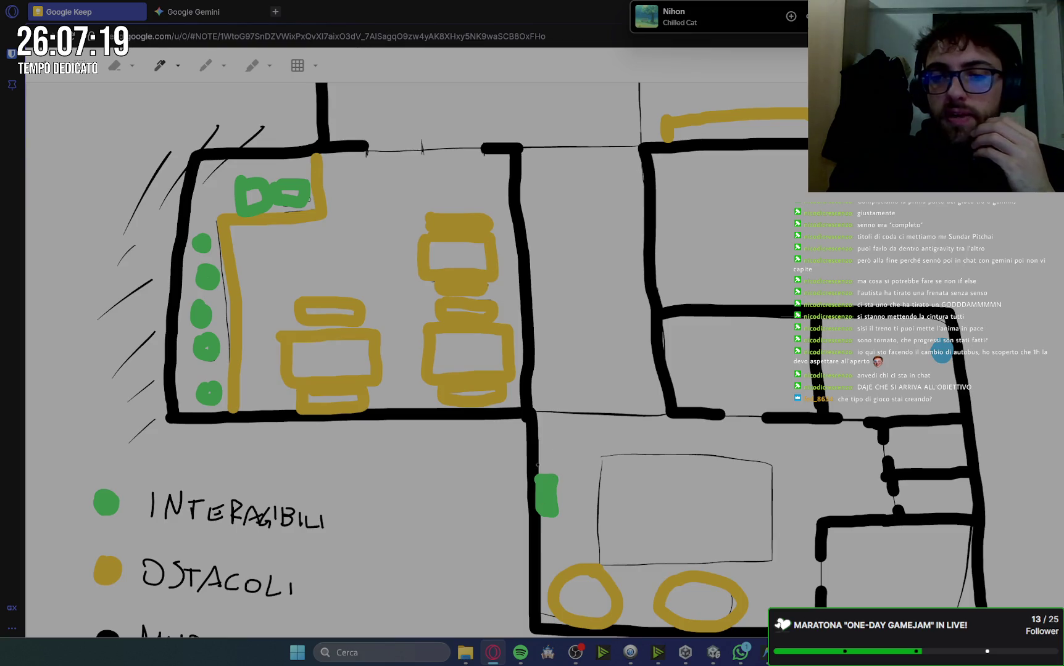
{"action": "left_click_drag", "start_coordinate": [529, 464], "coordinate": [531, 454]}
{"action": "key", "text": "ctrl+z"}
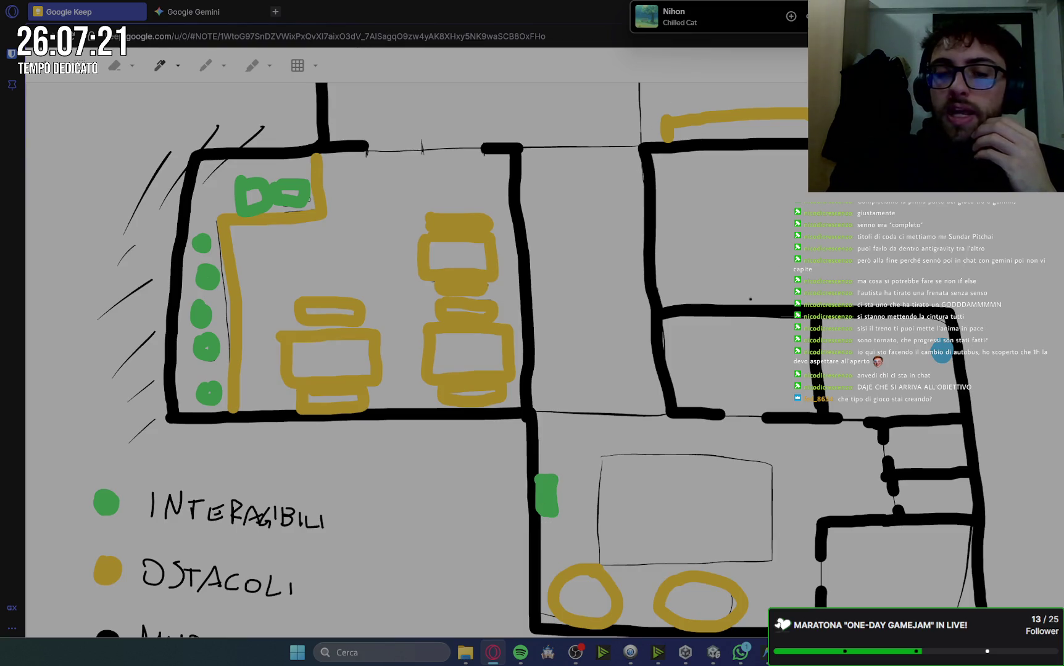
Look over the floor plan once more, then go to Gemini's Passo 3 instructions
{"action": "scroll", "coordinate": [432, 358], "scroll_direction": "up", "scroll_amount": 4}
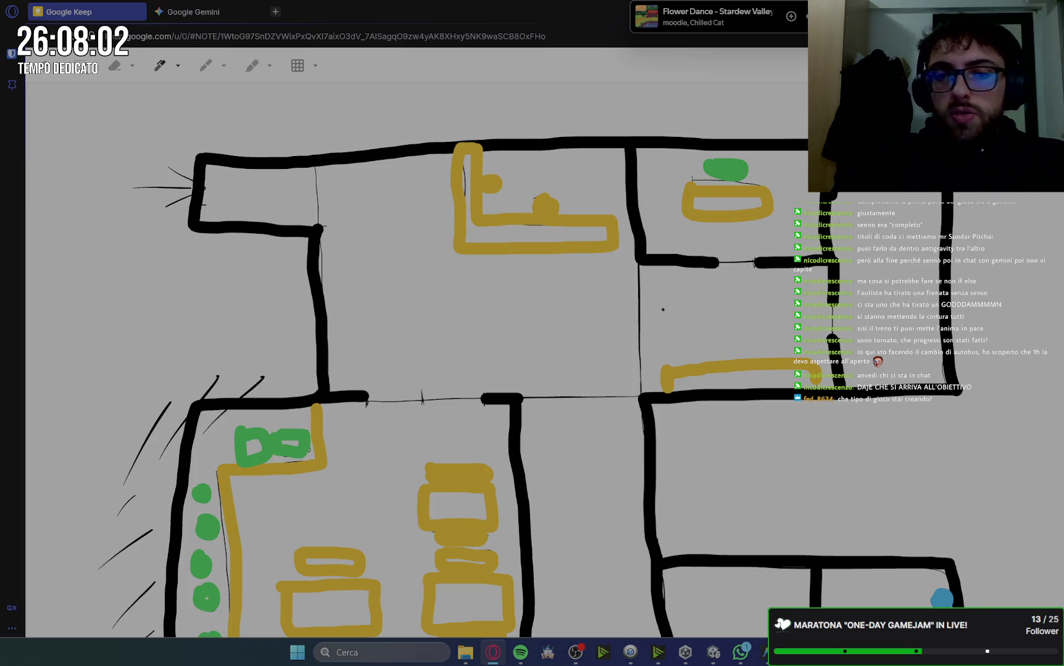
{"action": "scroll", "coordinate": [663, 310], "scroll_direction": "down", "scroll_amount": 3}
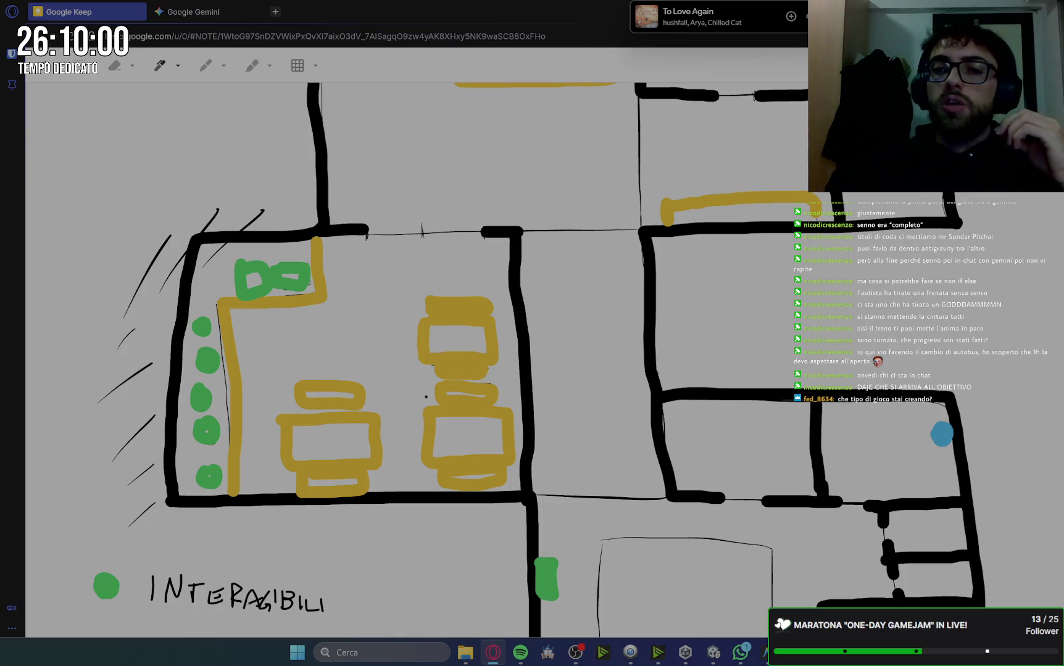
{"action": "scroll", "coordinate": [627, 256], "scroll_direction": "up", "scroll_amount": 1}
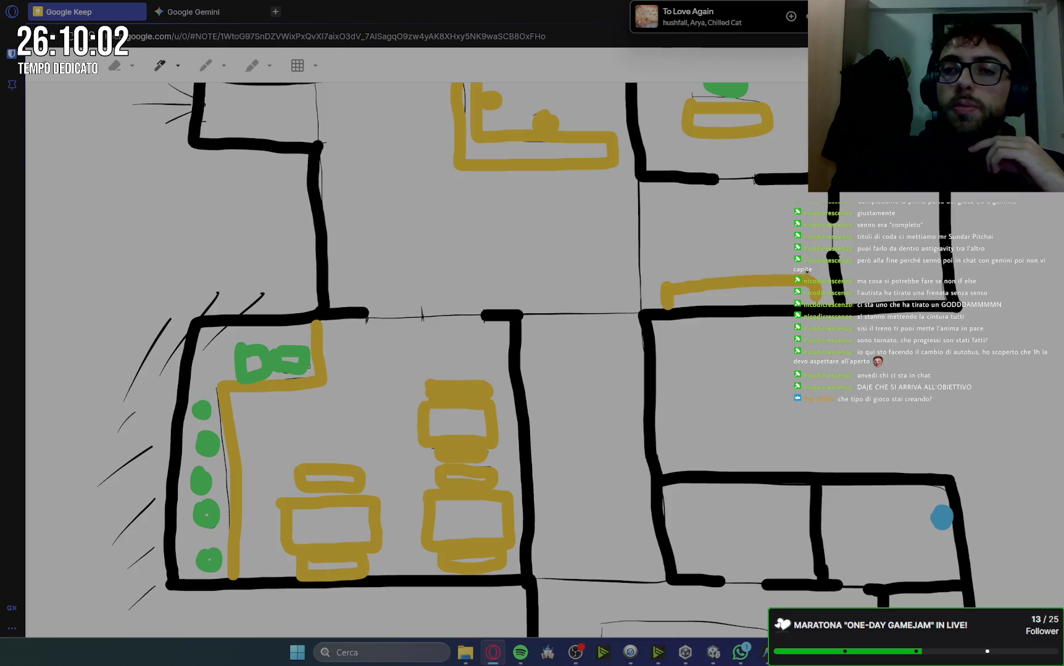
{"action": "scroll", "coordinate": [627, 256], "scroll_direction": "up", "scroll_amount": 1}
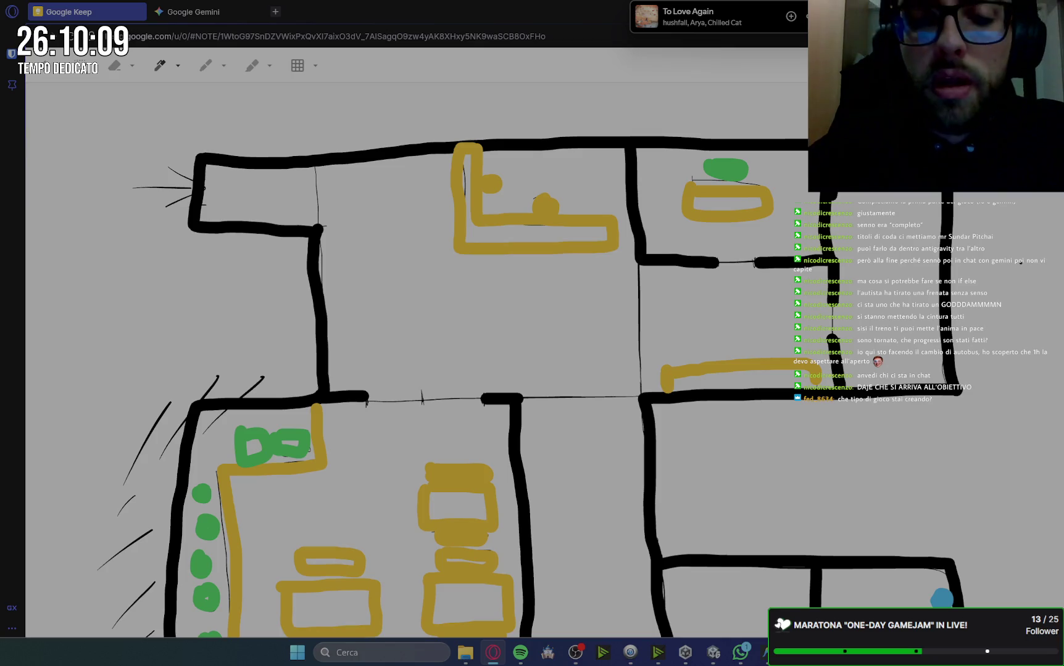
{"action": "scroll", "coordinate": [499, 365], "scroll_direction": "down", "scroll_amount": 3}
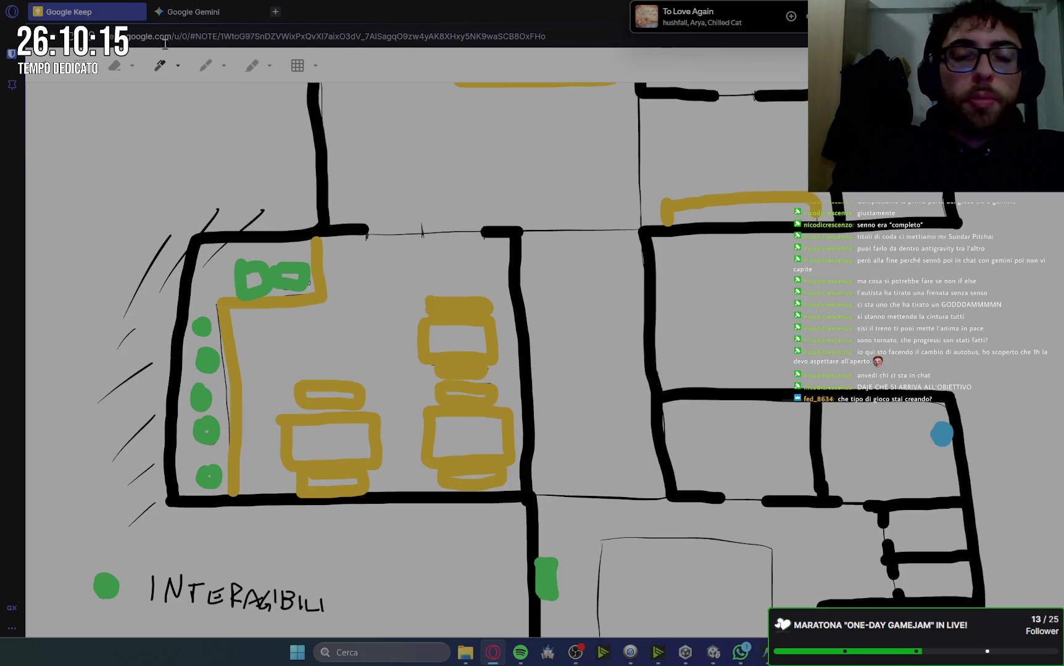
{"action": "left_click", "coordinate": [213, 14]}
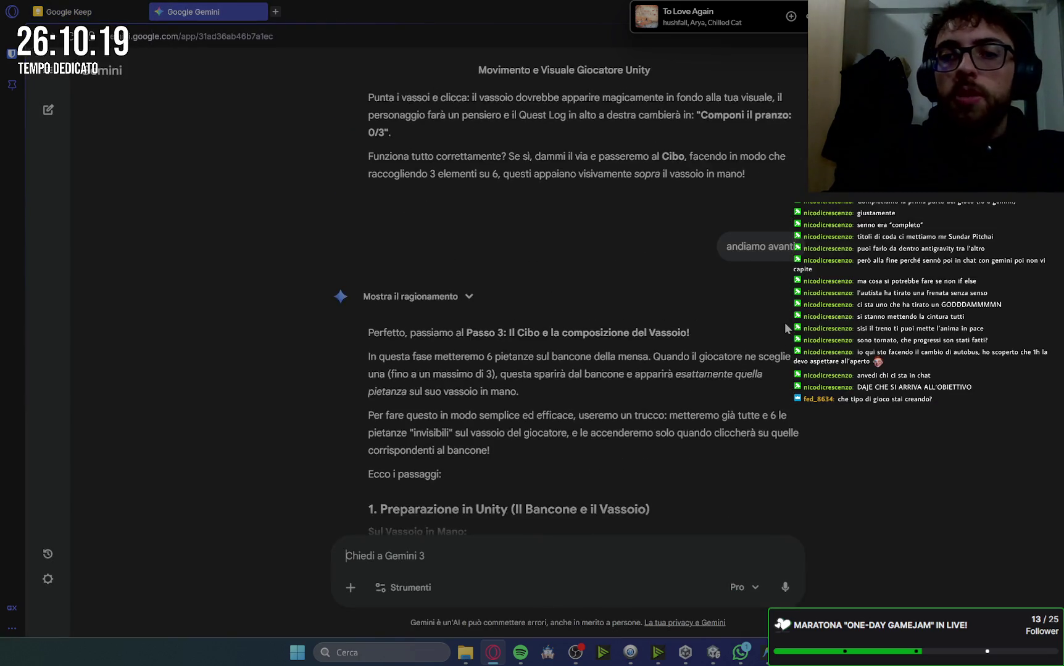
{"action": "scroll", "coordinate": [783, 322], "scroll_direction": "down", "scroll_amount": 3}
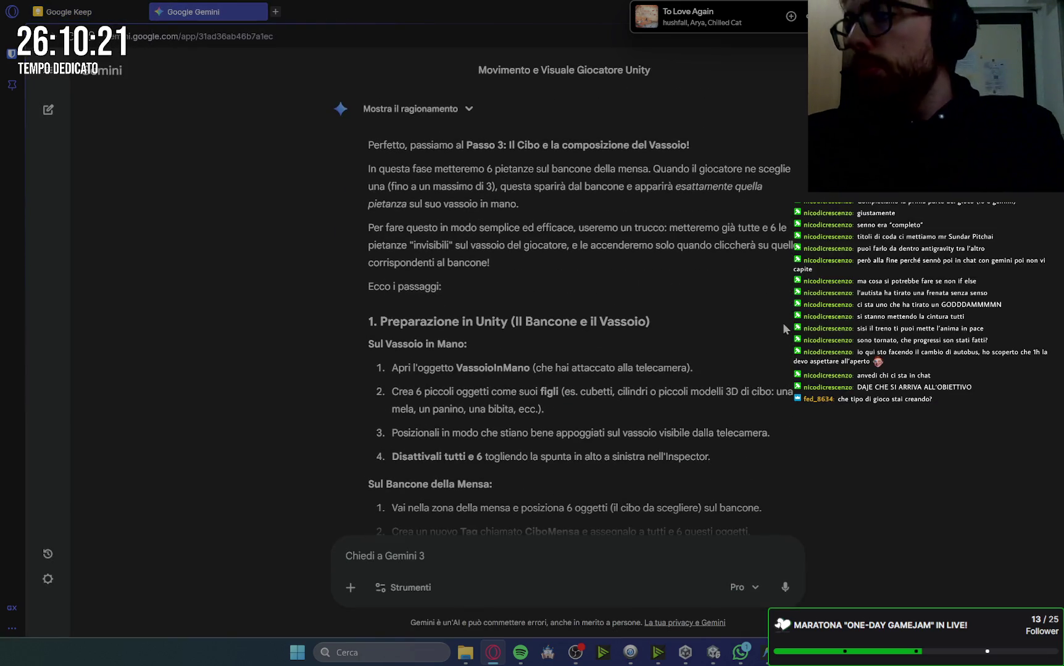
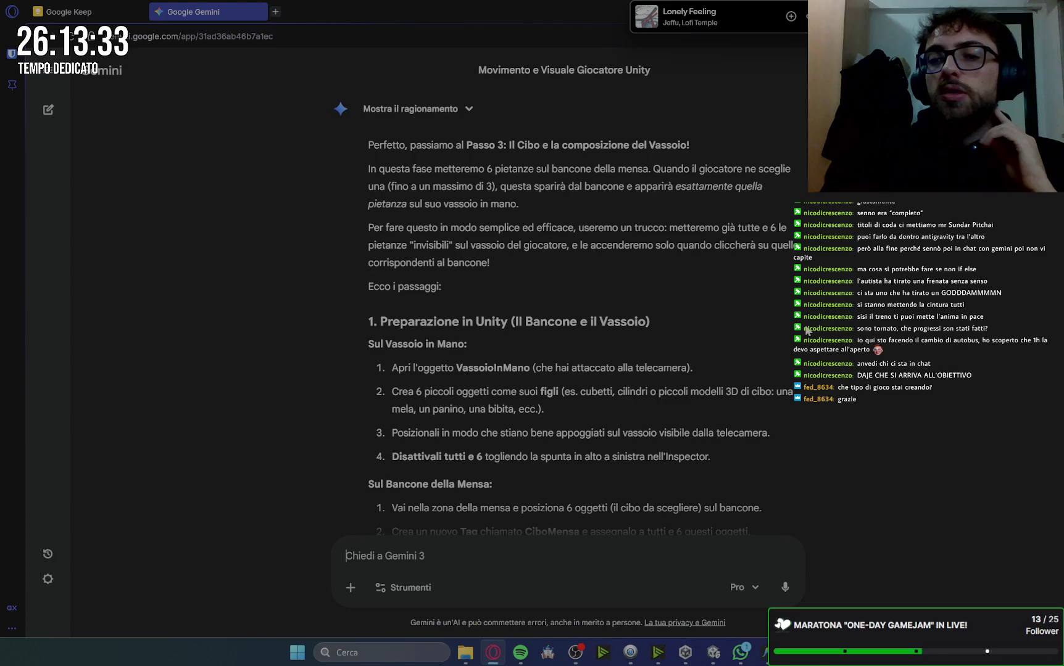
Review the office floor-plan drawing in Google Keep, close it, then bring up PlayerInteraction.cs
{"action": "left_click", "coordinate": [91, 12]}
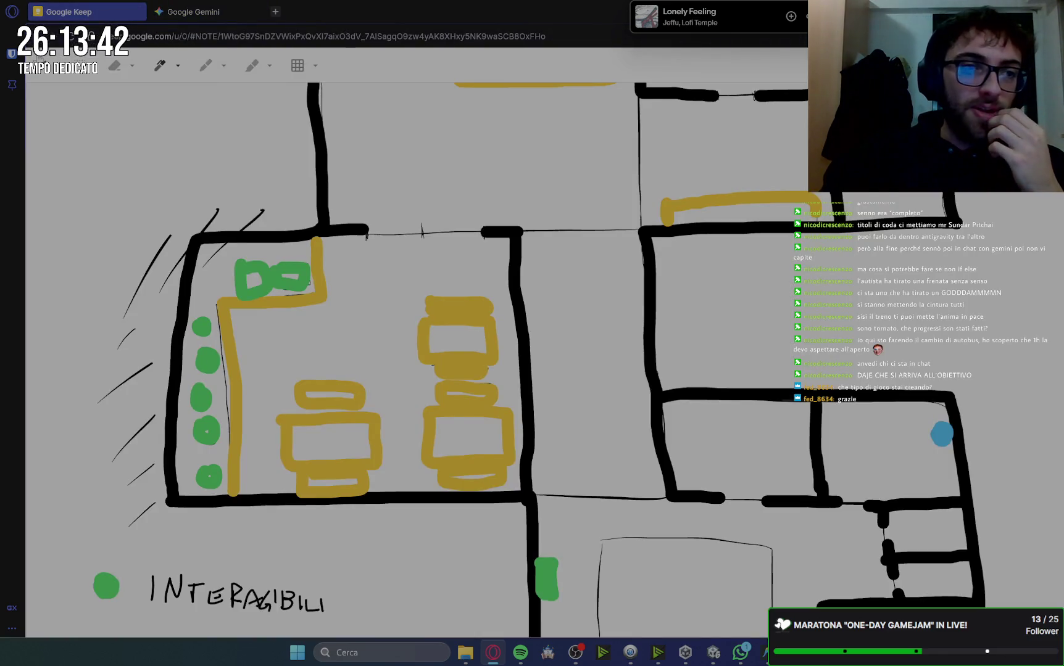
{"action": "key", "text": "Escape"}
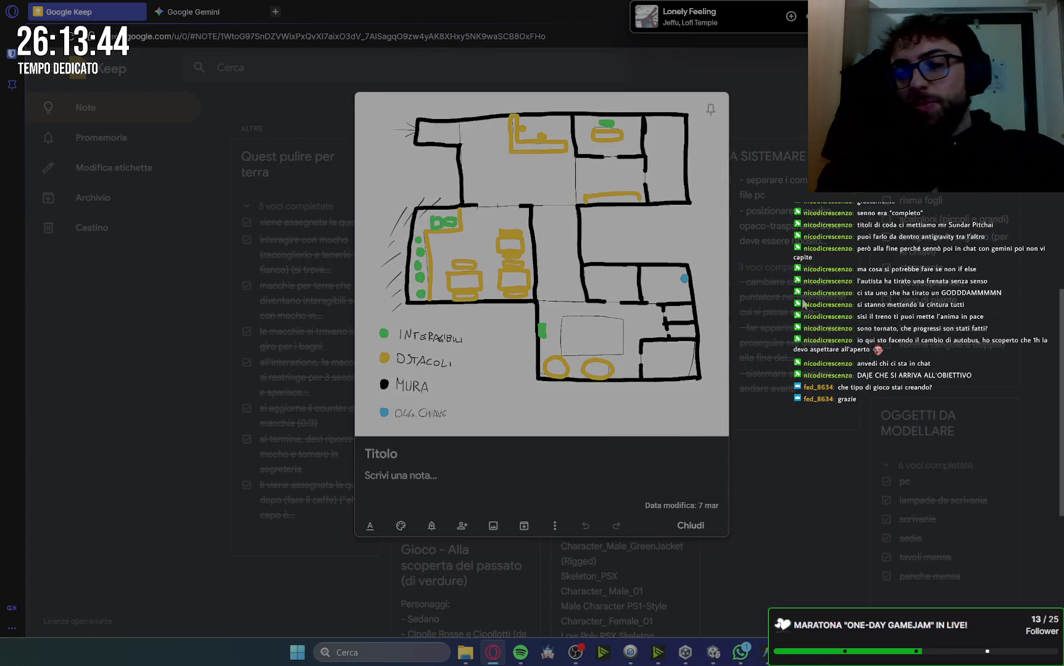
{"action": "left_click", "coordinate": [747, 148]}
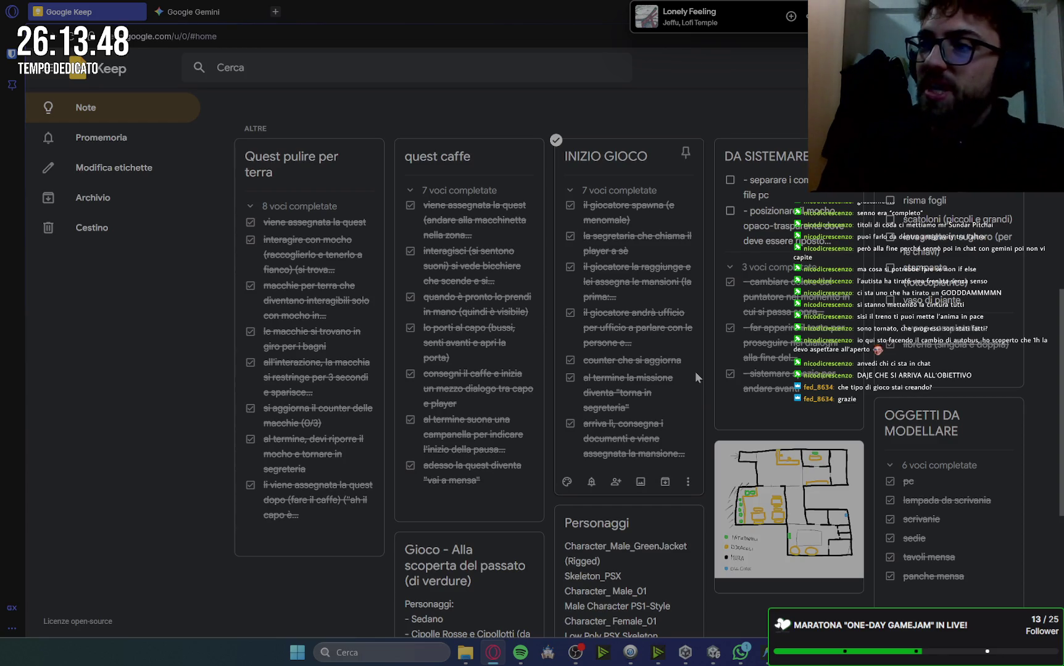
{"action": "scroll", "coordinate": [695, 372], "scroll_direction": "up", "scroll_amount": 3}
{"action": "scroll", "coordinate": [715, 387], "scroll_direction": "up", "scroll_amount": 6}
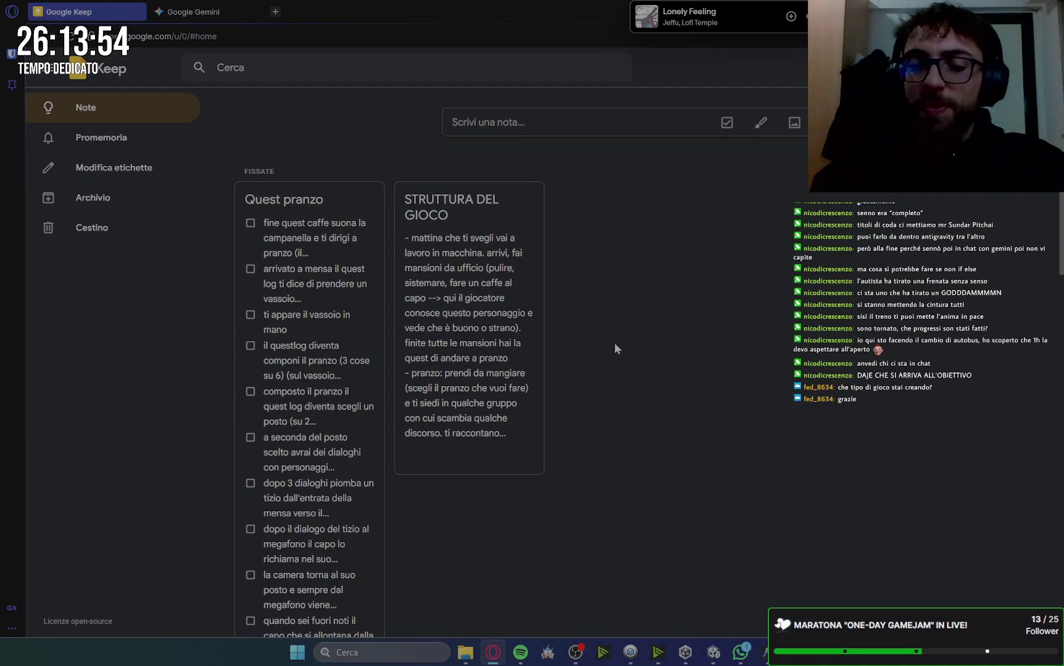
{"action": "left_click", "coordinate": [763, 655]}
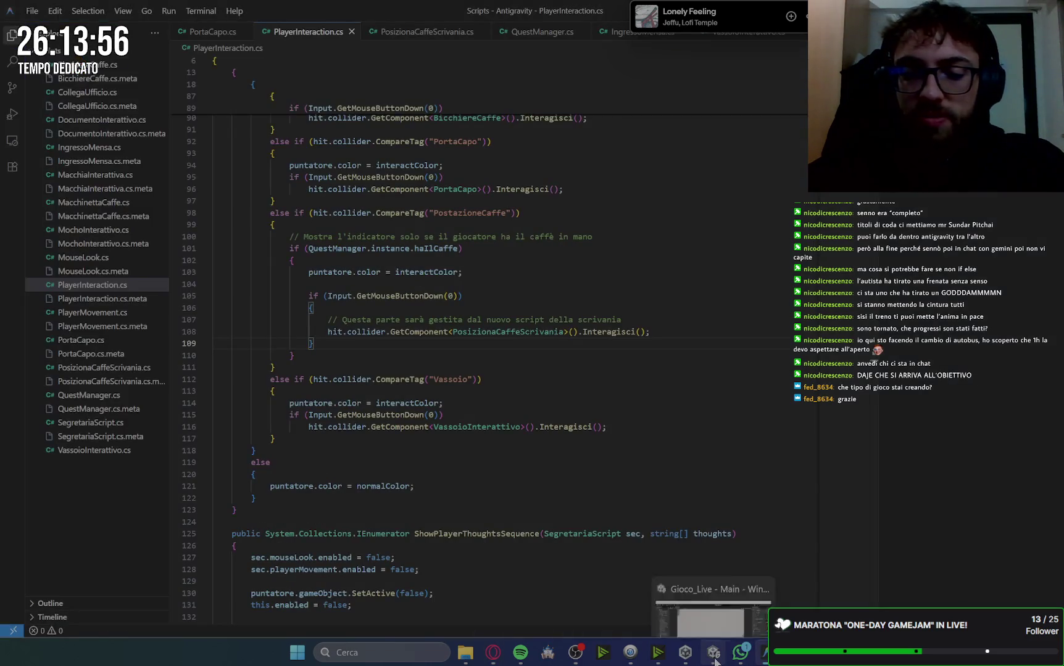
Switch to Unity so the edited scripts recompile, then return to the Google Keep notes
{"action": "left_click", "coordinate": [714, 653]}
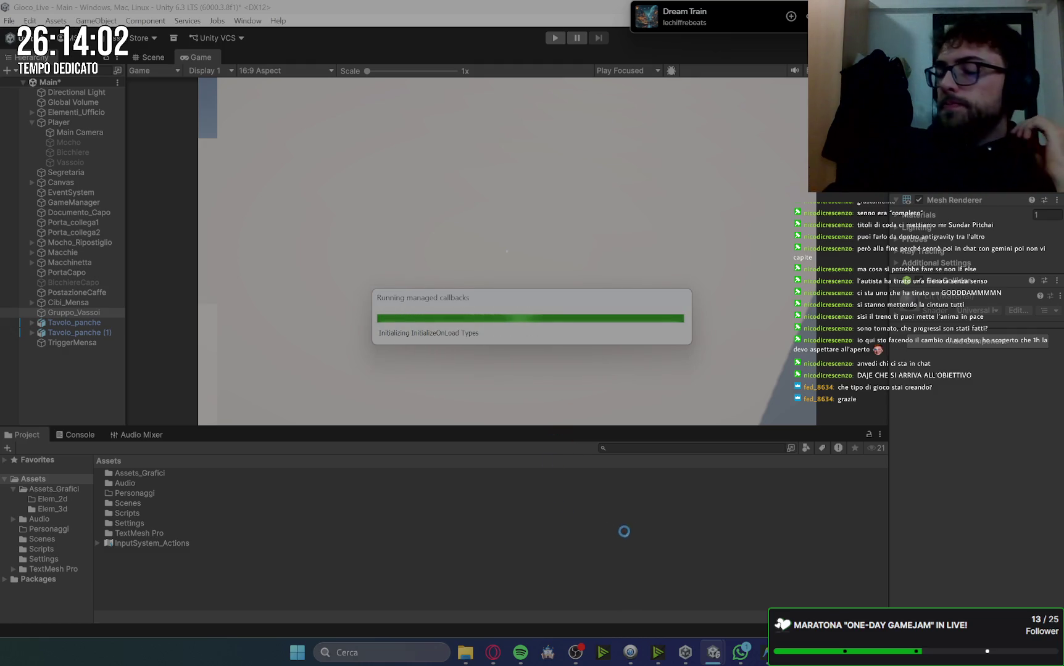
{"action": "left_click", "coordinate": [493, 652]}
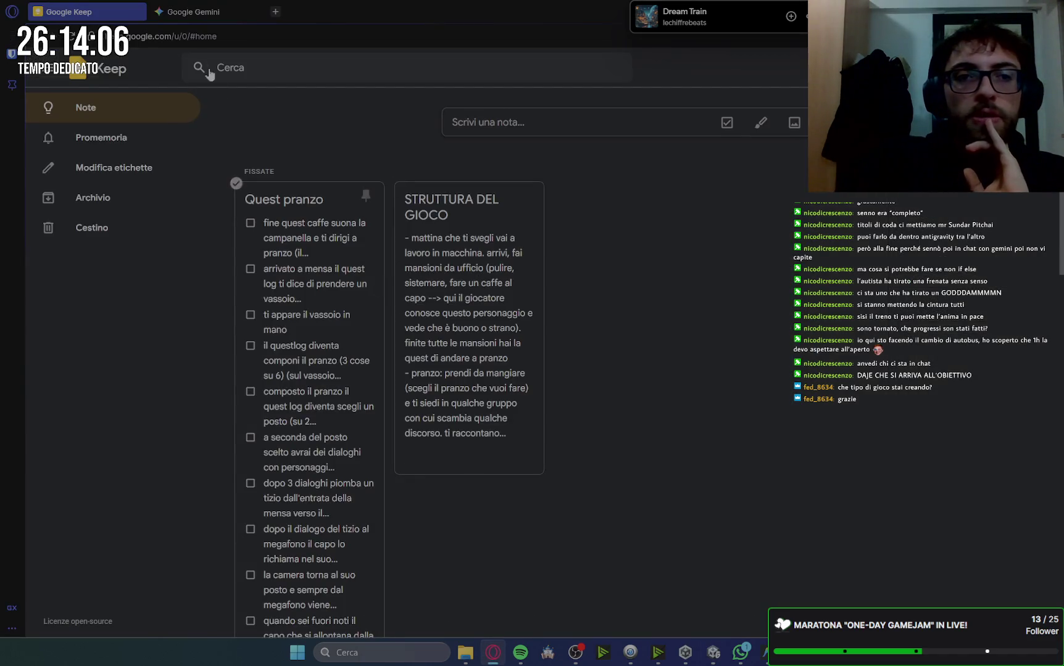
Read Gemini's Step 3 guide on the canteen dishes and tray, then return to Unity
{"action": "left_click", "coordinate": [191, 12]}
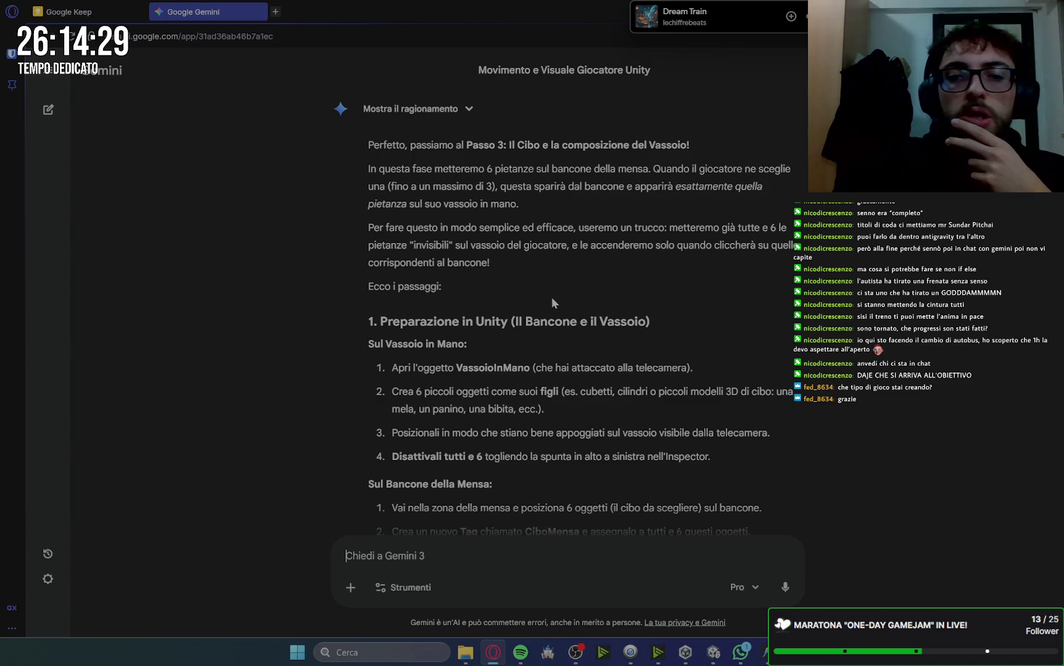
{"action": "scroll", "coordinate": [551, 302], "scroll_direction": "down", "scroll_amount": 2}
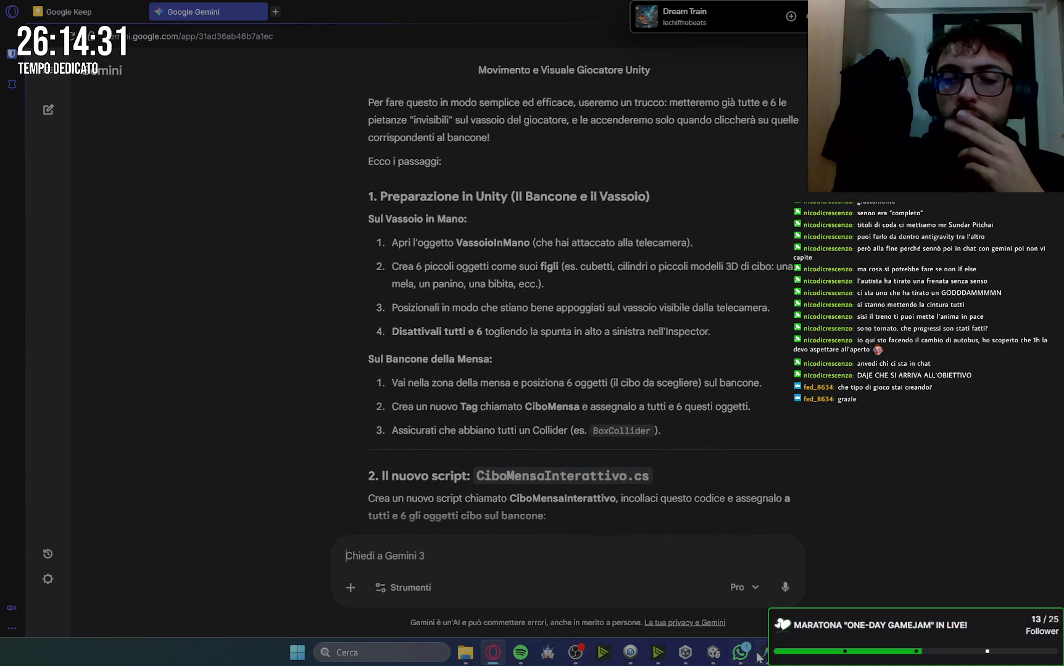
{"action": "left_click", "coordinate": [759, 658]}
{"action": "left_click", "coordinate": [713, 653]}
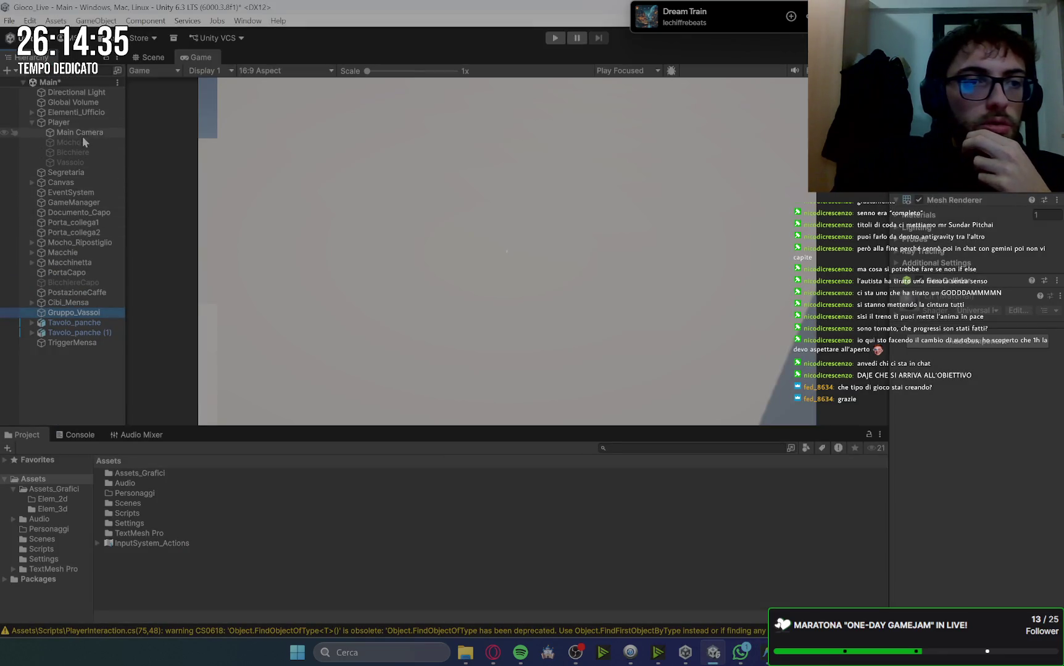
Select the Vassoio tray, compare Scene and Game views, and toggle it active with Alt+Shift+A
{"action": "left_click", "coordinate": [82, 162]}
{"action": "left_click", "coordinate": [166, 55]}
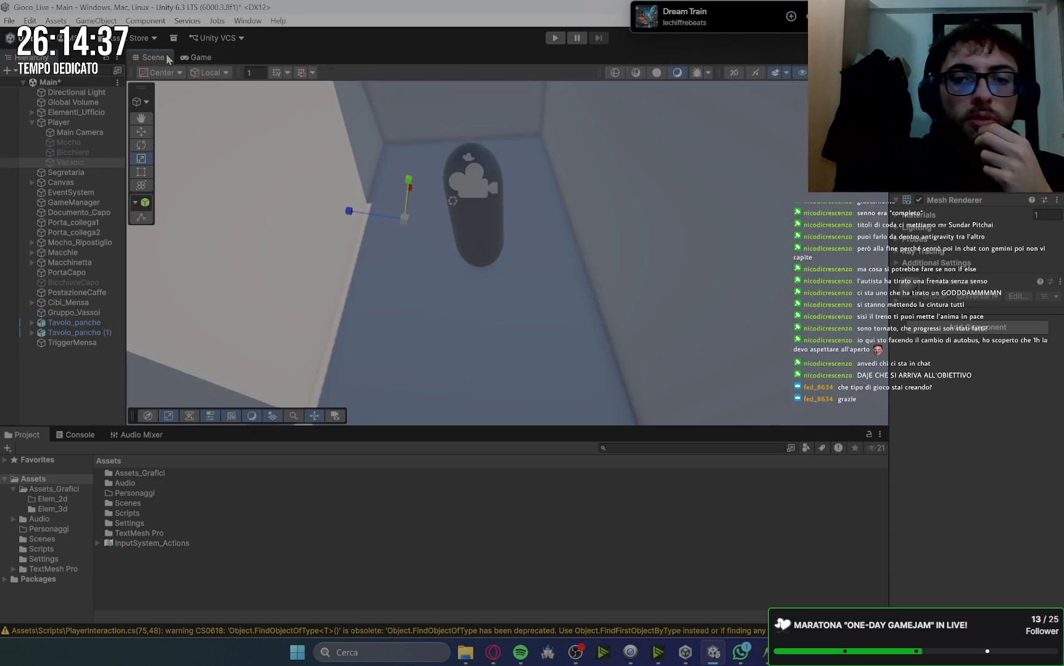
{"action": "left_click", "coordinate": [201, 57]}
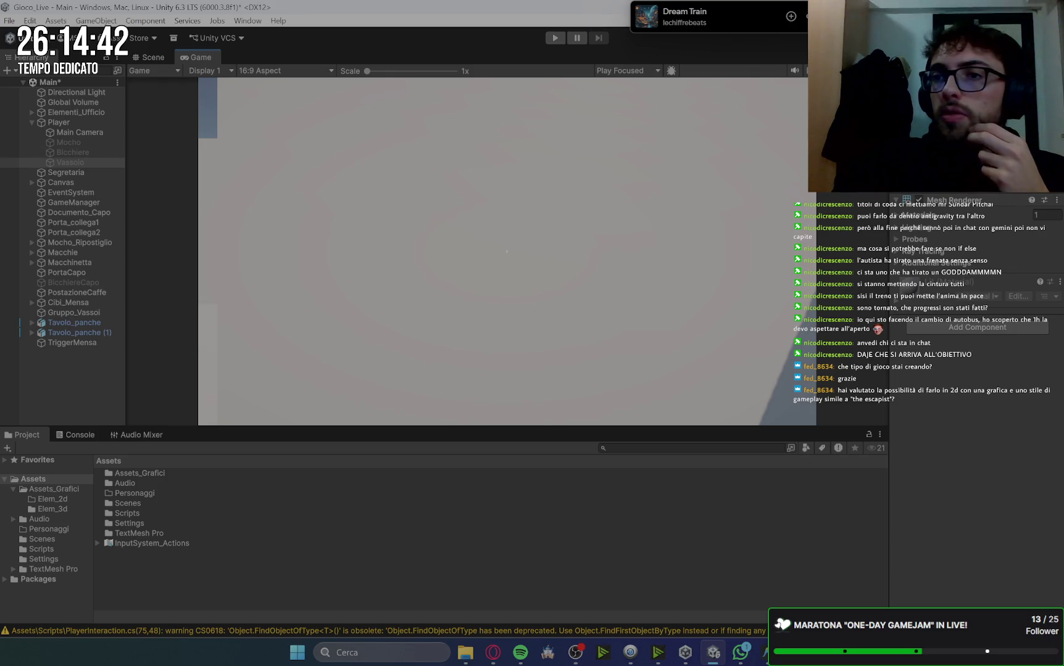
{"action": "key", "text": "alt+shift+a"}
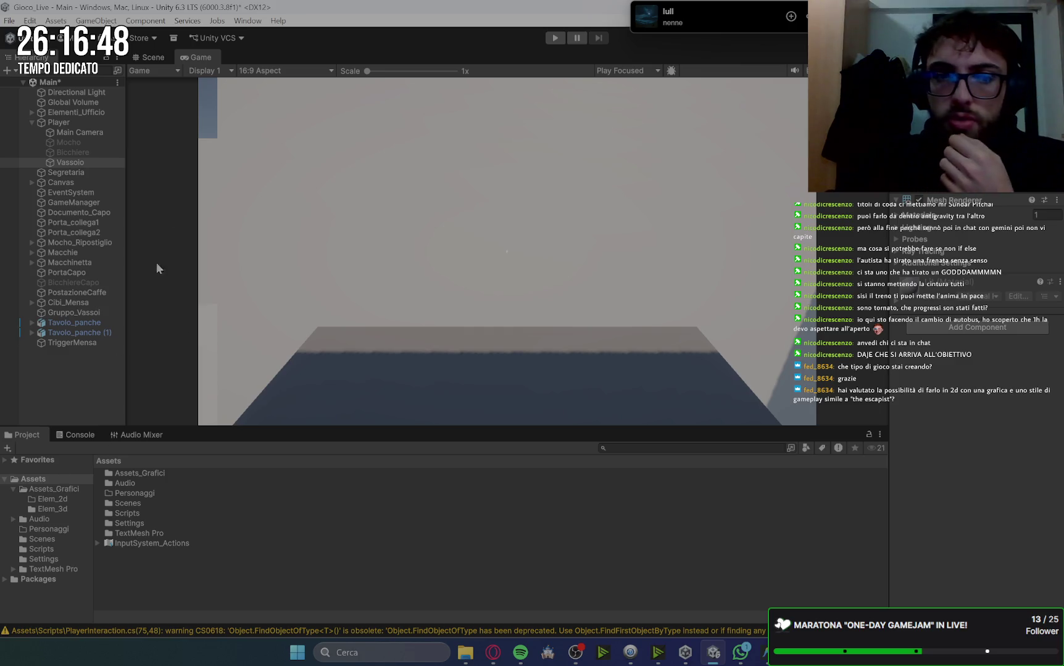
{"action": "left_click", "coordinate": [150, 57]}
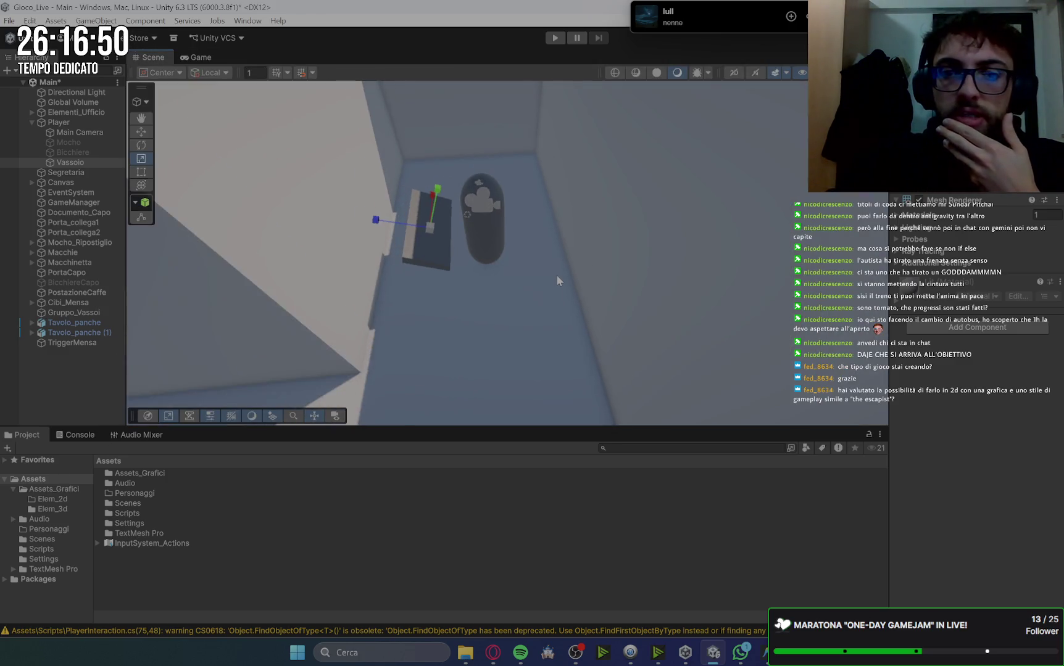
{"action": "scroll", "coordinate": [555, 281], "scroll_direction": "down", "scroll_amount": 2}
{"action": "scroll", "coordinate": [502, 295], "scroll_direction": "down", "scroll_amount": 2}
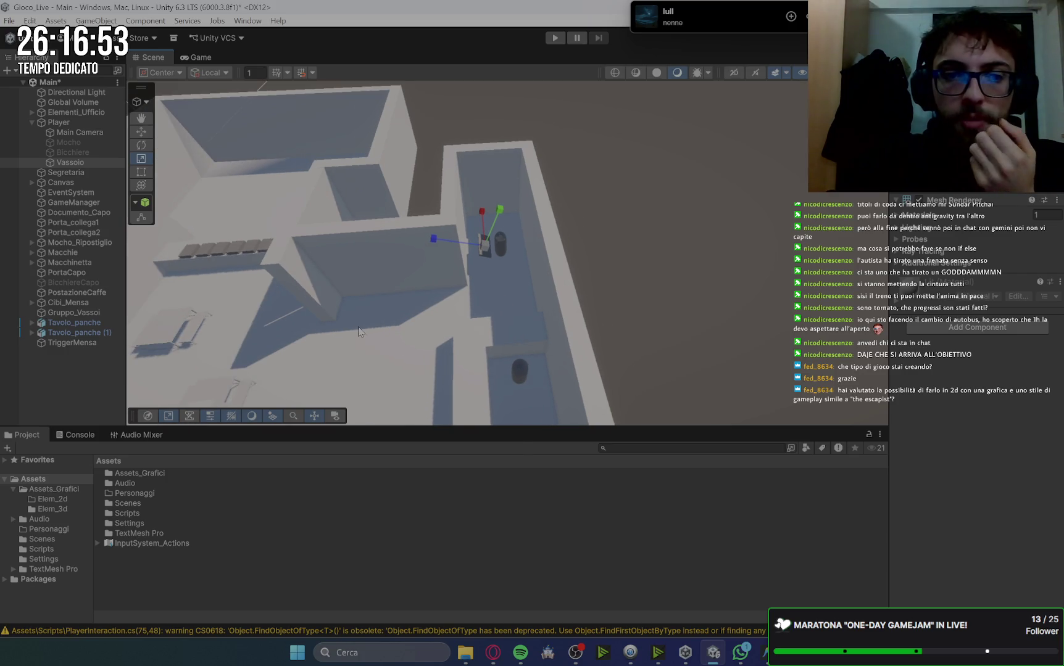
{"action": "scroll", "coordinate": [367, 239], "scroll_direction": "up", "scroll_amount": 5}
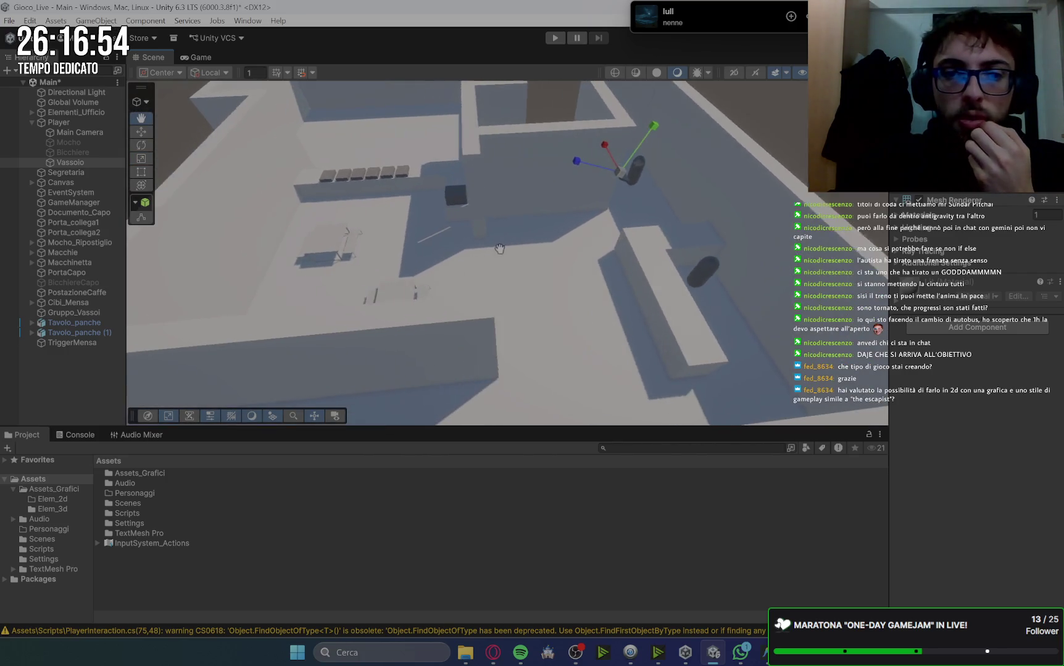
{"action": "scroll", "coordinate": [367, 239], "scroll_direction": "down", "scroll_amount": 5}
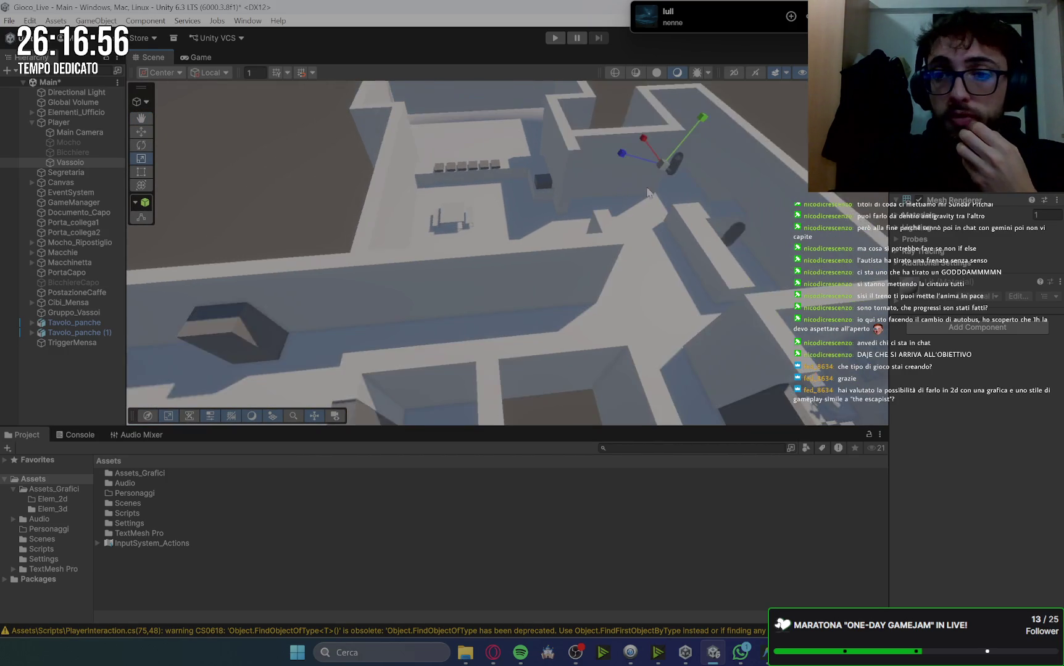
{"action": "mouse_move", "coordinate": [602, 281]}
{"action": "left_mouse_down"}
{"action": "mouse_move", "coordinate": [511, 237]}
{"action": "mouse_move", "coordinate": [625, 281]}
{"action": "mouse_move", "coordinate": [656, 268]}
{"action": "left_mouse_up"}
{"action": "scroll", "coordinate": [716, 200], "scroll_direction": "down", "scroll_amount": 3}
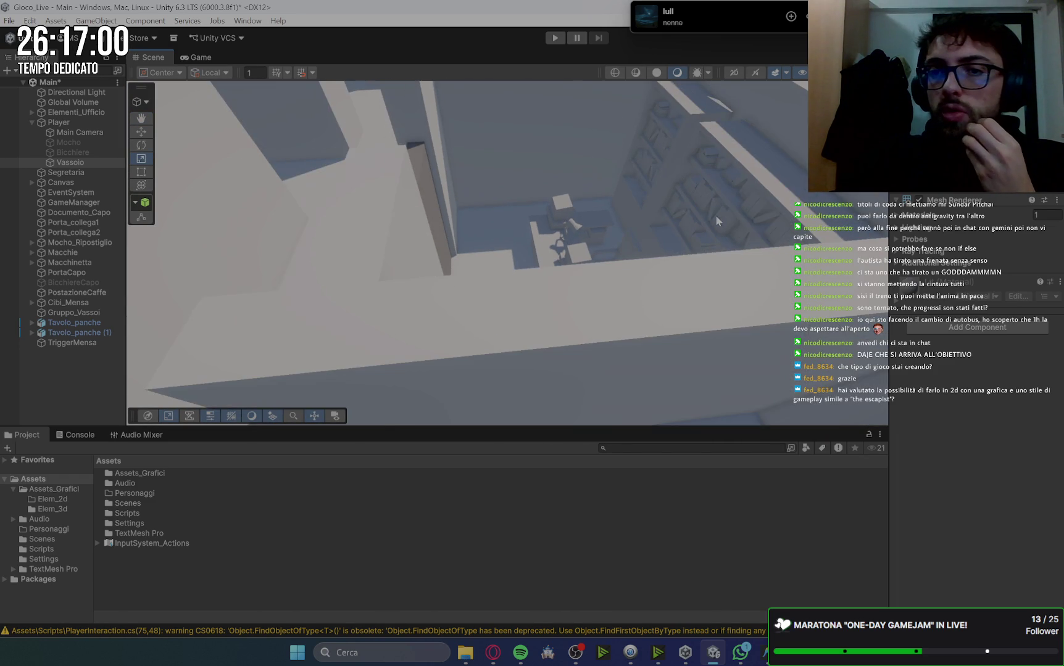
{"action": "scroll", "coordinate": [632, 168], "scroll_direction": "down", "scroll_amount": 5}
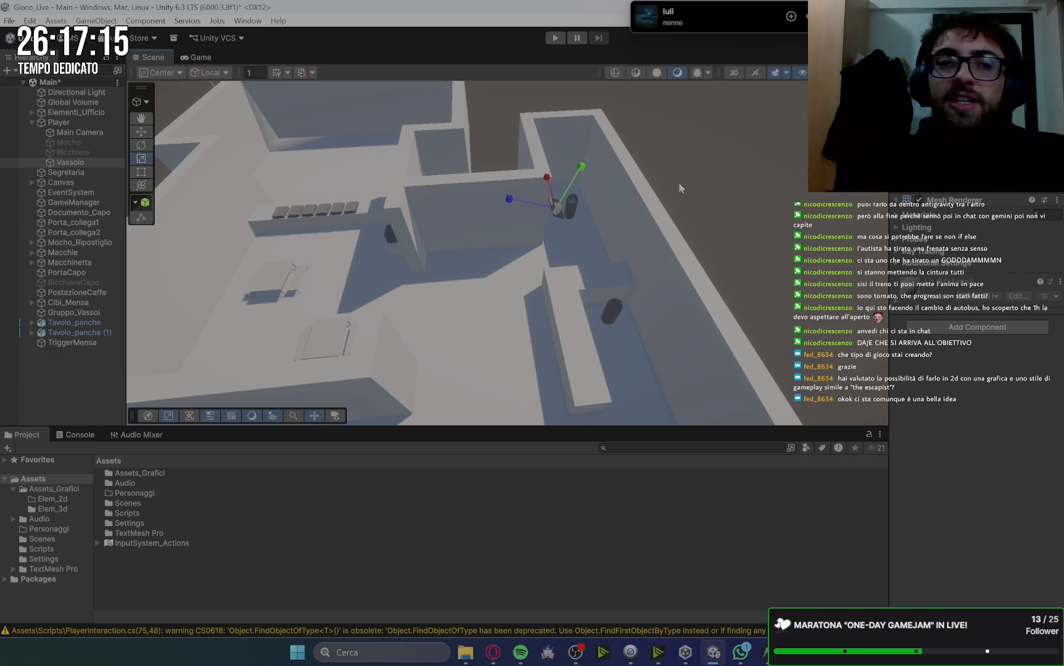
{"action": "left_click", "coordinate": [202, 57]}
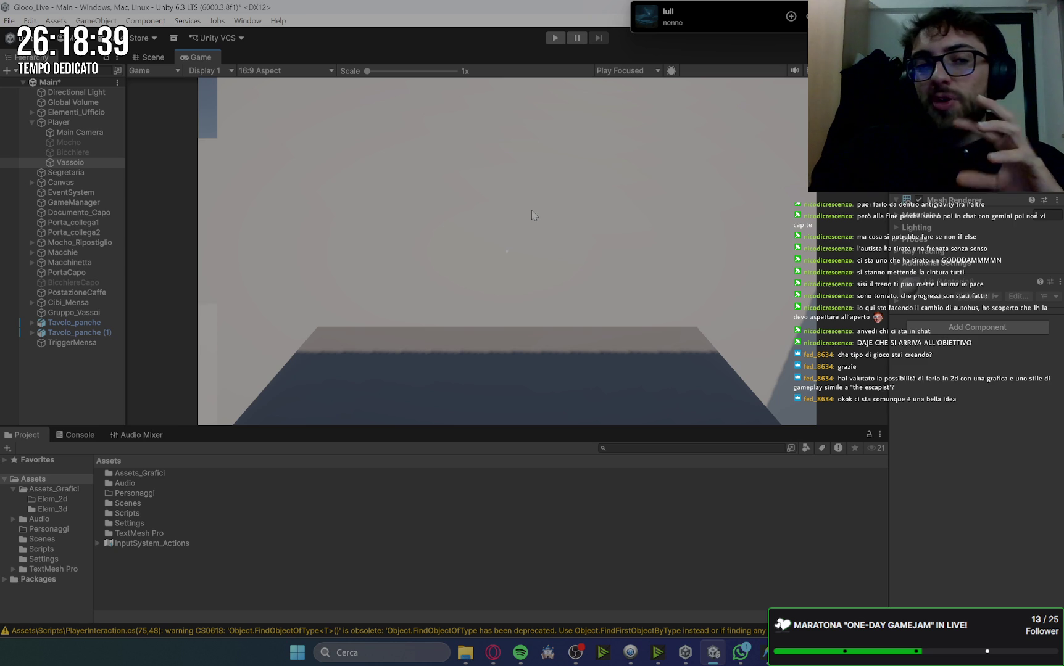
{"action": "left_click", "coordinate": [153, 57]}
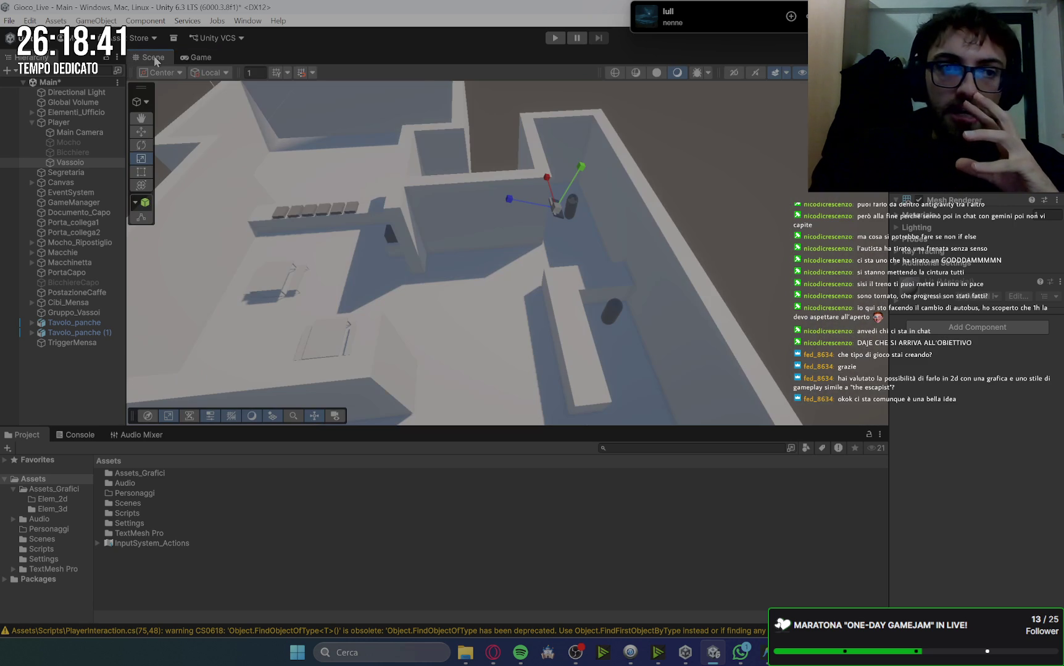
{"action": "scroll", "coordinate": [293, 304], "scroll_direction": "down", "scroll_amount": 3}
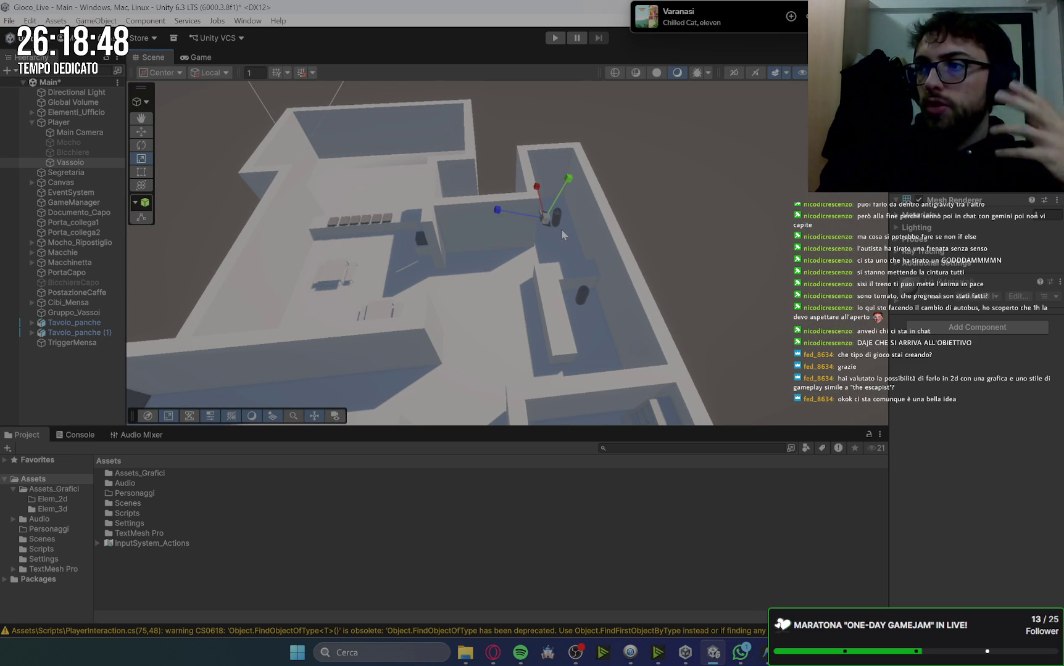
{"action": "left_click_drag", "start_coordinate": [660, 281], "coordinate": [628, 232]}
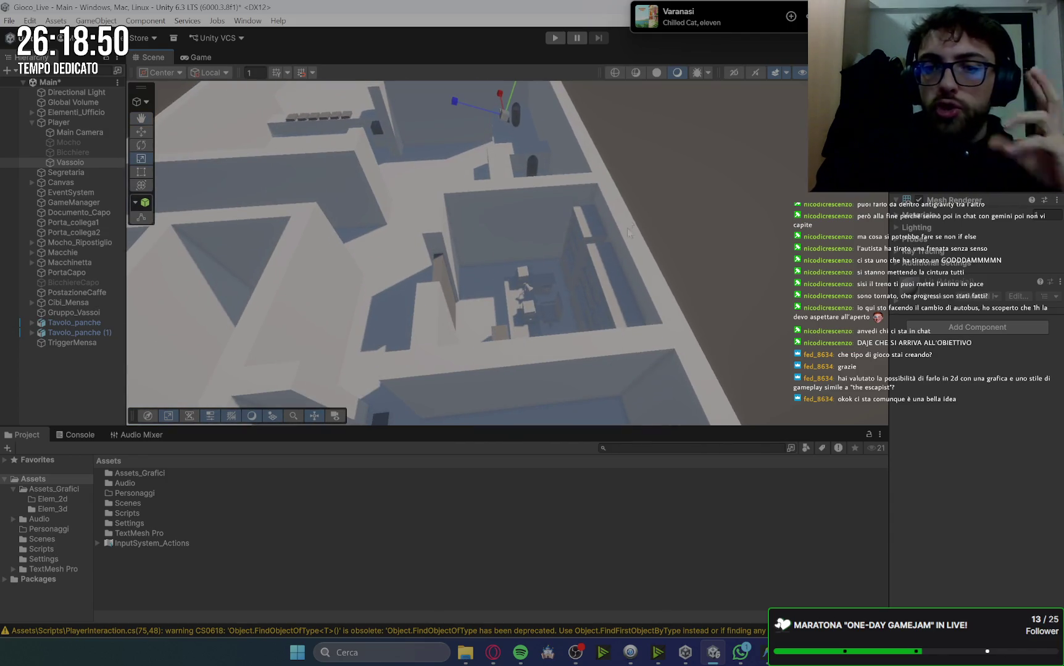
{"action": "left_click", "coordinate": [578, 230]}
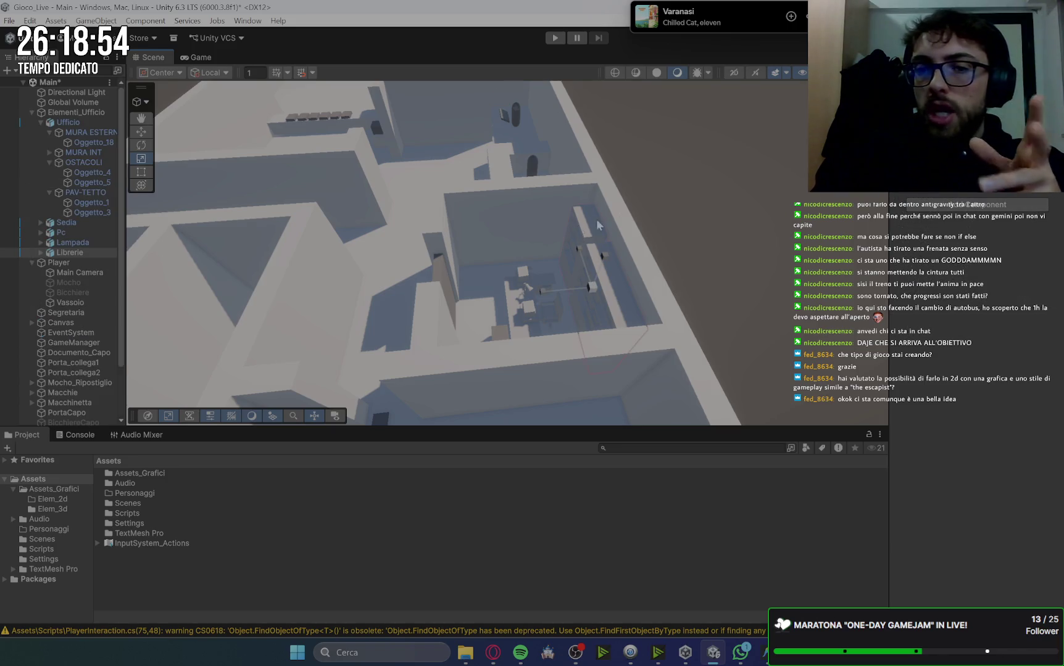
{"action": "mouse_move", "coordinate": [618, 182]}
{"action": "left_mouse_down"}
{"action": "mouse_move", "coordinate": [682, 230]}
{"action": "mouse_move", "coordinate": [712, 328]}
{"action": "left_mouse_up"}
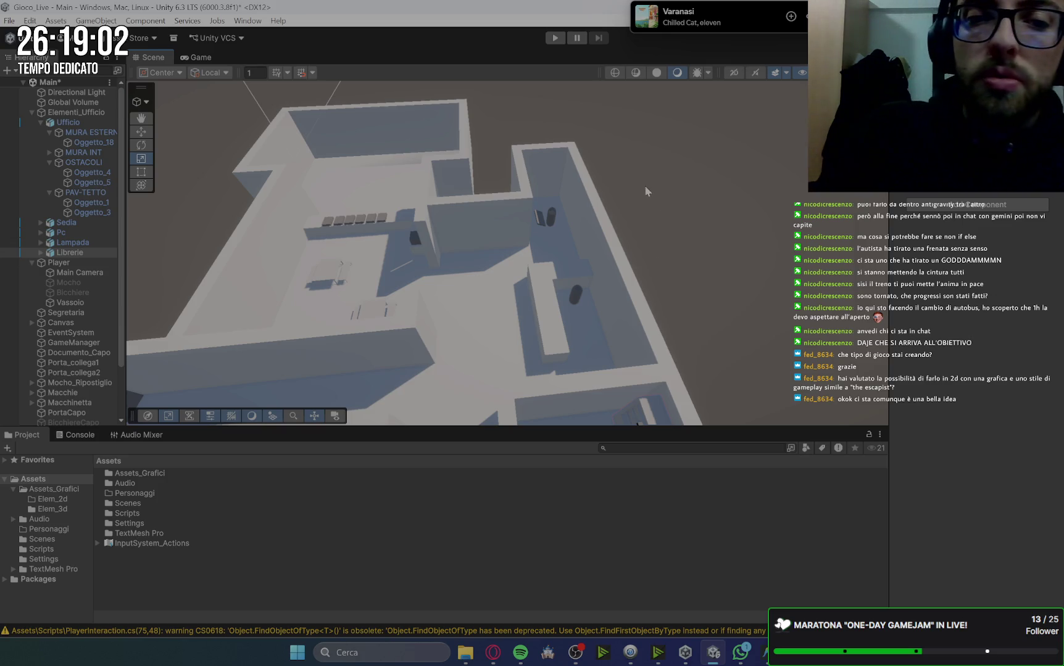
{"action": "left_click", "coordinate": [196, 57]}
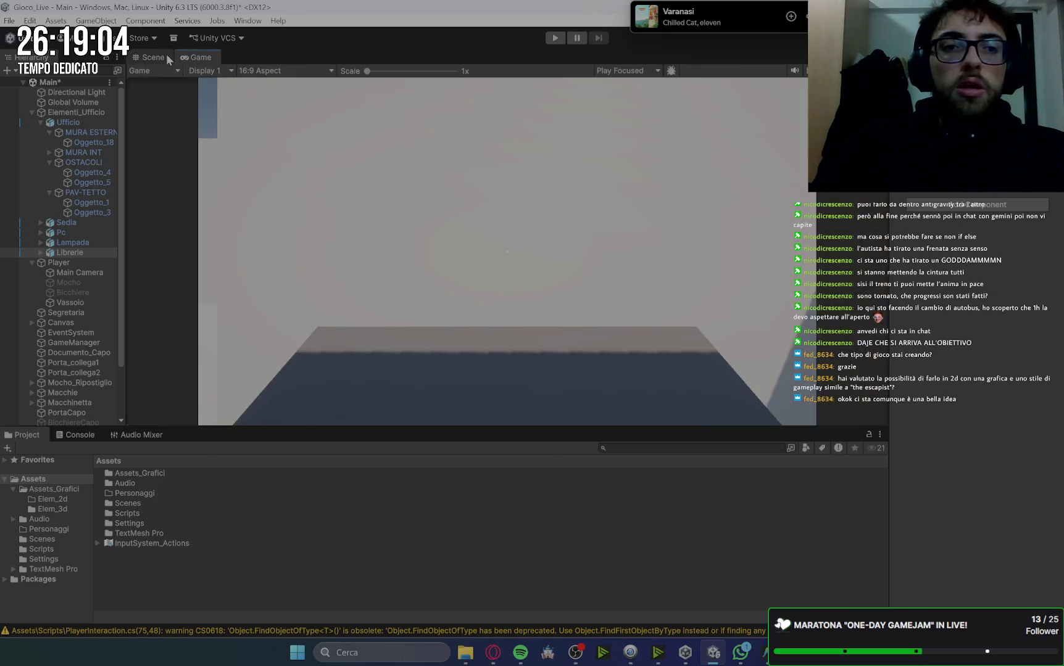
{"action": "left_click", "coordinate": [163, 56]}
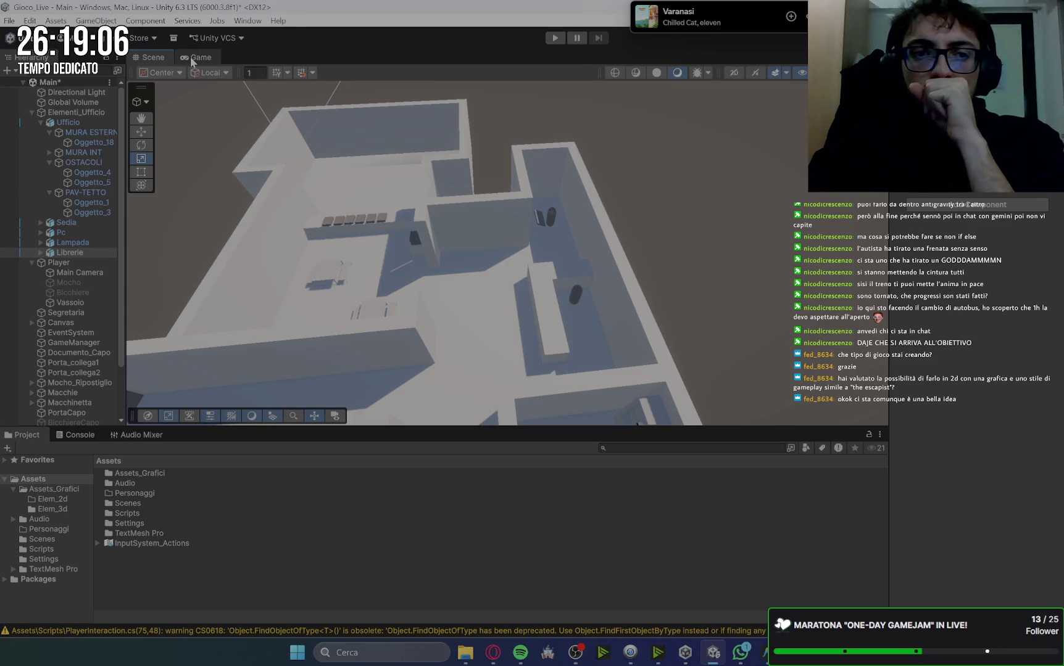
{"action": "left_click", "coordinate": [196, 56]}
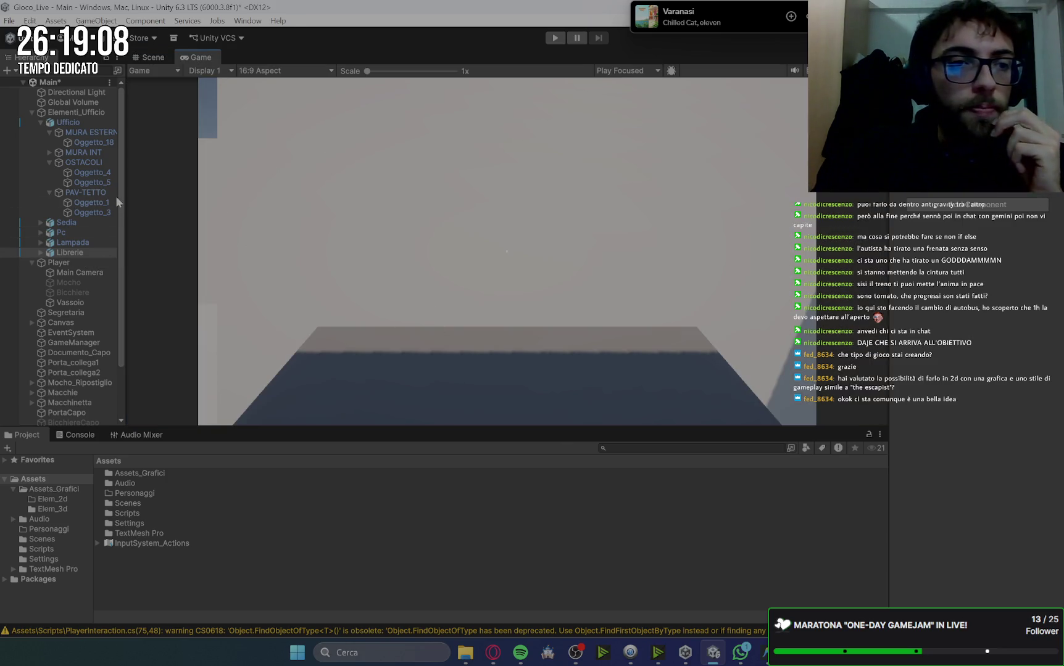
{"action": "left_click", "coordinate": [32, 113]}
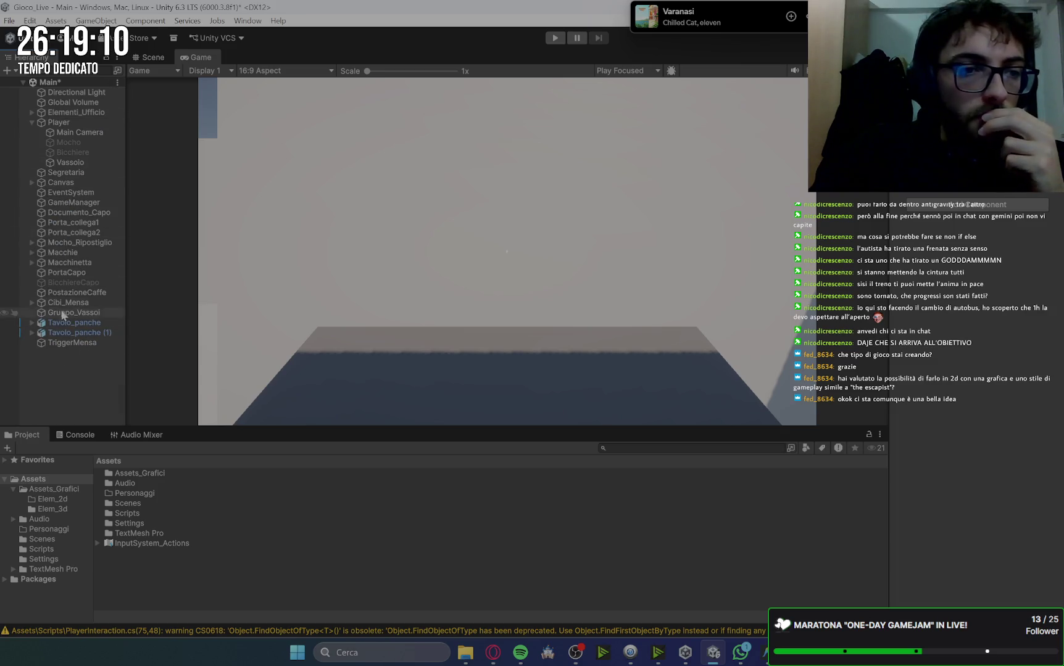
Create a cube named Cibo1 as a child of the Vassoio tray
{"action": "left_click", "coordinate": [71, 163]}
{"action": "right_click", "coordinate": [102, 166]}
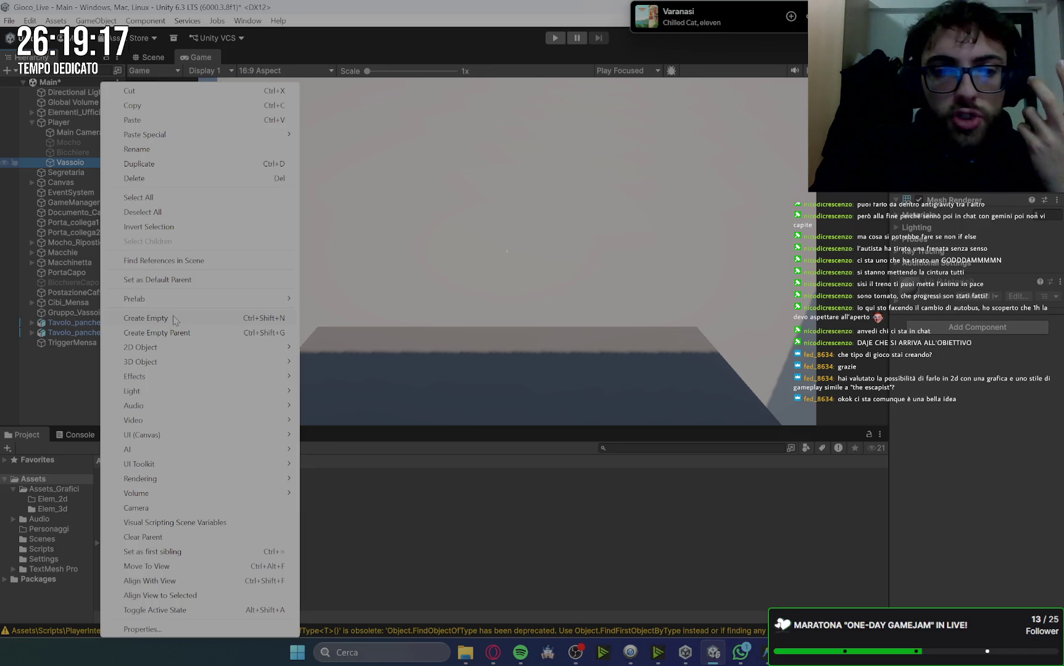
{"action": "mouse_move", "coordinate": [167, 367]}
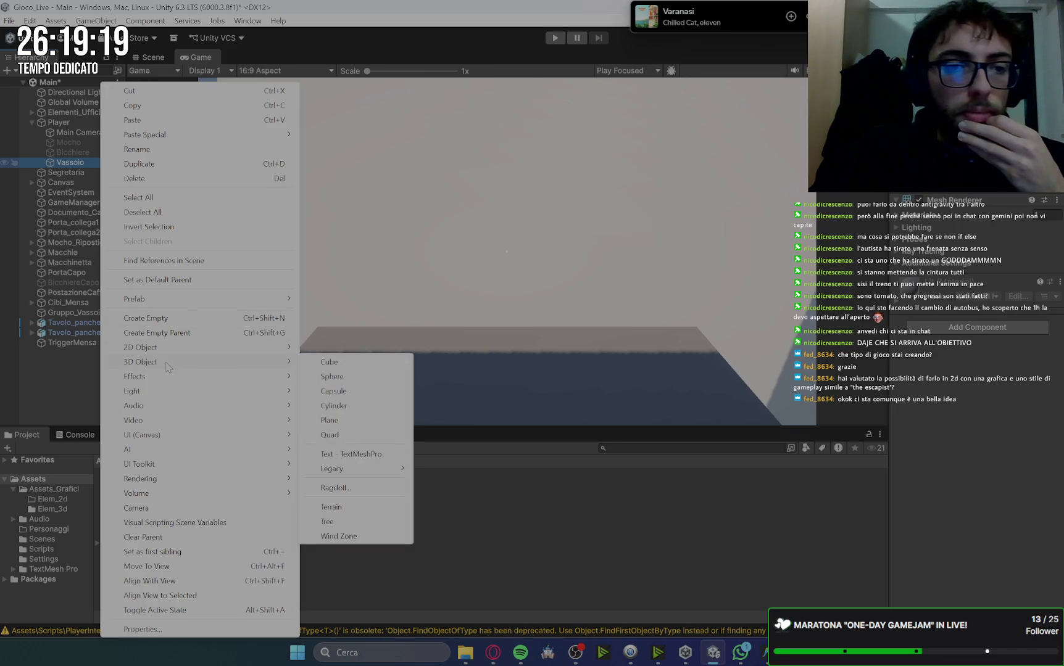
{"action": "left_click", "coordinate": [327, 364]}
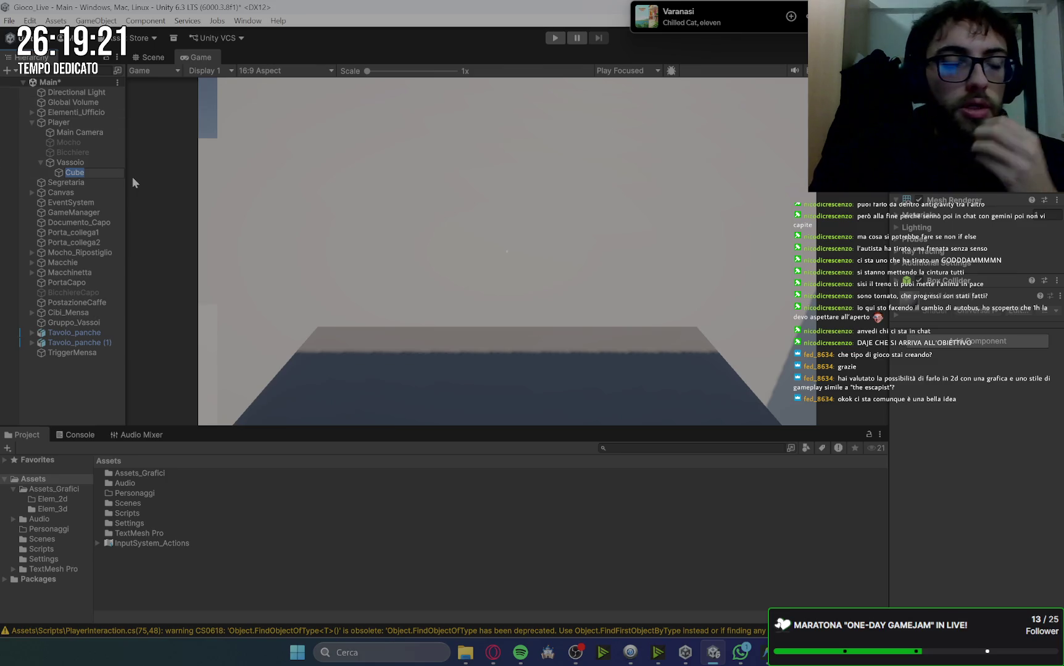
{"action": "type", "text": "Cibo"}
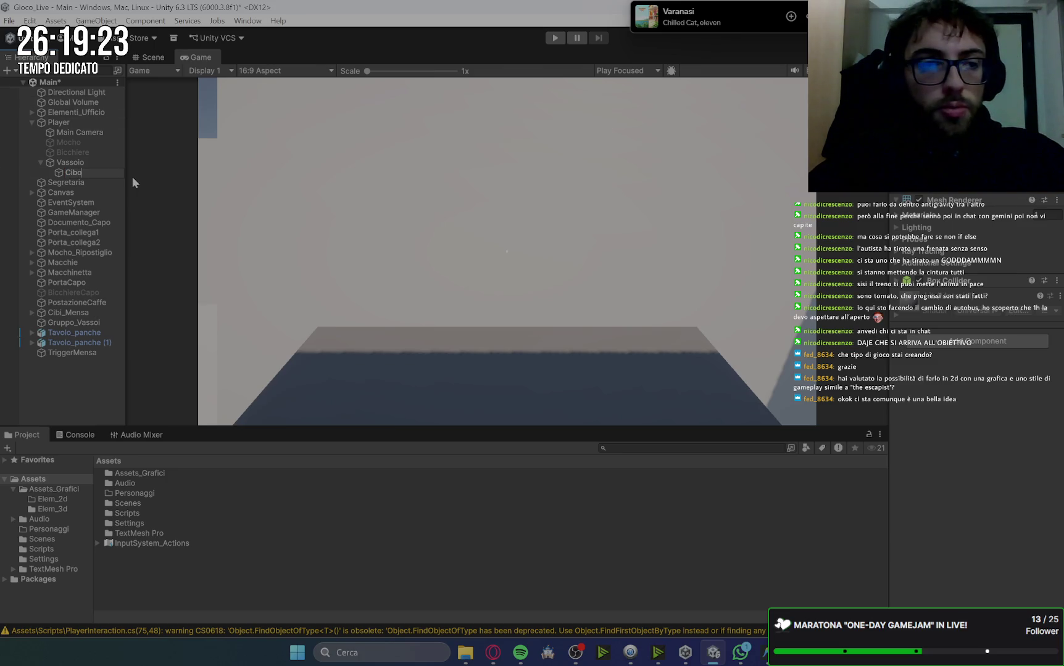
{"action": "type", "text": "1"}
{"action": "key", "text": "Return"}
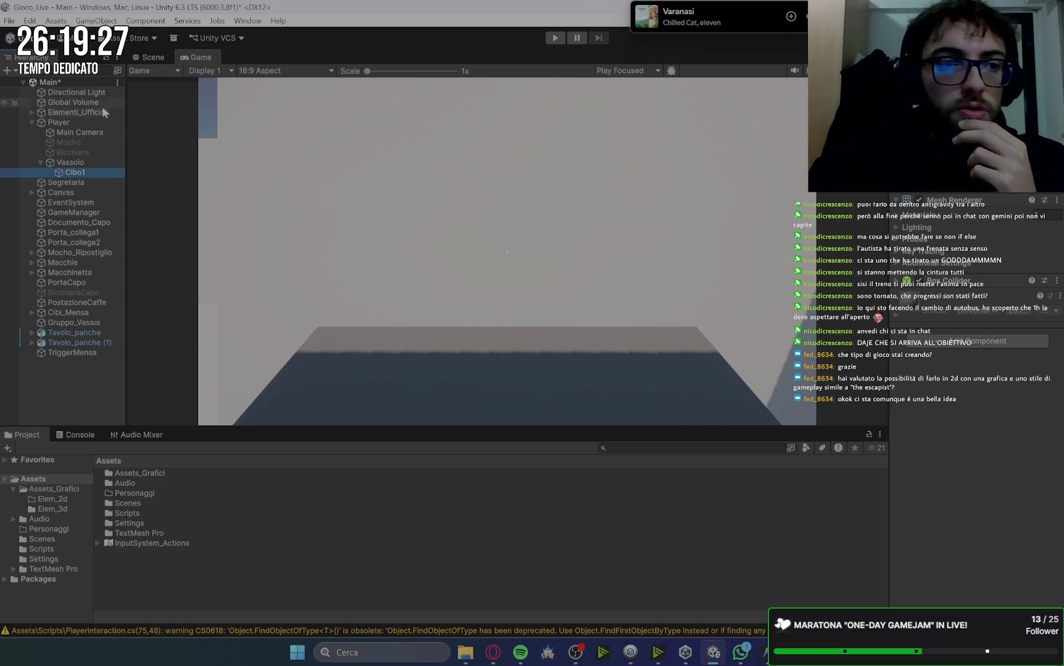
Frame Cibo1 in the Scene view and switch to the scale tool
{"action": "left_click", "coordinate": [148, 57]}
{"action": "scroll", "coordinate": [574, 194], "scroll_direction": "up", "scroll_amount": 5}
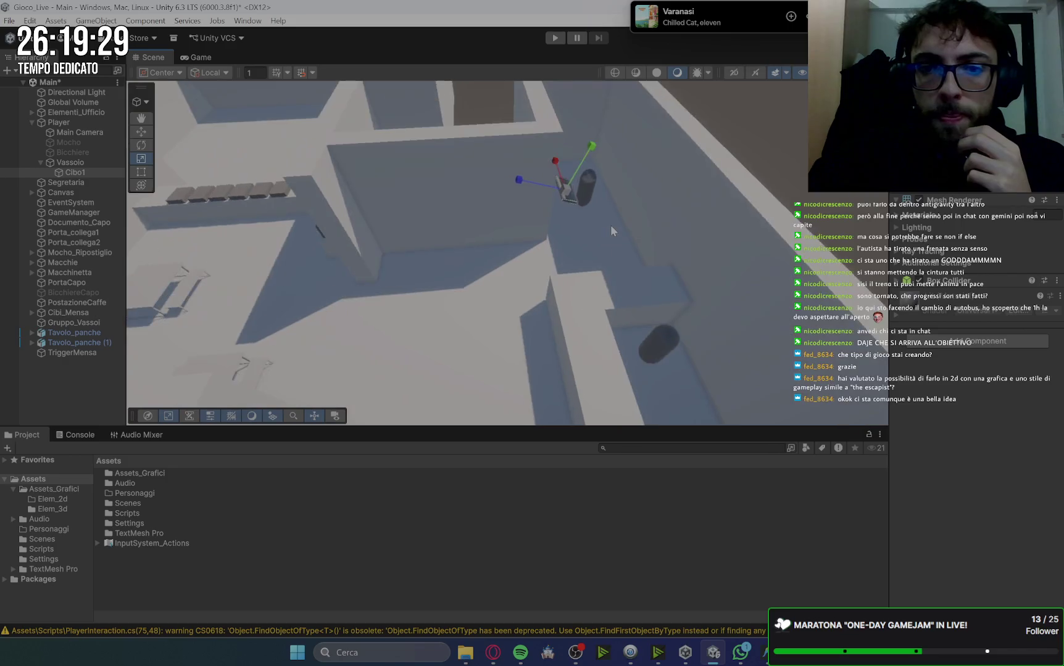
{"action": "scroll", "coordinate": [610, 224], "scroll_direction": "up", "scroll_amount": 5}
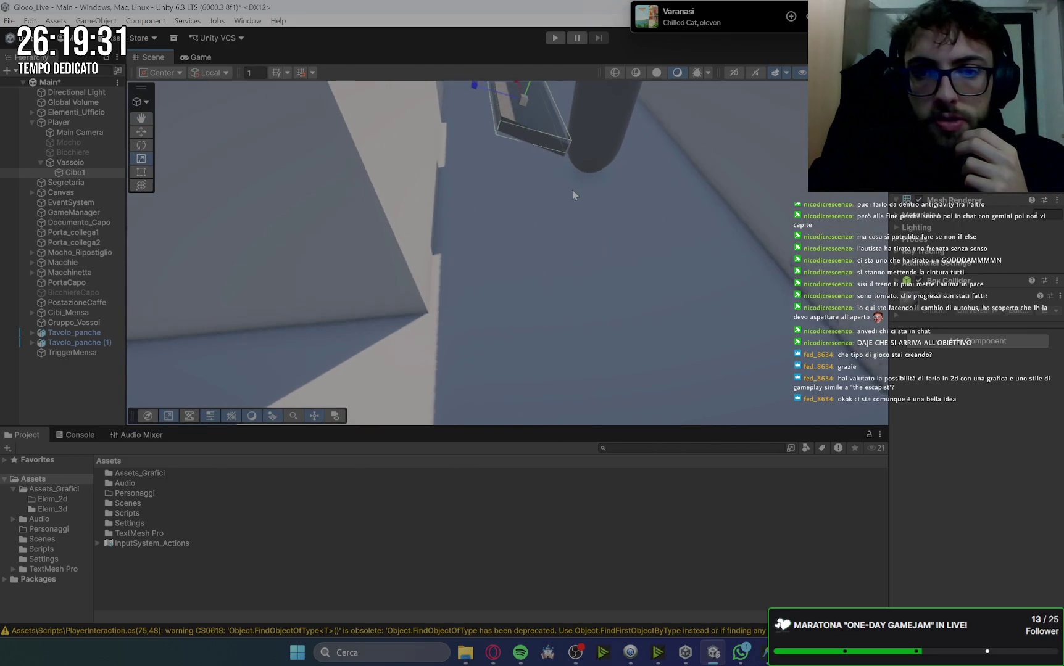
{"action": "scroll", "coordinate": [573, 189], "scroll_direction": "up", "scroll_amount": 5}
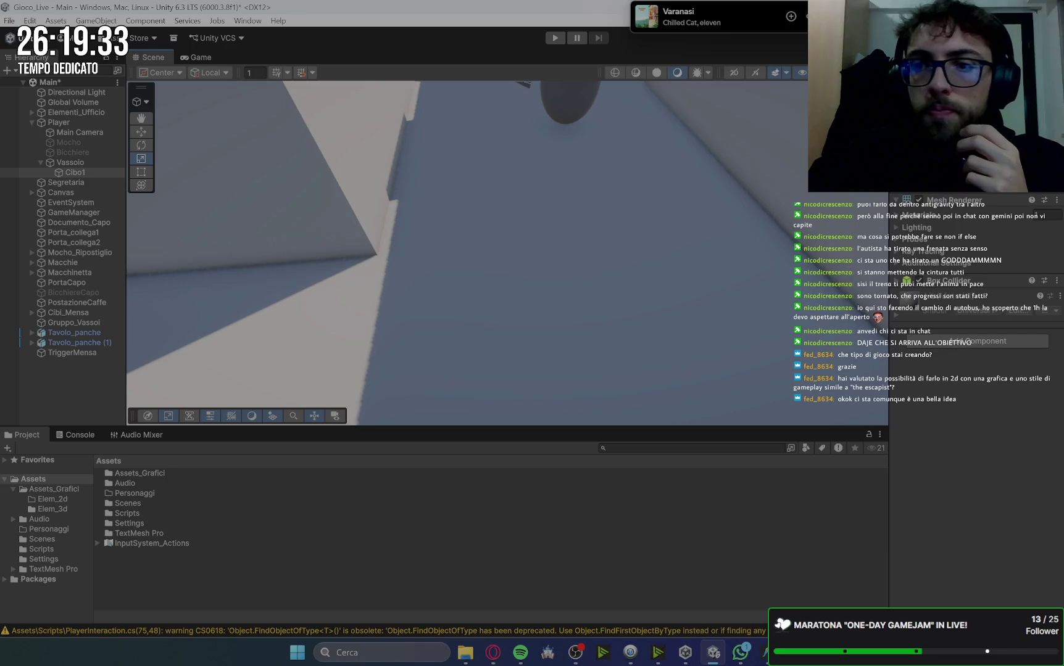
{"action": "key", "text": "f"}
{"action": "left_click_drag", "start_coordinate": [677, 180], "coordinate": [653, 317]}
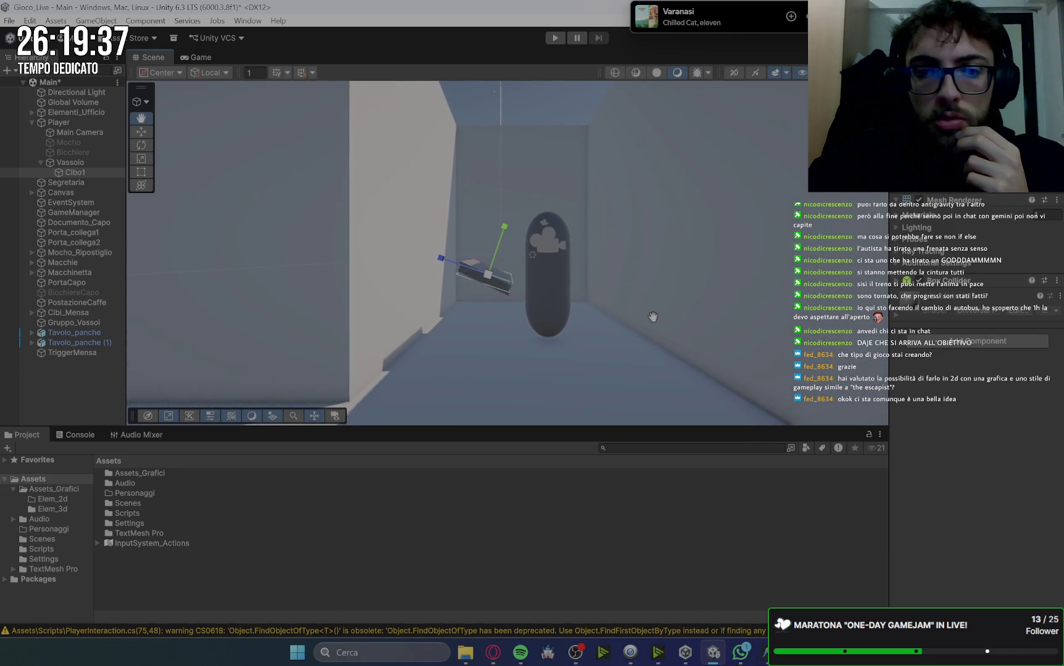
{"action": "key", "text": "r"}
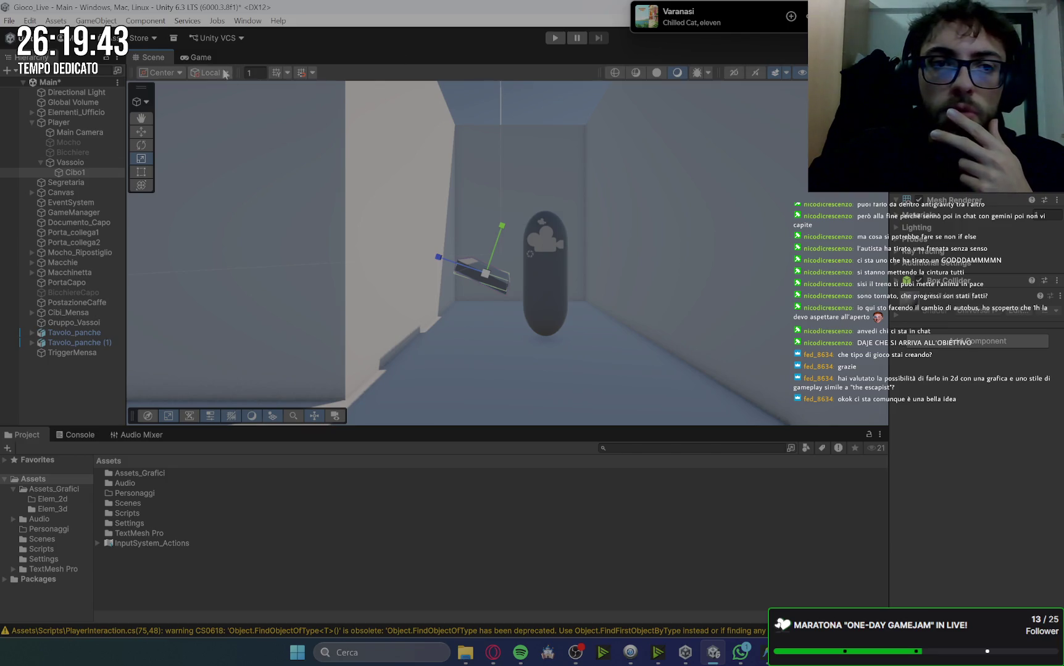
Check Cibo1 from the Game view and raise the slab into the camera's view
{"action": "left_click", "coordinate": [199, 57]}
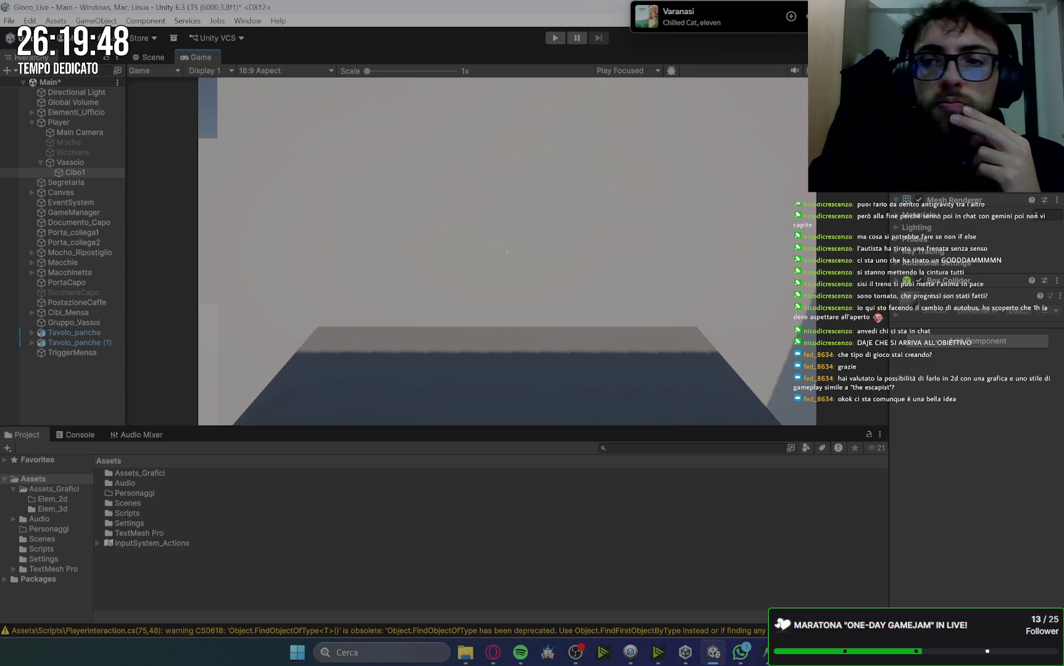
{"action": "key", "text": "w"}
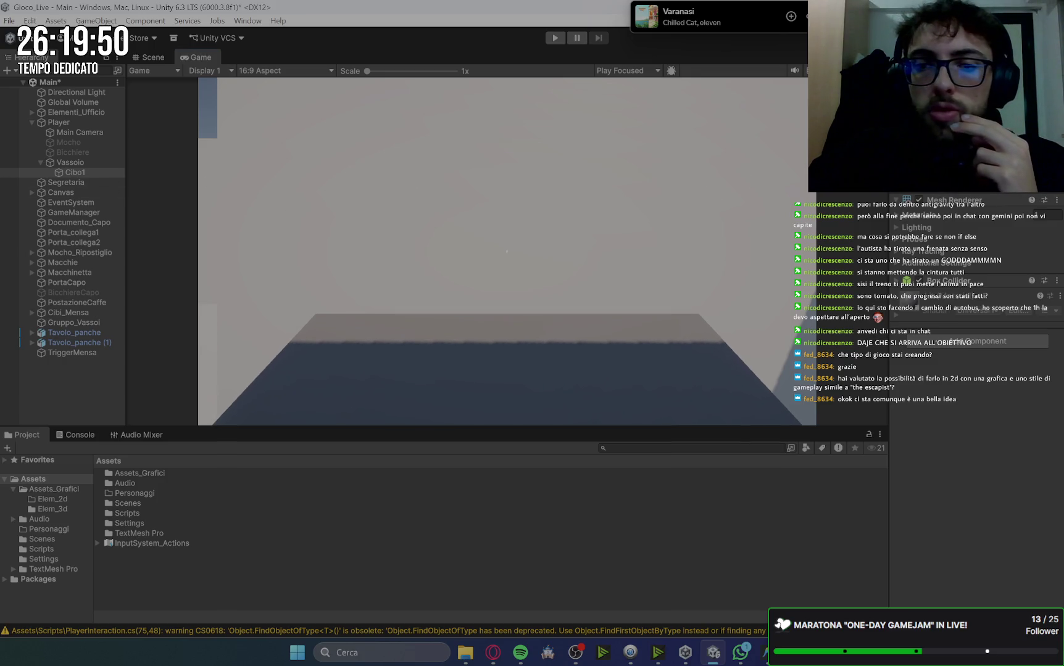
{"action": "key", "text": "s"}
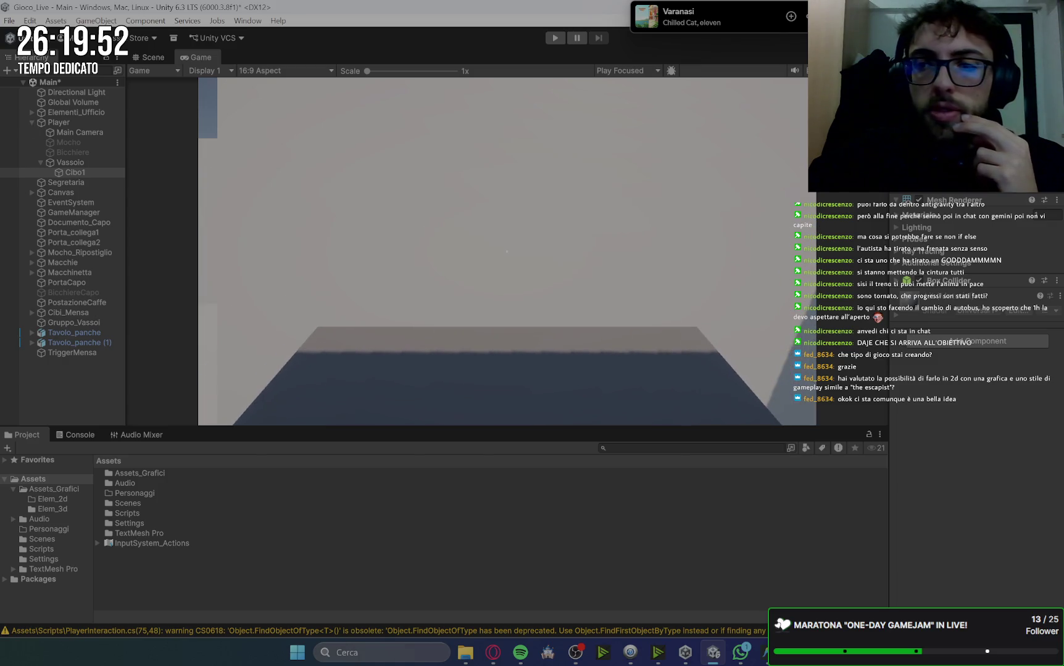
{"action": "key", "text": "s"}
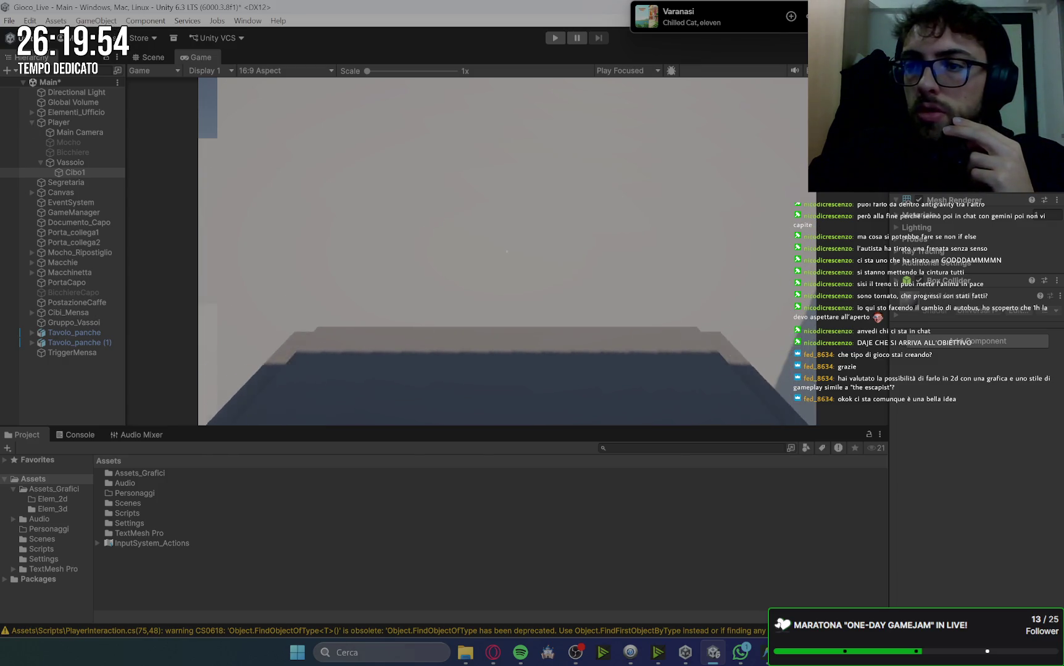
{"action": "key", "text": "w"}
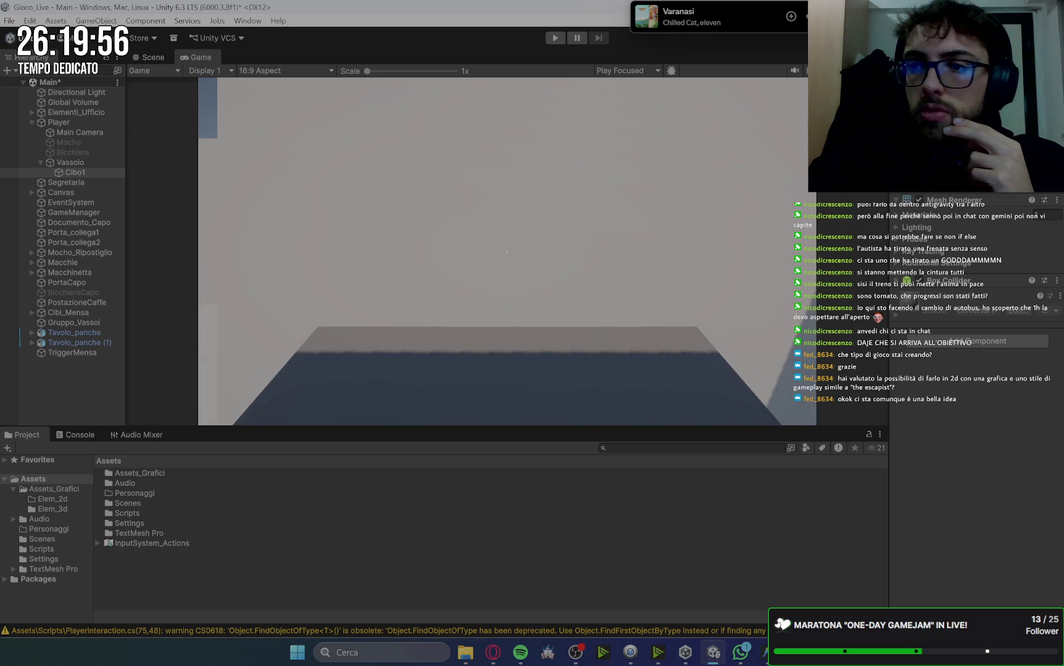
{"action": "key", "text": "e"}
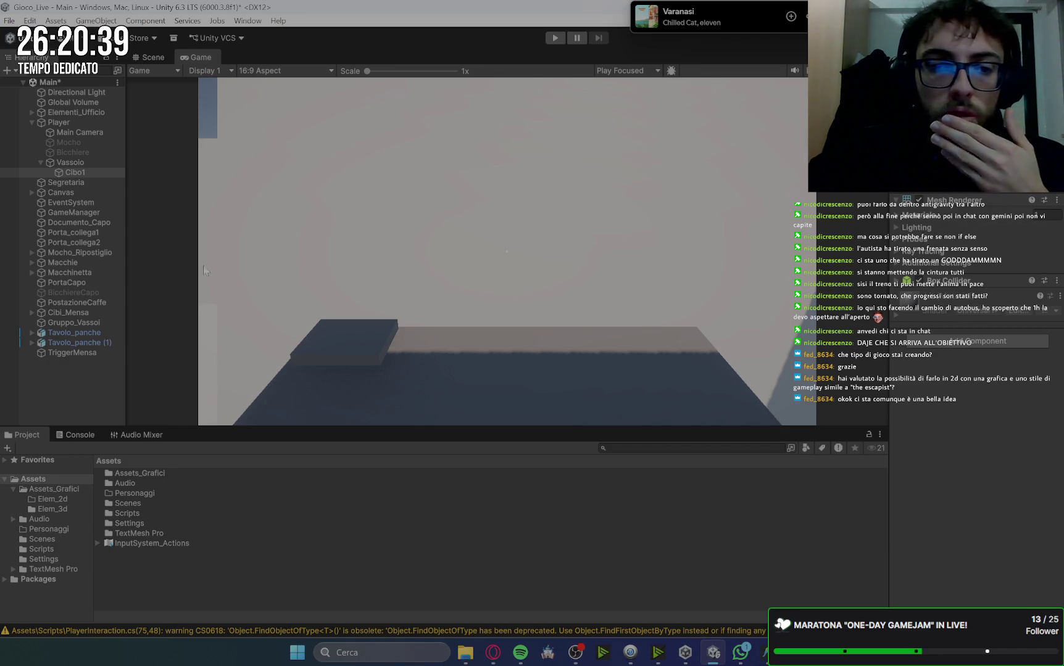
Duplicate Cibo1 into Cibo1 (1), (2) and (3), spacing them along the table
{"action": "left_click", "coordinate": [89, 172]}
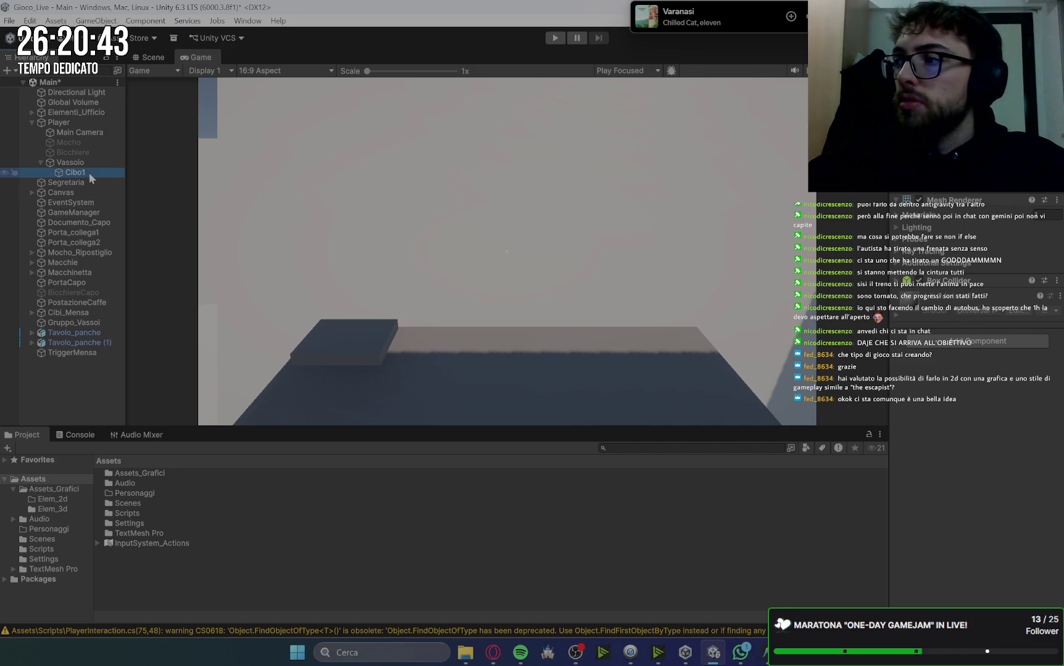
{"action": "key", "text": "ctrl+d"}
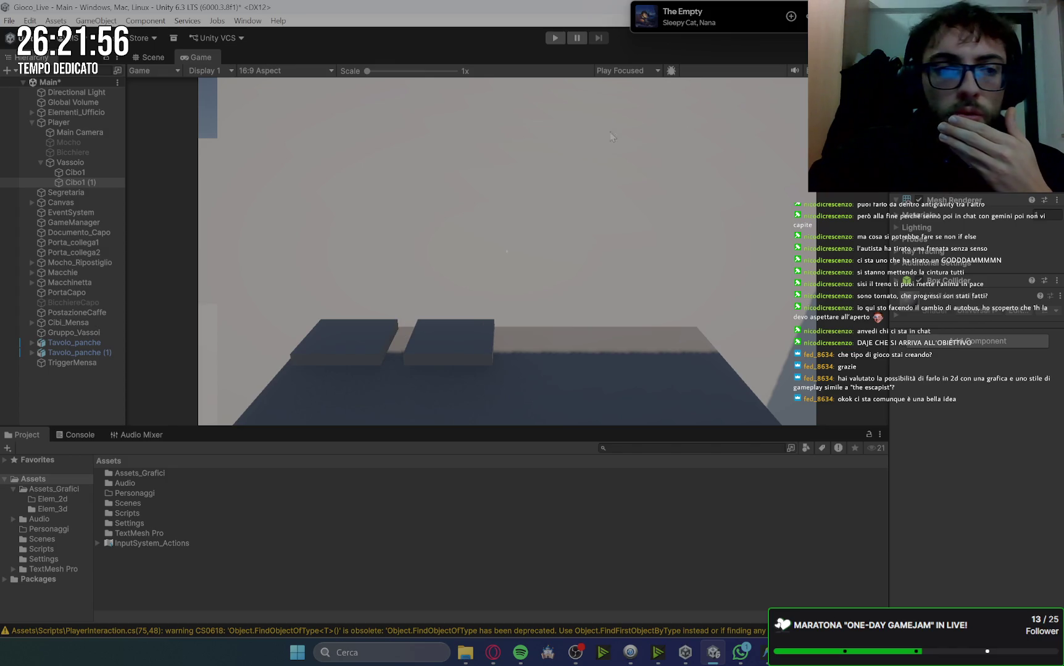
{"action": "left_click", "coordinate": [90, 180]}
{"action": "key", "text": "ctrl+d"}
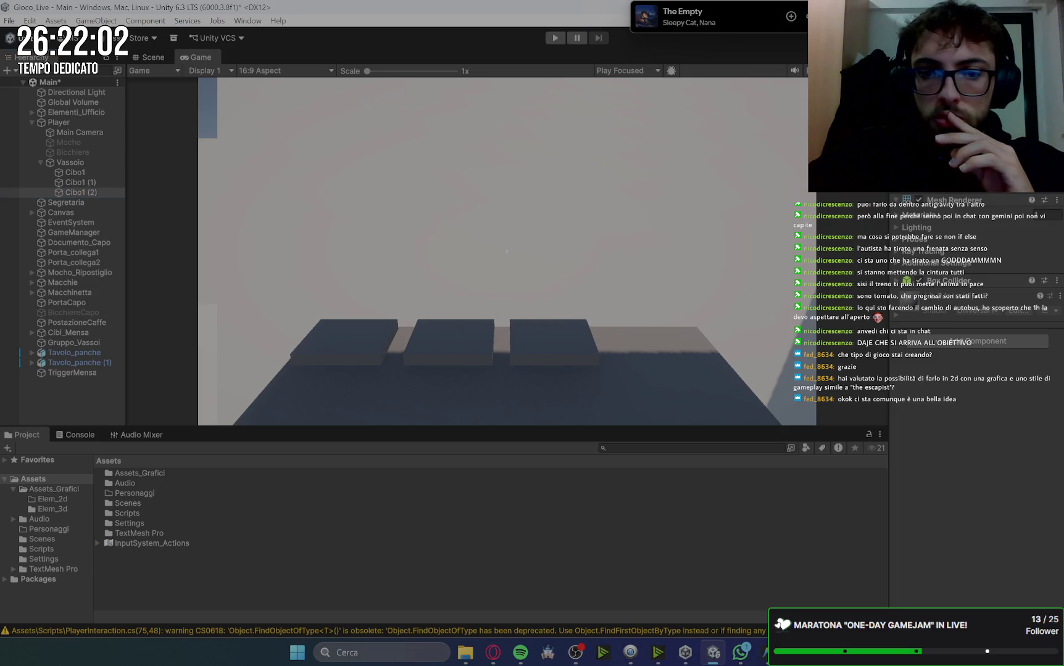
{"action": "left_click", "coordinate": [84, 194]}
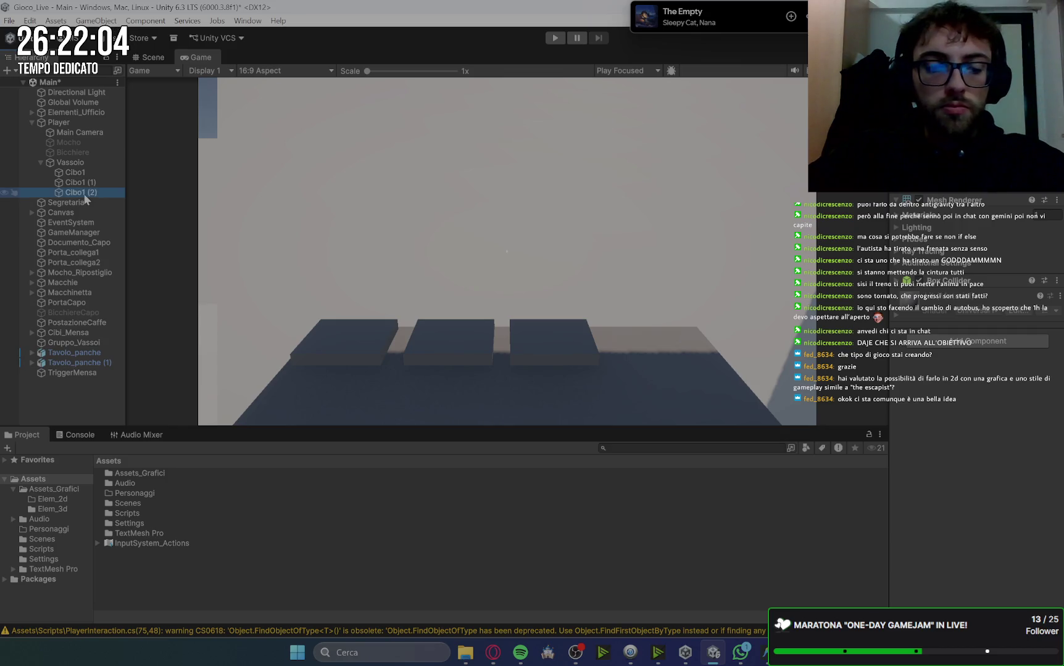
{"action": "key", "text": "ctrl+d"}
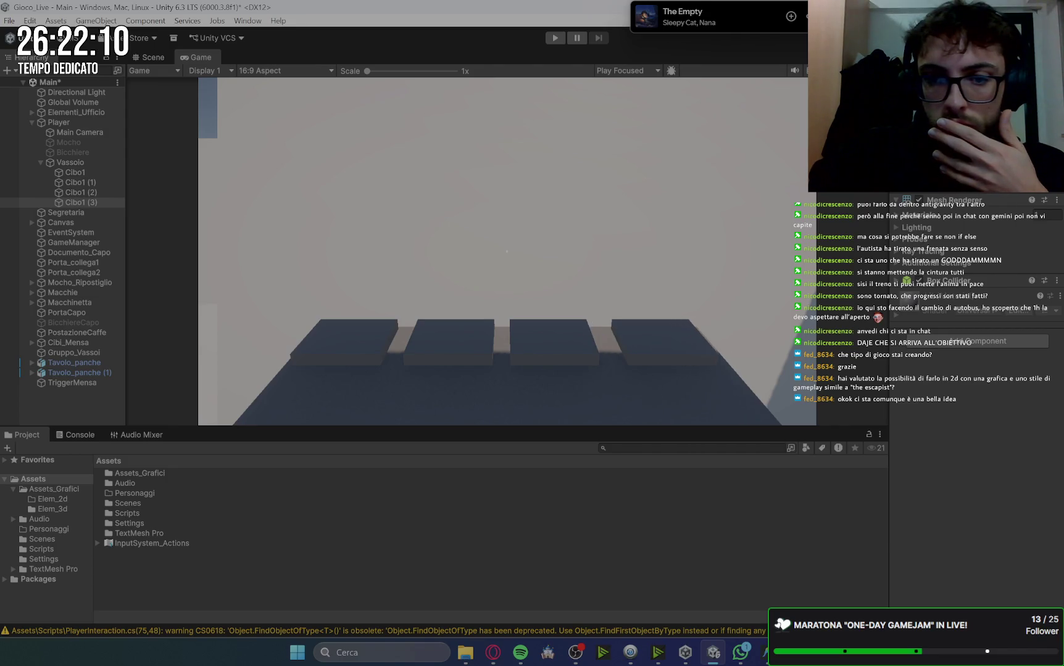
Duplicate Cibo1 (3) into Cibo1 (4), delete it, then undo the deletion
{"action": "left_click", "coordinate": [85, 203]}
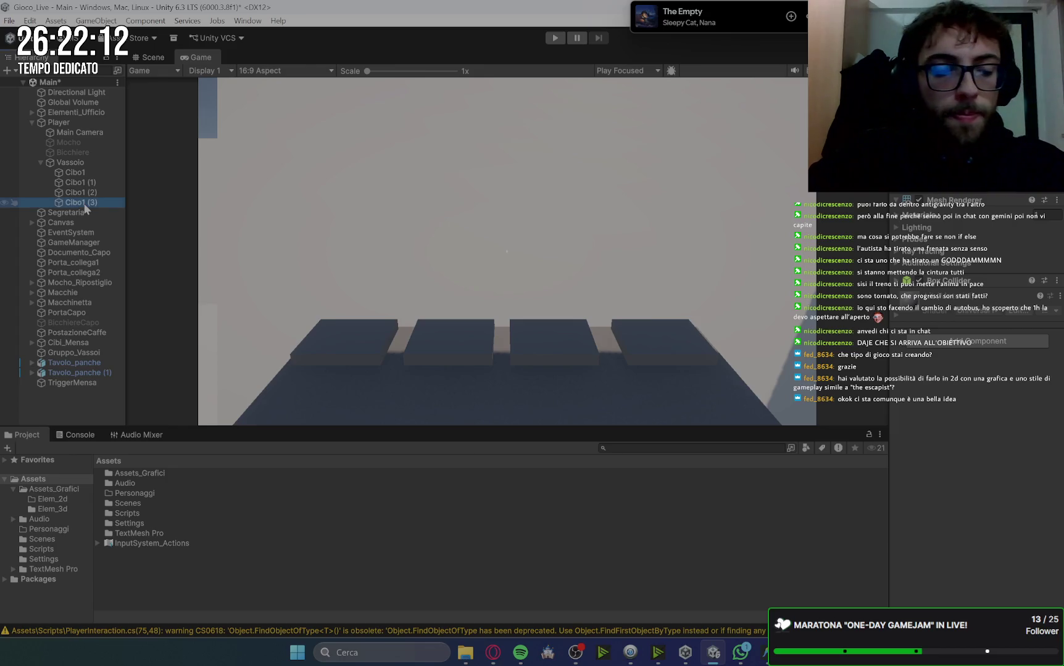
{"action": "key", "text": "ctrl+d"}
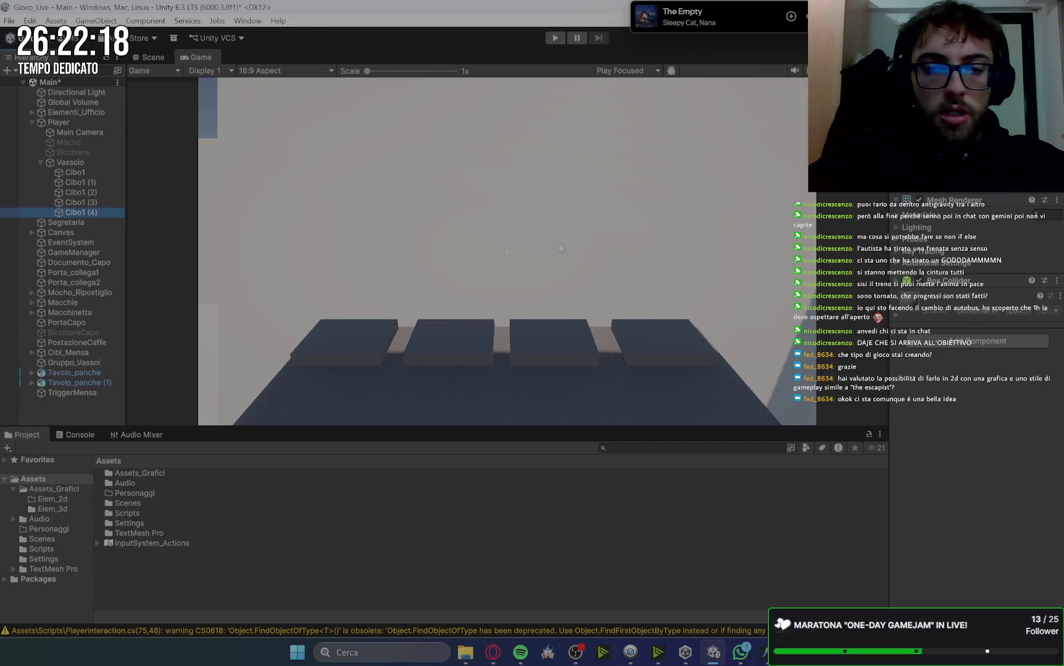
{"action": "left_click", "coordinate": [104, 253]}
{"action": "left_click", "coordinate": [108, 213]}
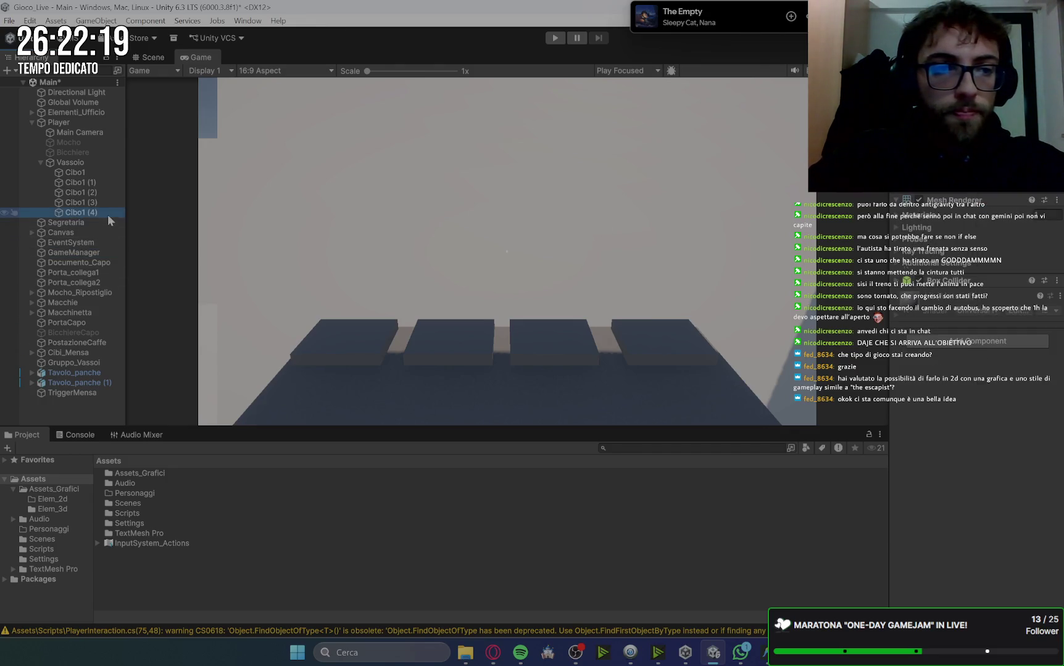
{"action": "key", "text": "Delete"}
{"action": "key", "text": "ctrl+z"}
{"action": "key", "text": "ctrl+z"}
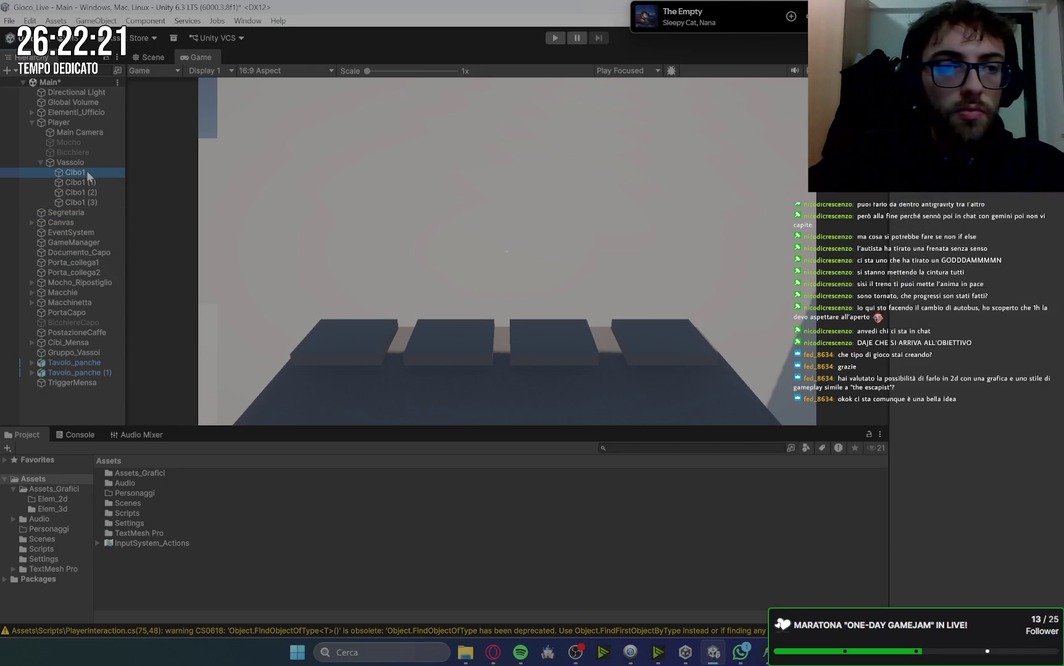
Duplicate Cibo1 (4) into Cibo1 (5) to form a front row of food slabs
{"action": "left_click", "coordinate": [472, 207]}
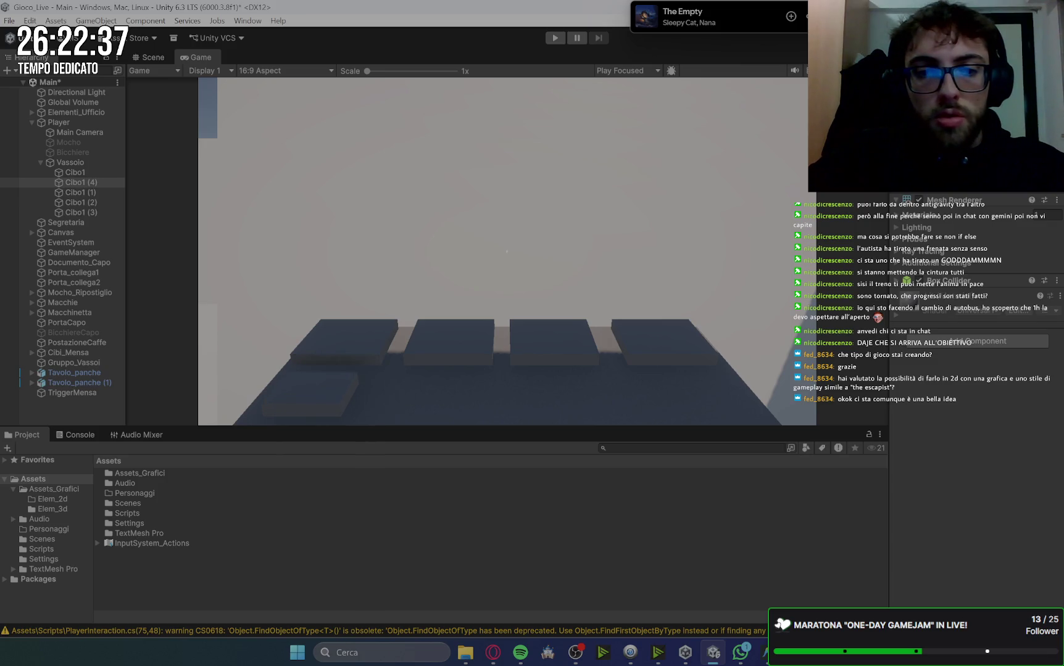
{"action": "left_click", "coordinate": [96, 184]}
{"action": "key", "text": "ctrl+d"}
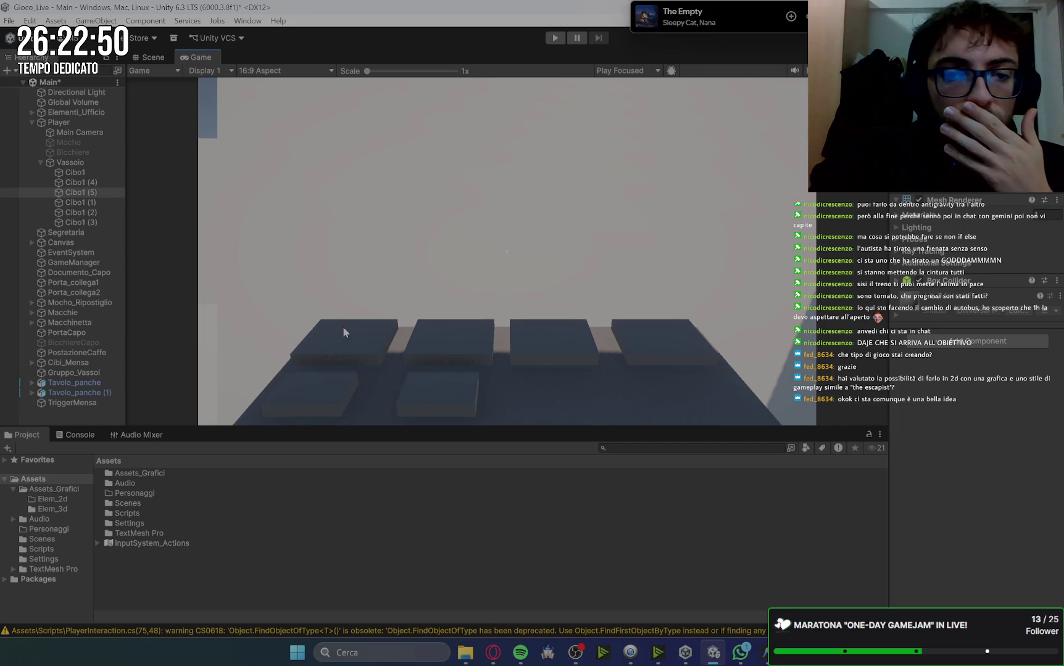
{"action": "left_click", "coordinate": [156, 55]}
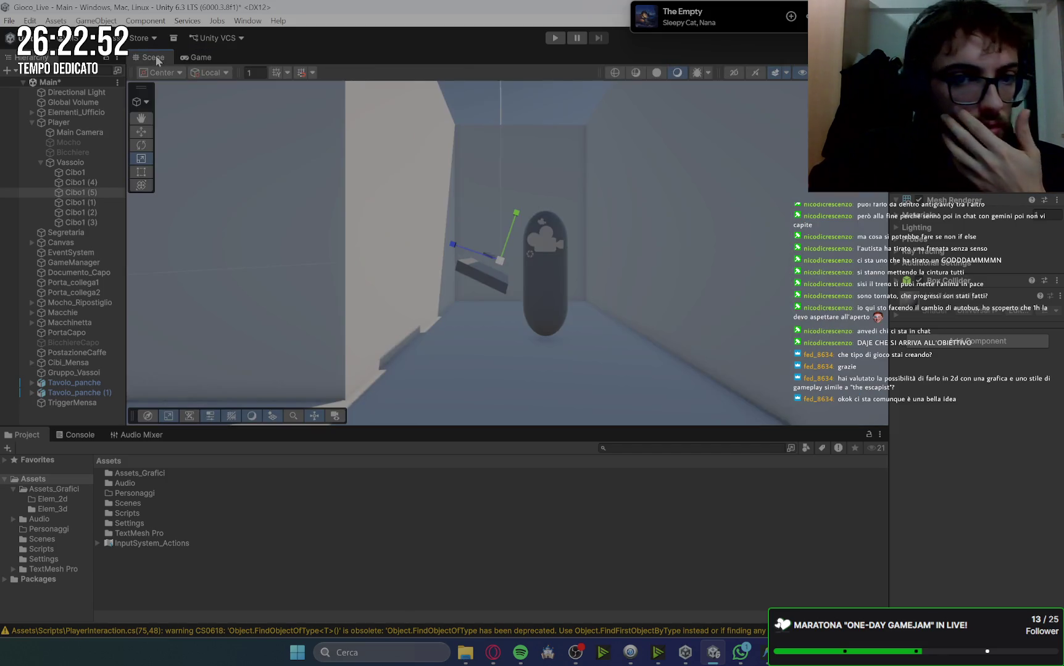
Select Cibo1 through Cibo1 (3), lower them onto the tray, and check the Game view
{"action": "left_click", "coordinate": [739, 653]}
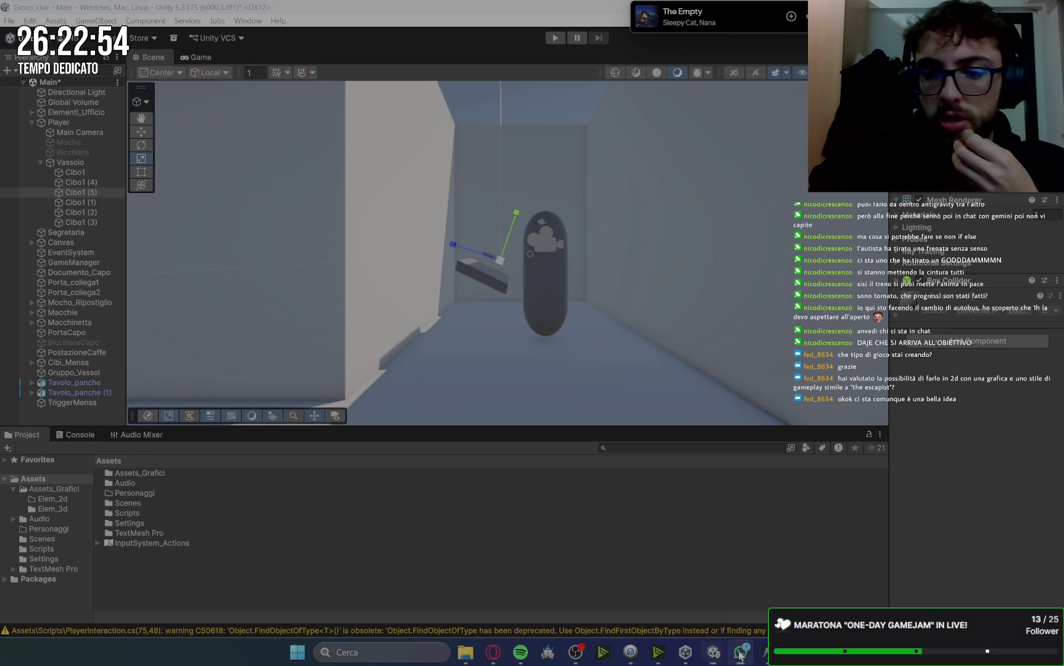
{"action": "left_click", "coordinate": [739, 653]}
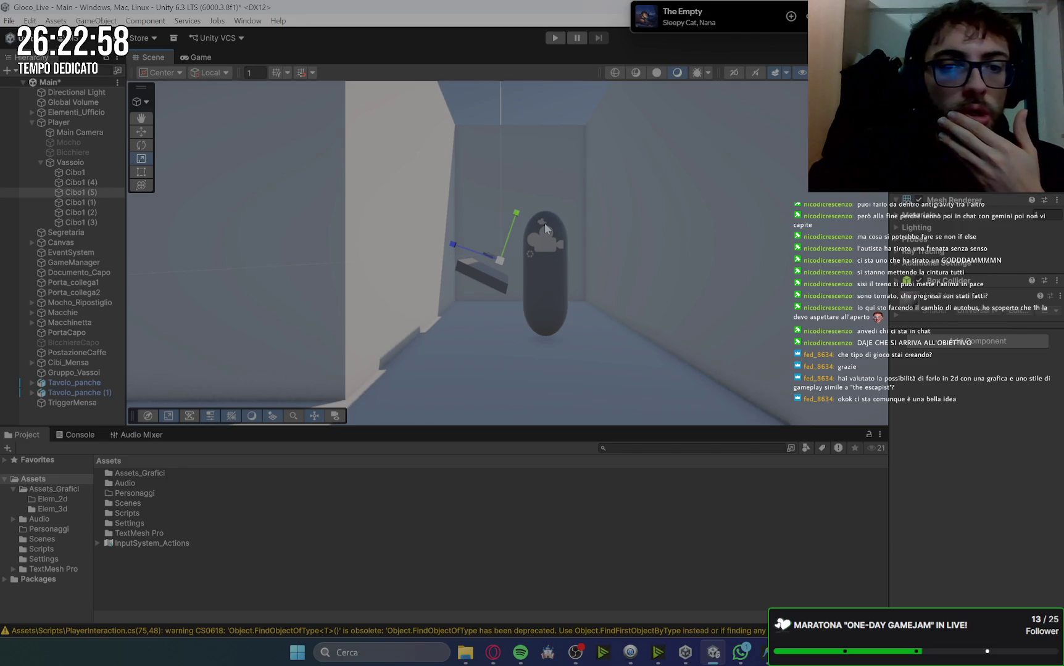
{"action": "scroll", "coordinate": [531, 235], "scroll_direction": "up", "scroll_amount": 5}
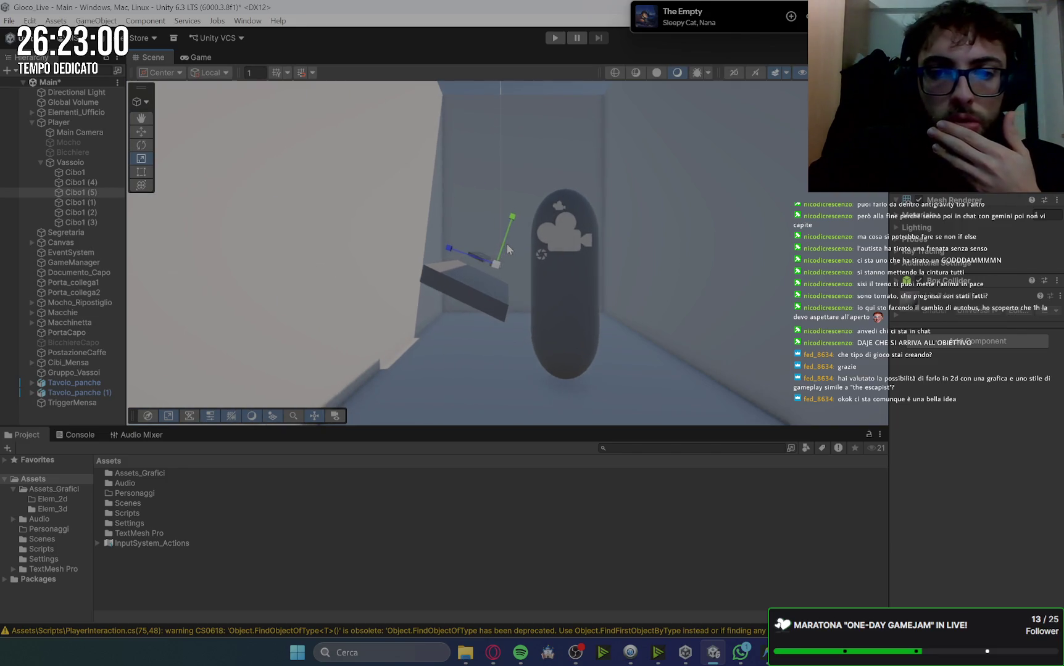
{"action": "scroll", "coordinate": [507, 248], "scroll_direction": "up", "scroll_amount": 1}
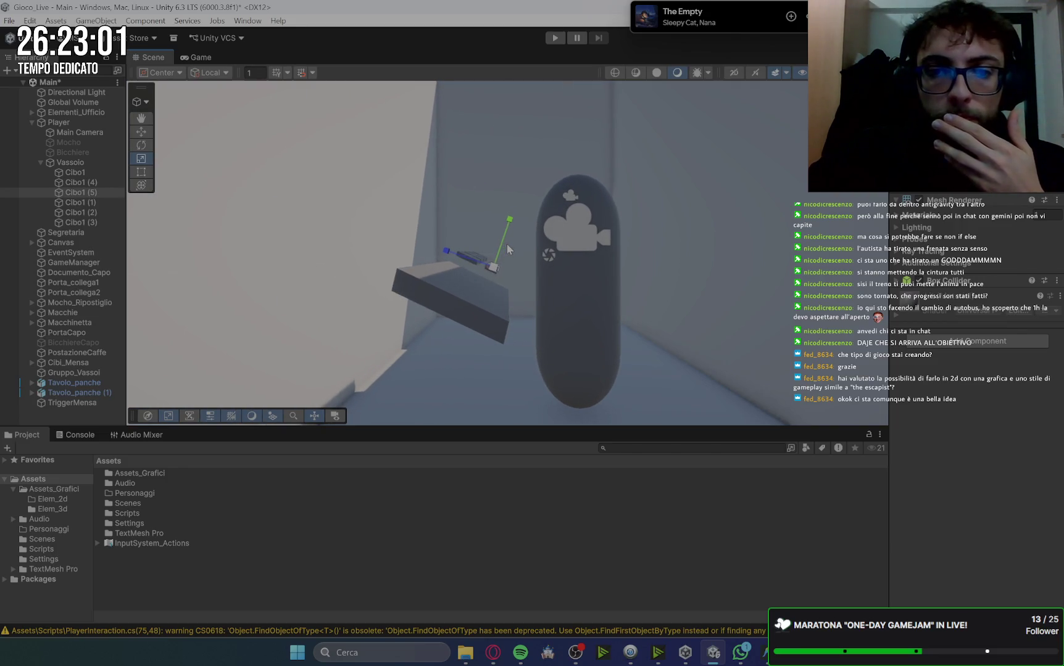
{"action": "left_click", "coordinate": [86, 160]}
{"action": "left_click", "coordinate": [86, 173]}
{"action": "left_click", "coordinate": [97, 223], "text": "shift"}
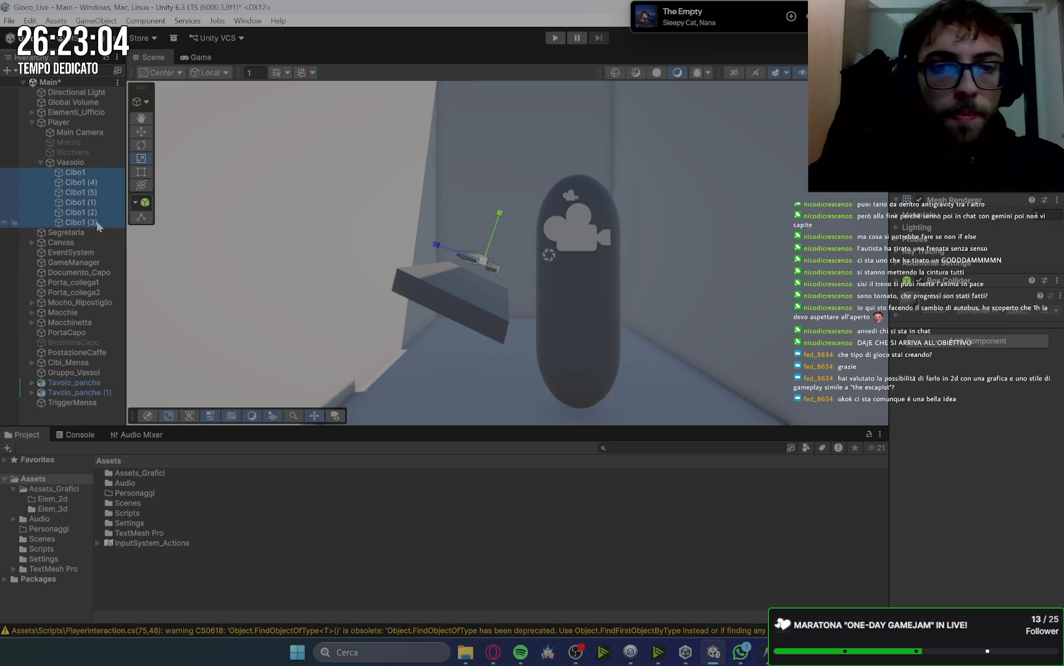
{"action": "key", "text": "w"}
{"action": "mouse_move", "coordinate": [502, 219]}
{"action": "left_mouse_down"}
{"action": "mouse_move", "coordinate": [496, 238]}
{"action": "mouse_move", "coordinate": [452, 263]}
{"action": "left_mouse_up"}
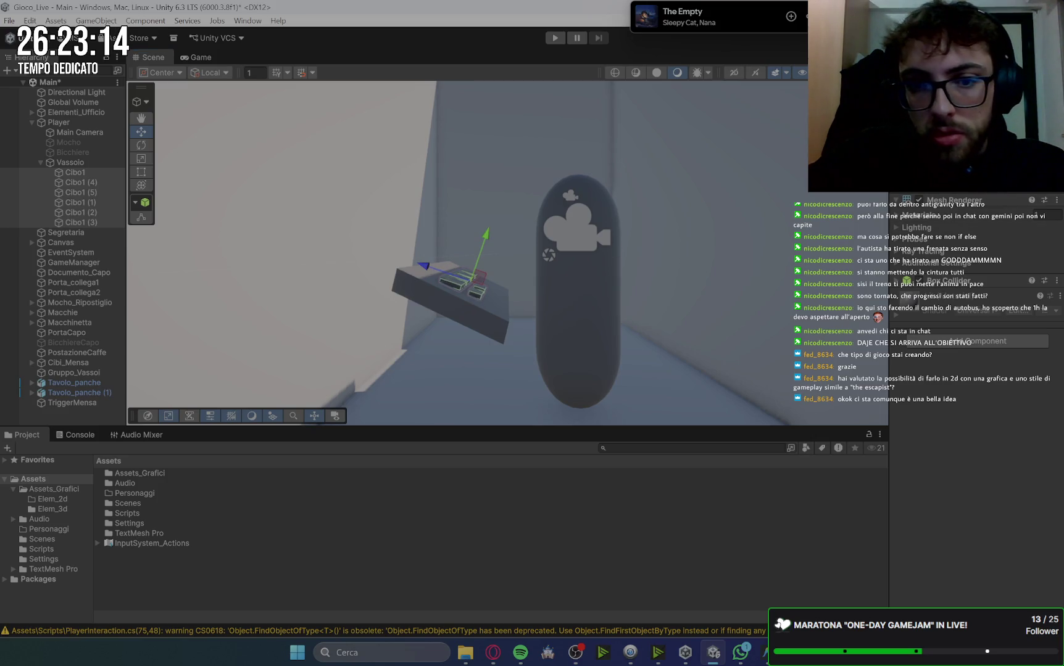
{"action": "left_click_drag", "start_coordinate": [473, 274], "coordinate": [476, 272]}
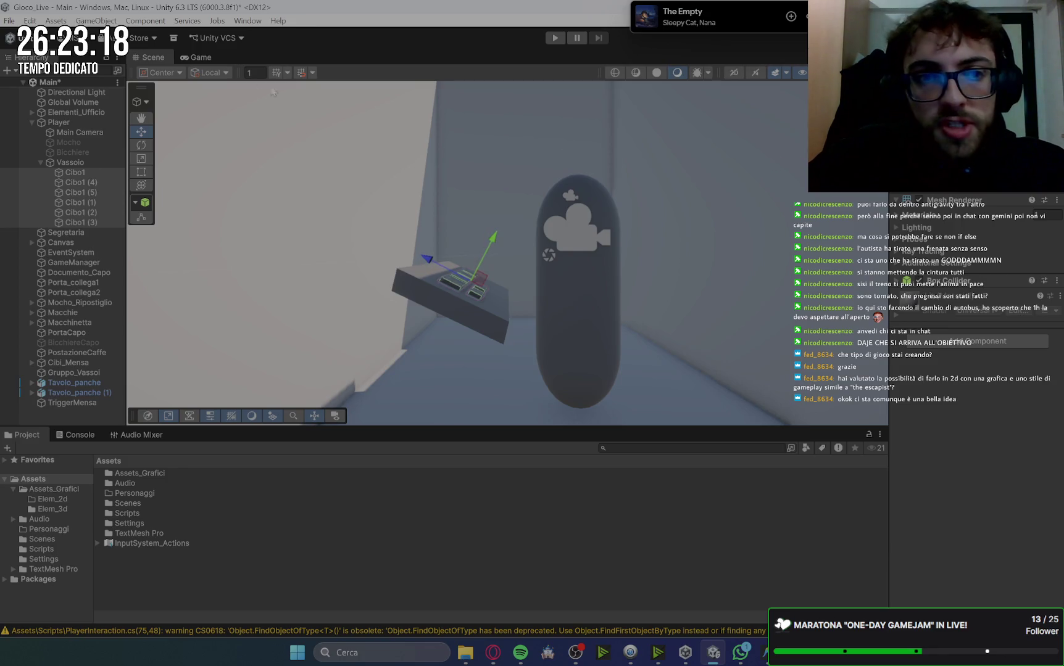
{"action": "left_click", "coordinate": [198, 57]}
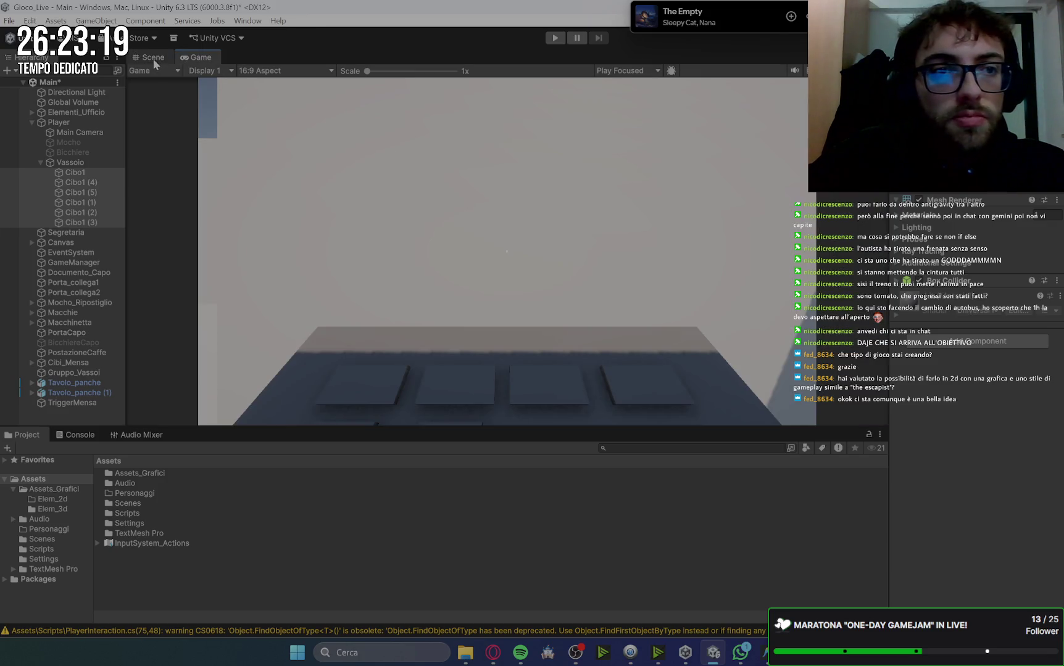
Adjust the food slabs' position and height on the tray, previewing each change in Game view
{"action": "left_click", "coordinate": [155, 58]}
{"action": "left_click_drag", "start_coordinate": [457, 261], "coordinate": [438, 251]}
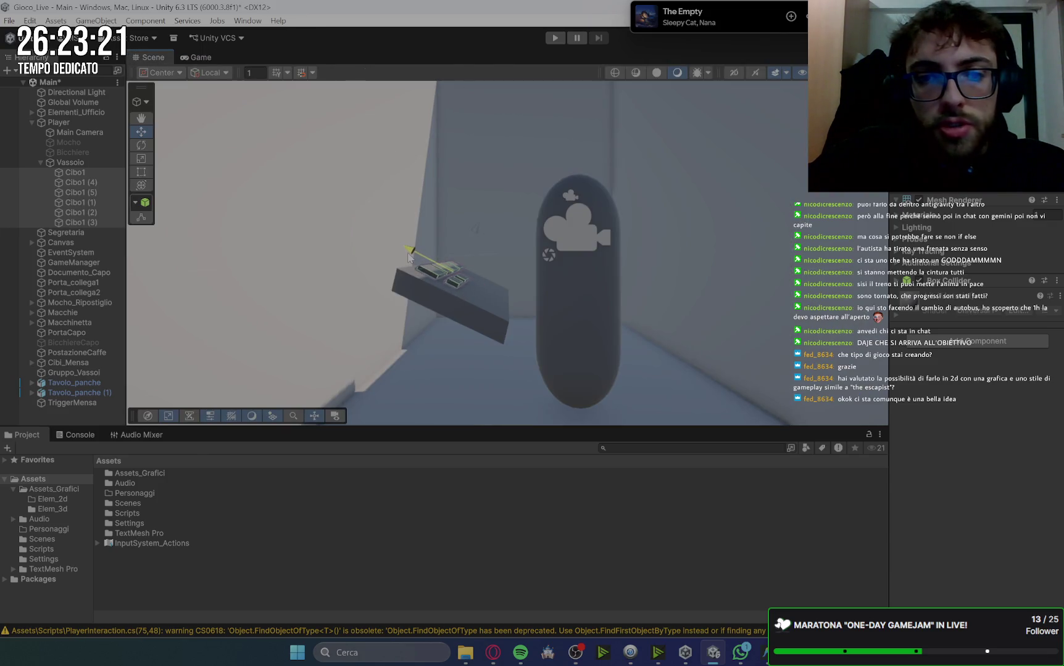
{"action": "left_click", "coordinate": [208, 58]}
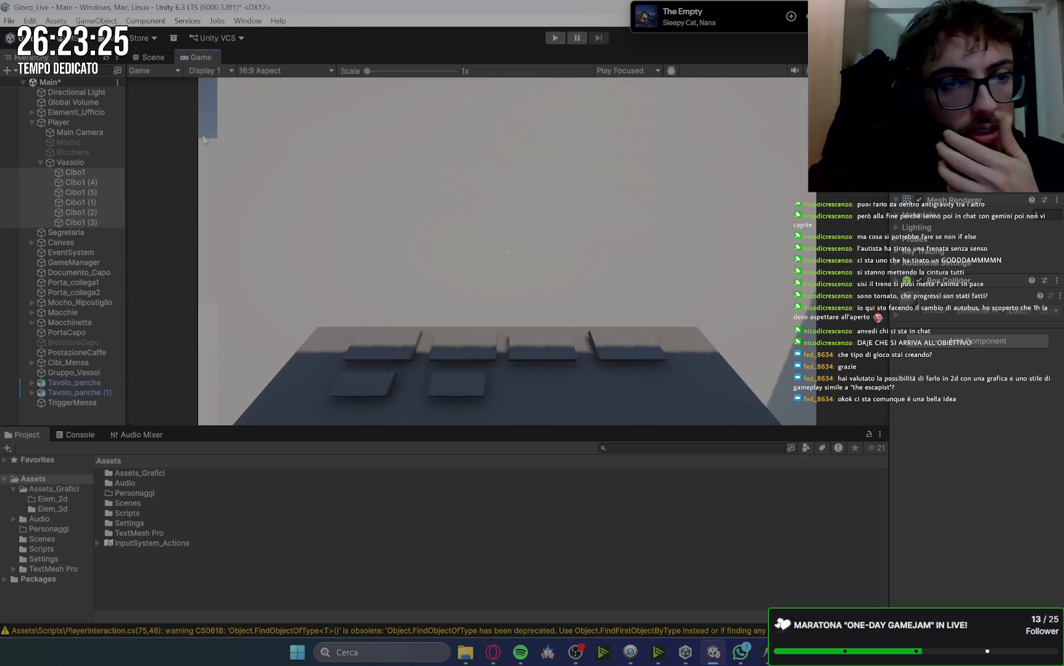
{"action": "left_click", "coordinate": [150, 56]}
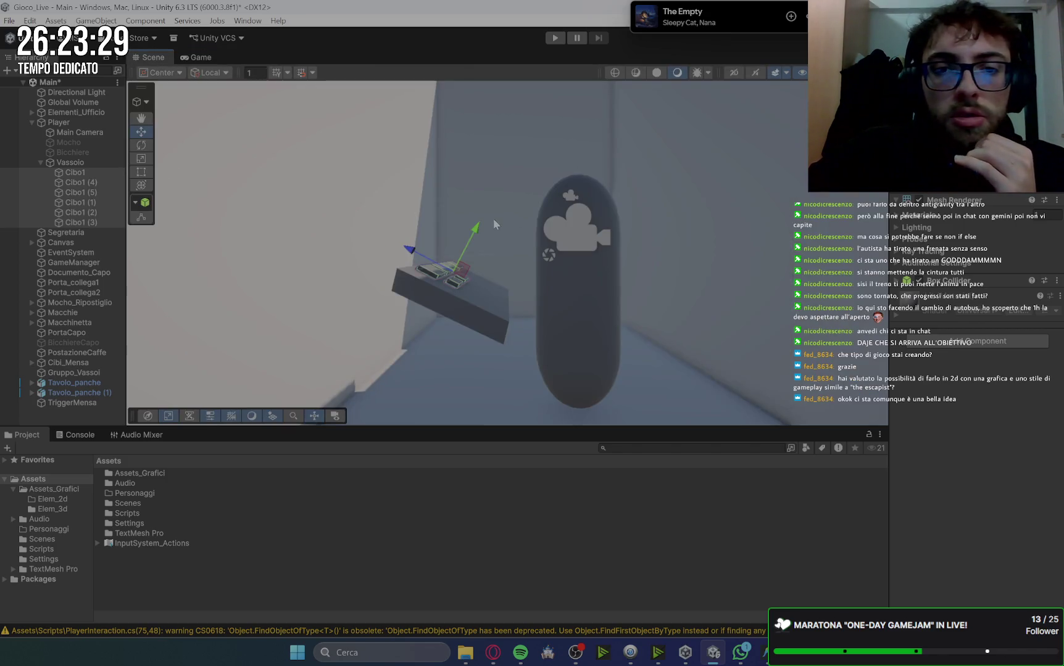
{"action": "left_click_drag", "start_coordinate": [477, 228], "coordinate": [475, 236]}
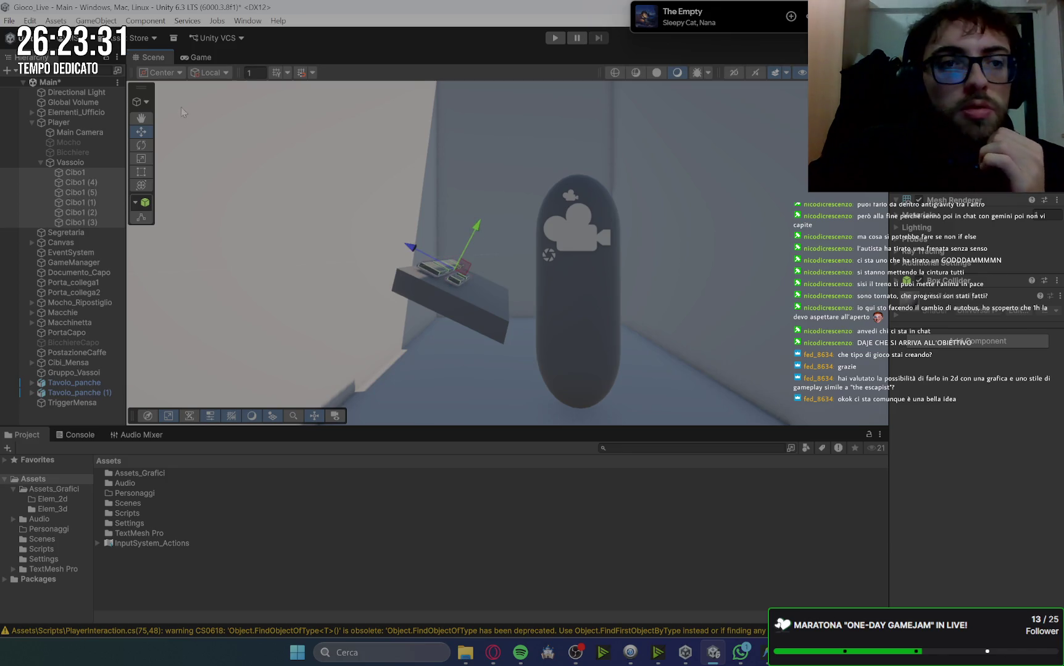
{"action": "left_click", "coordinate": [195, 57]}
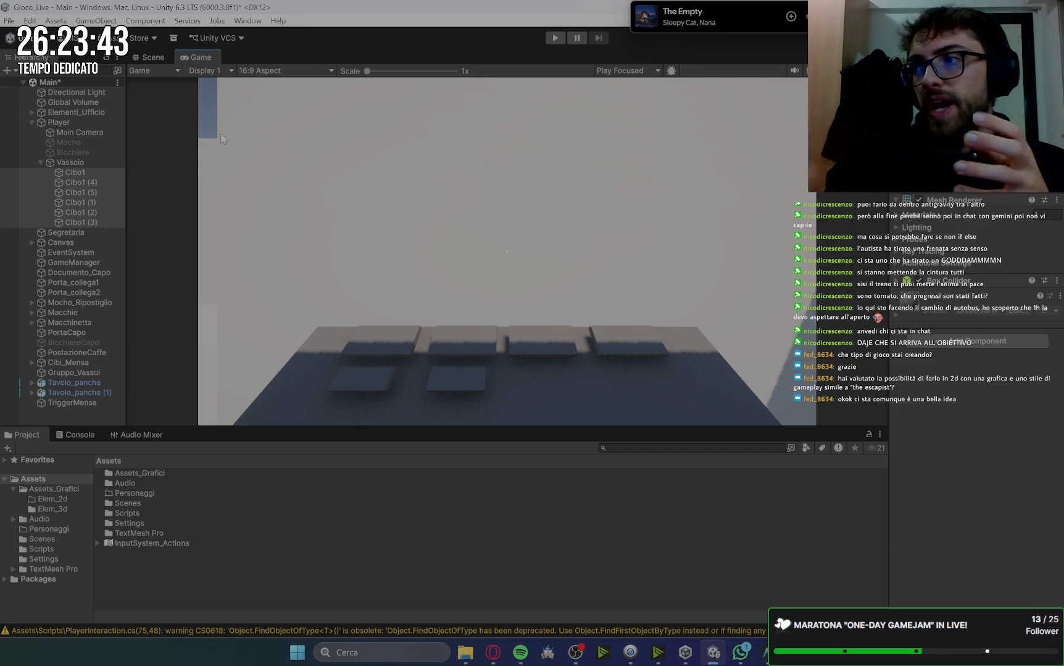
{"action": "key", "text": "alt+Tab"}
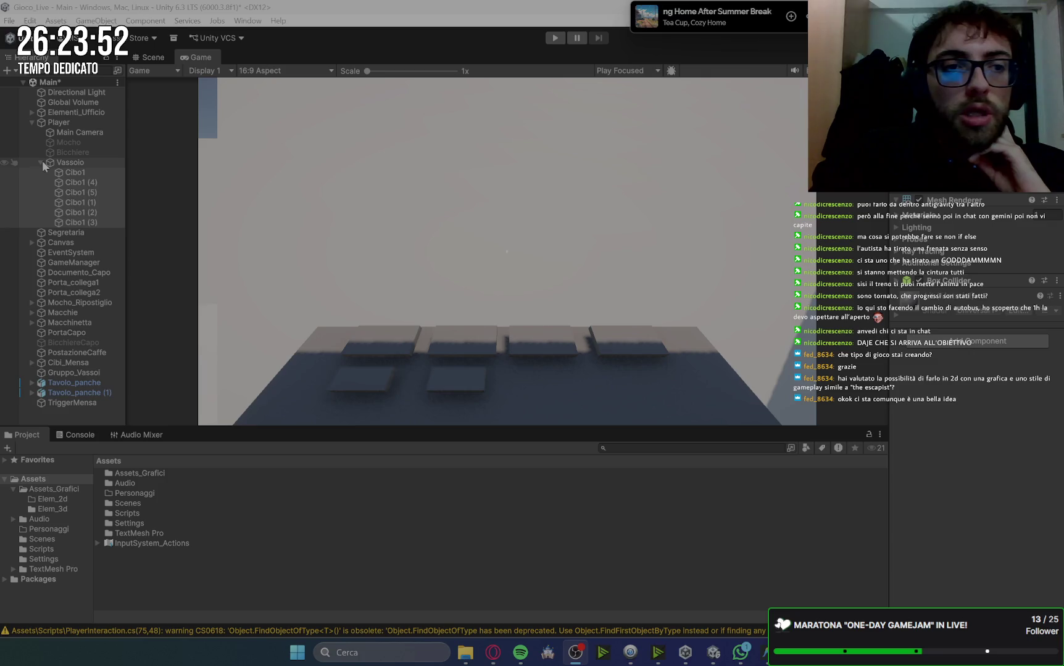
{"action": "left_click", "coordinate": [493, 652]}
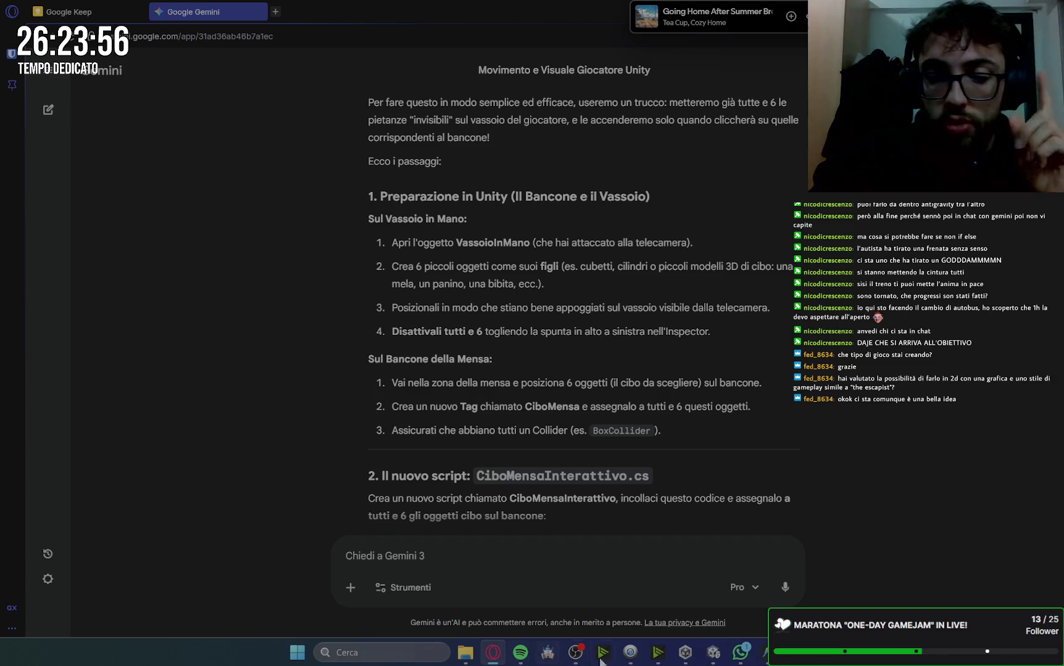
Remove the Box Collider component and select the Cibo1 food items
{"action": "left_click", "coordinate": [714, 661]}
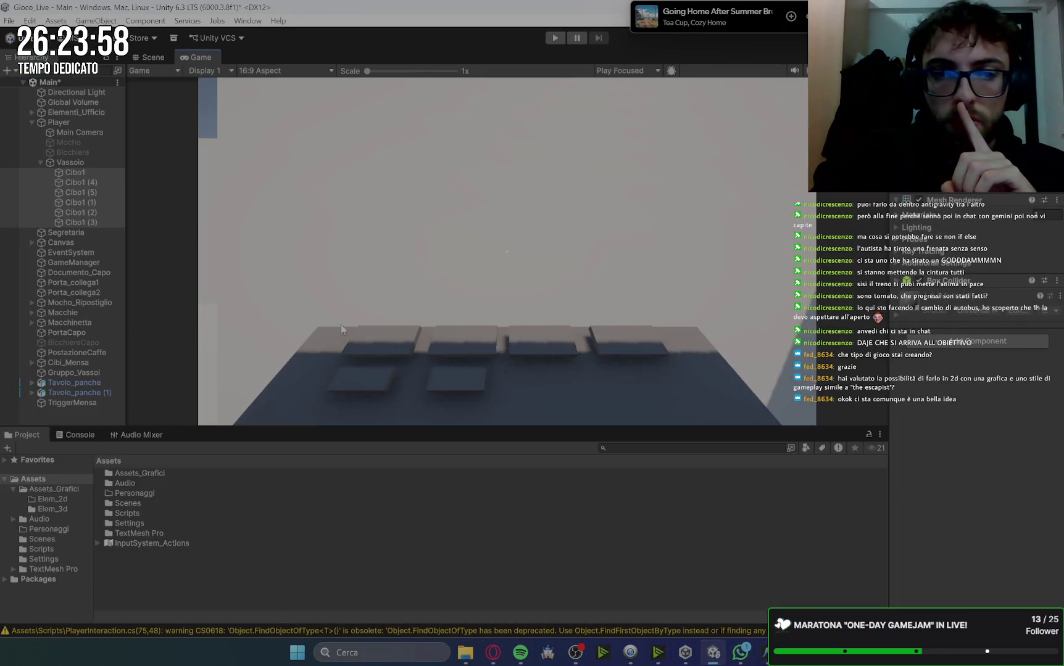
{"action": "left_click", "coordinate": [1055, 282]}
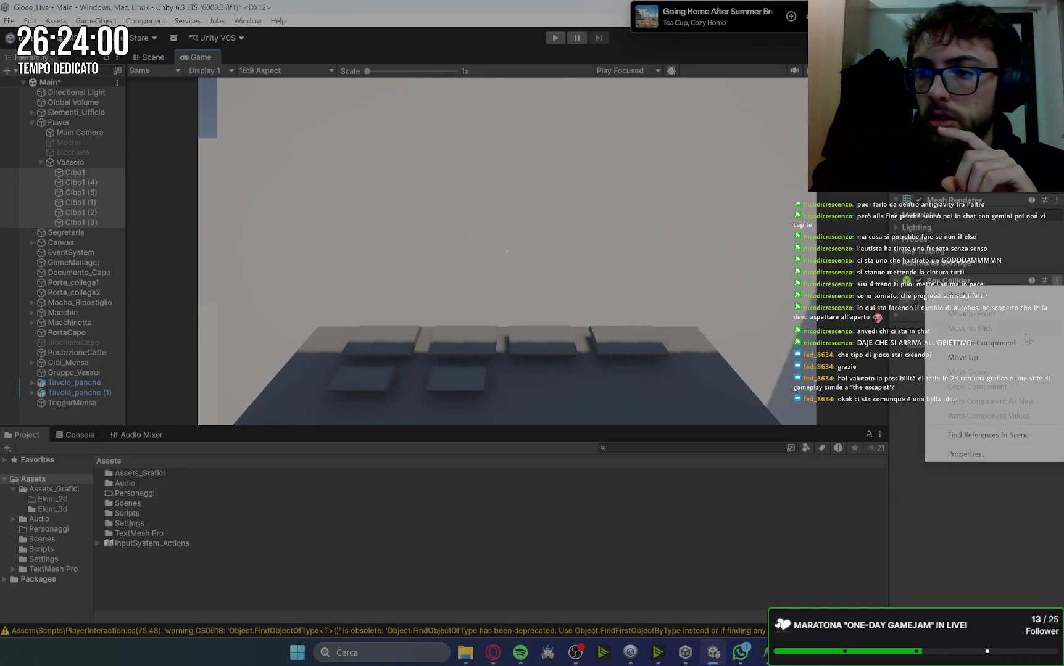
{"action": "left_click", "coordinate": [981, 343]}
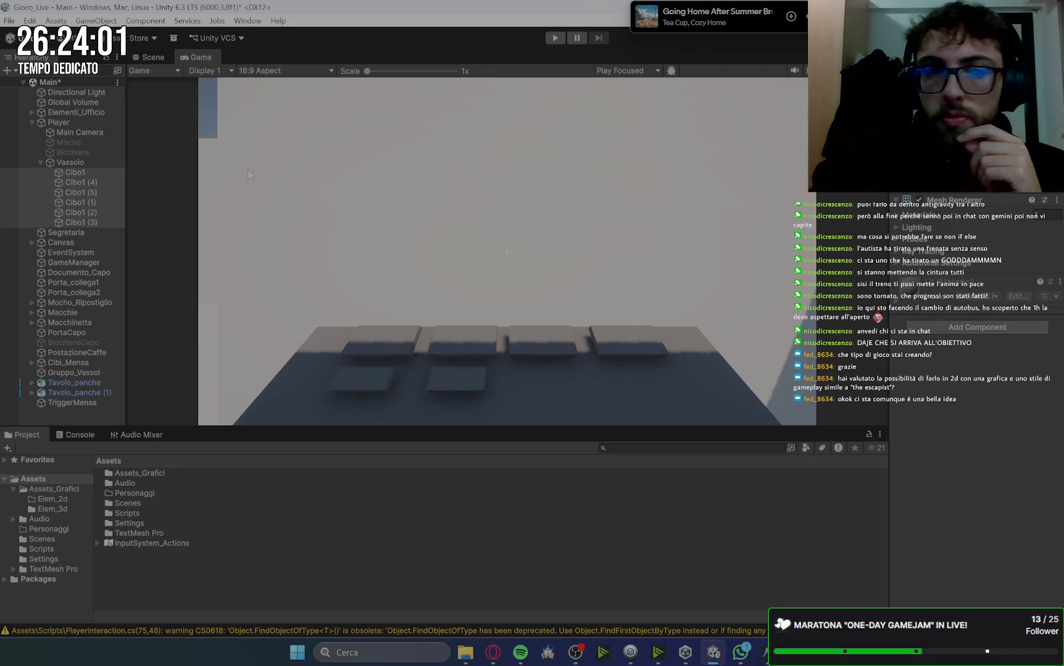
{"action": "left_click", "coordinate": [88, 173]}
{"action": "left_click", "coordinate": [89, 193]}
{"action": "left_click", "coordinate": [88, 223]}
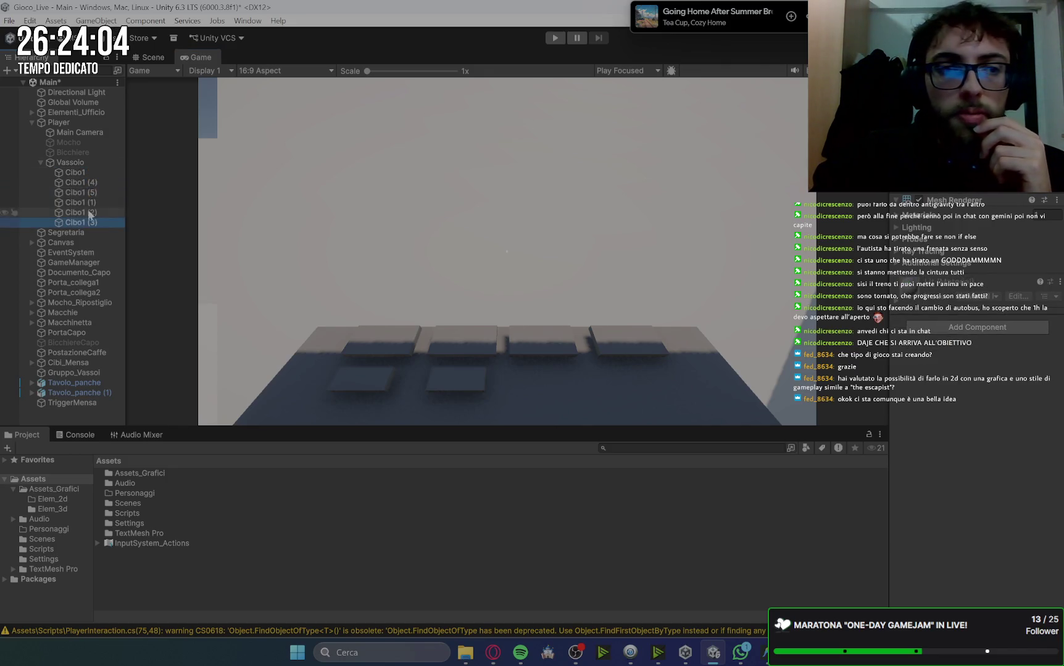
{"action": "left_click", "coordinate": [88, 173]}
{"action": "left_click", "coordinate": [87, 162]}
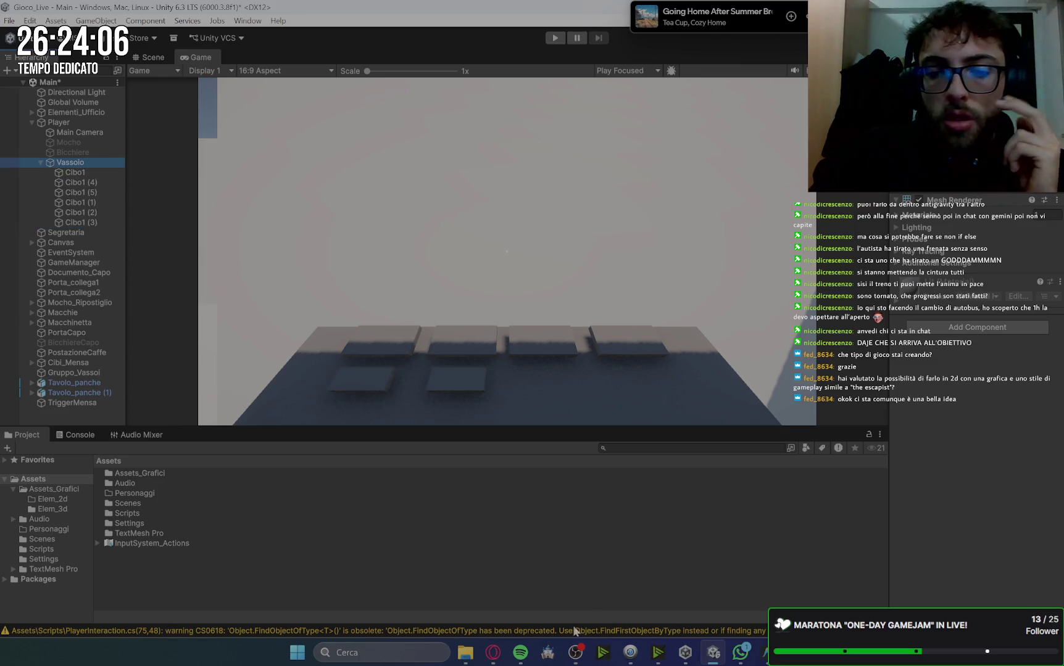
Deactivate all six Cibo1 food items and the Vassoio tray with Alt+Shift+A
{"action": "left_click", "coordinate": [493, 652]}
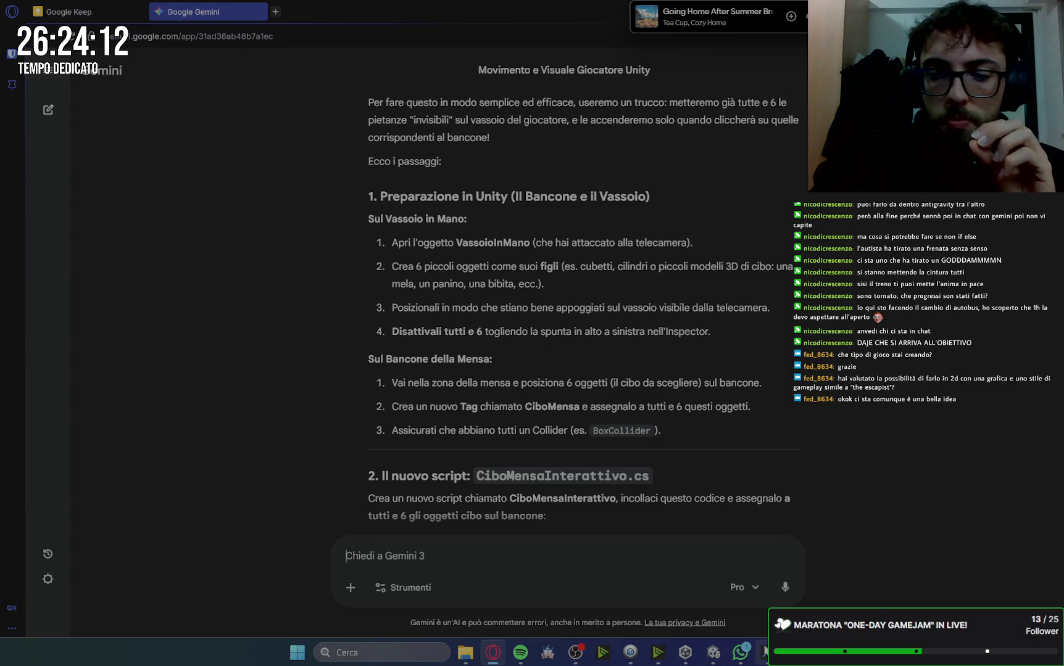
{"action": "key", "text": "alt+Tab"}
{"action": "mouse_move", "coordinate": [674, 656]}
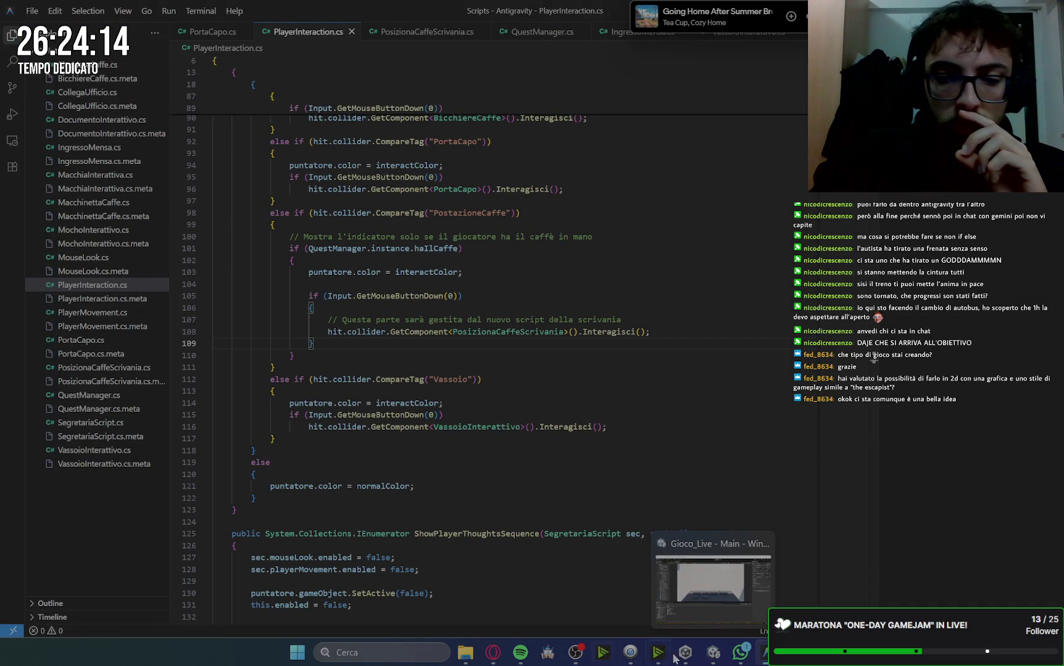
{"action": "left_click", "coordinate": [715, 659]}
{"action": "left_click", "coordinate": [96, 172]}
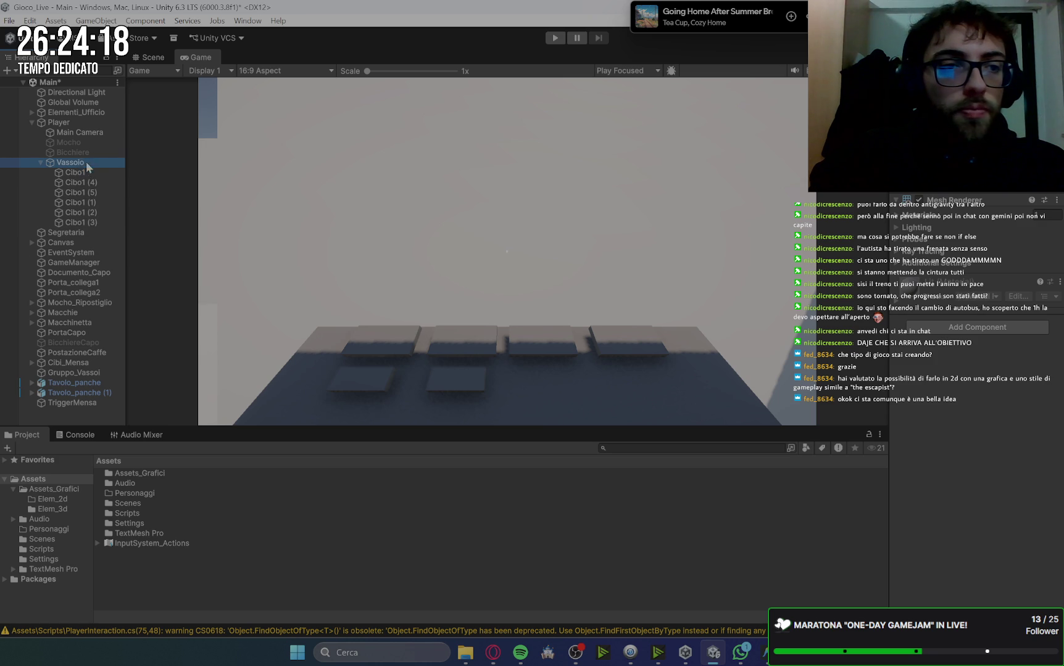
{"action": "left_click", "coordinate": [98, 223], "text": "shift"}
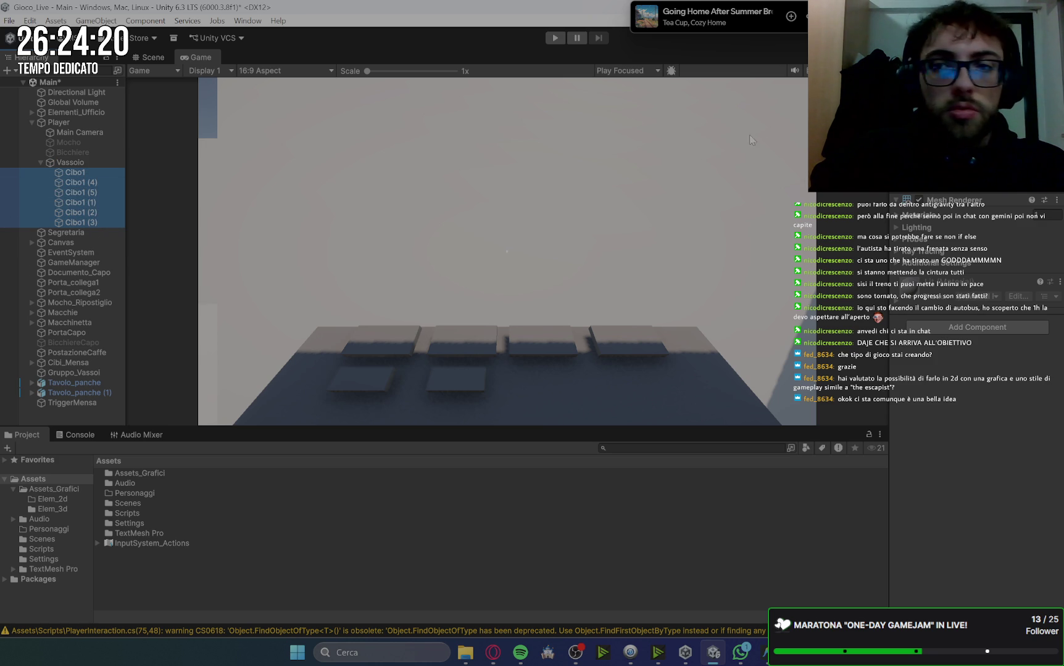
{"action": "key", "text": "alt+shift+a"}
{"action": "left_click", "coordinate": [90, 161]}
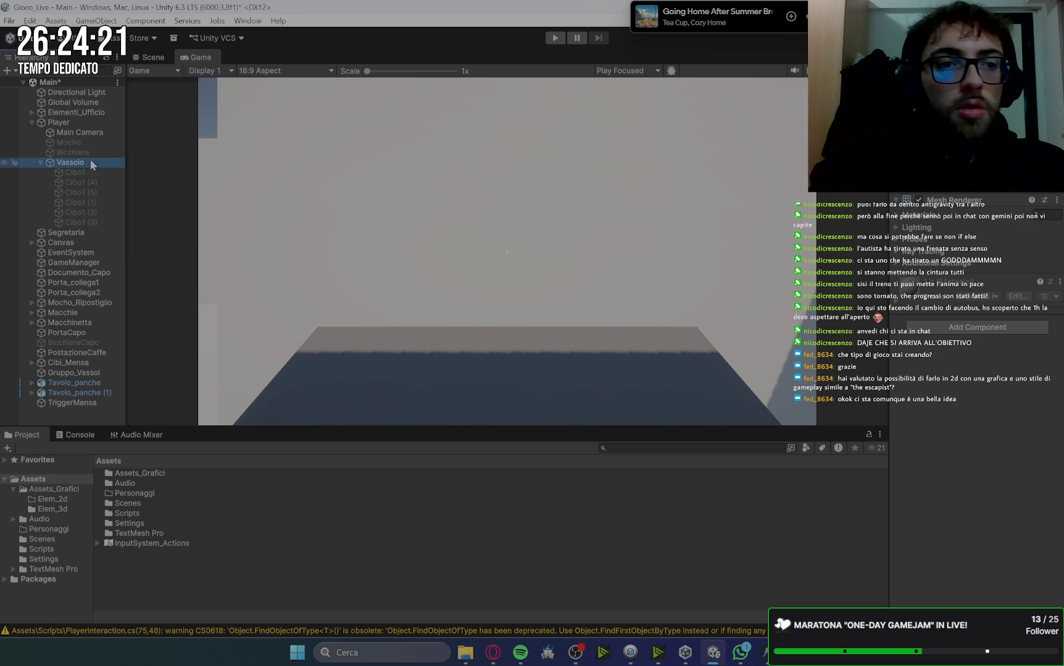
{"action": "key", "text": "alt+shift+a"}
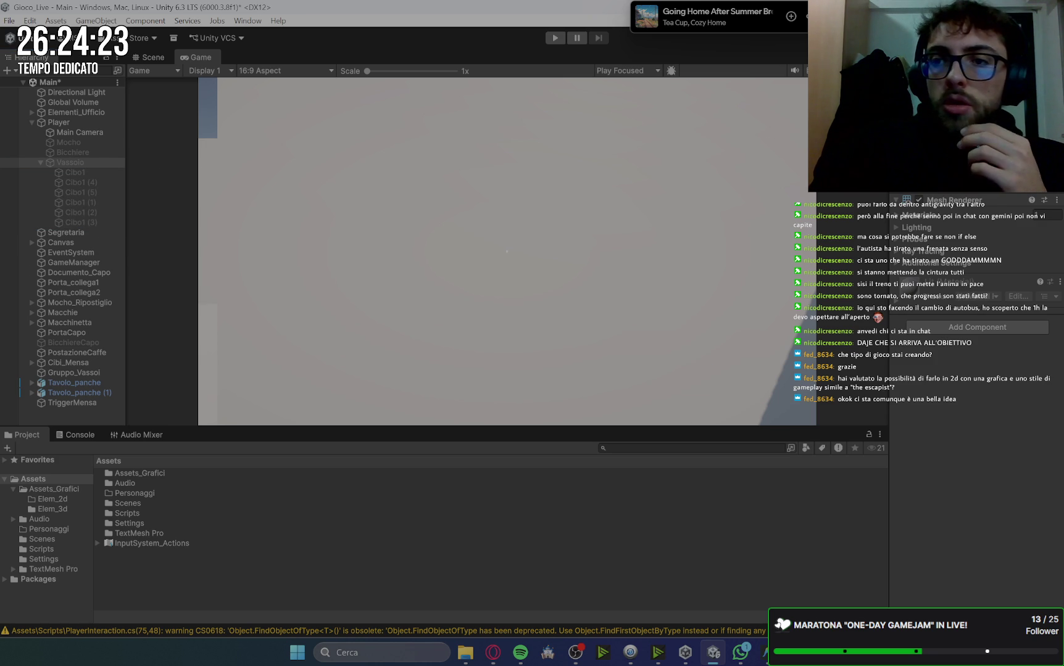
{"action": "left_click", "coordinate": [493, 652]}
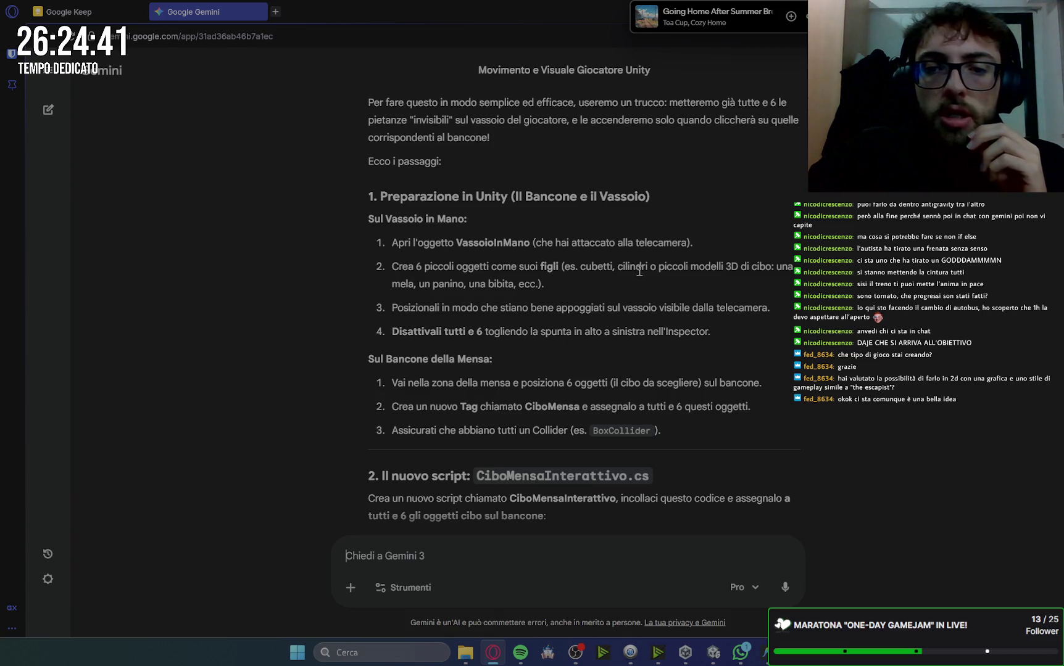
Scroll Gemini's reply down to the CiboMensaInterattivo C# code block, then return to Unity
{"action": "scroll", "coordinate": [551, 340], "scroll_direction": "down", "scroll_amount": 2}
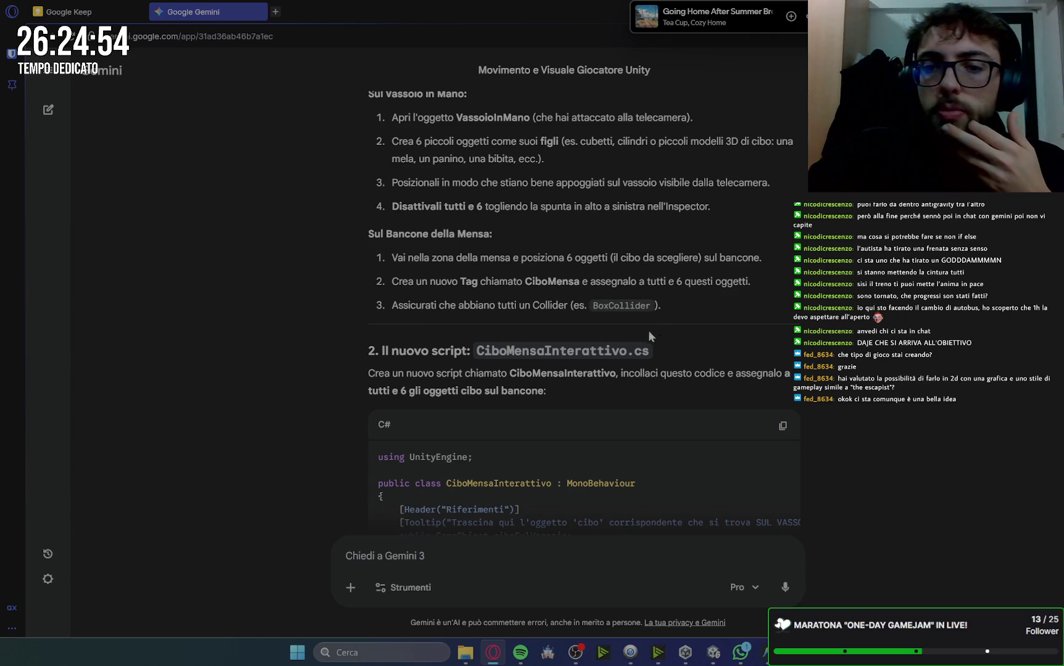
{"action": "left_click", "coordinate": [713, 652]}
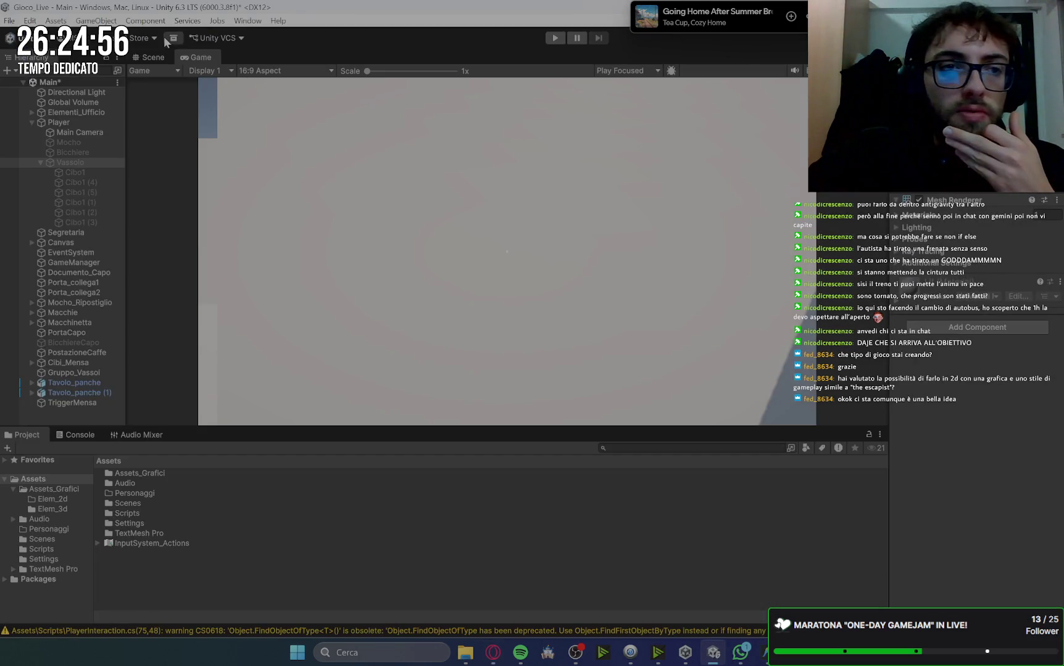
Collapse Player, frame the Cibi_Mensa group and select its six counter food boxes
{"action": "left_click", "coordinate": [152, 56]}
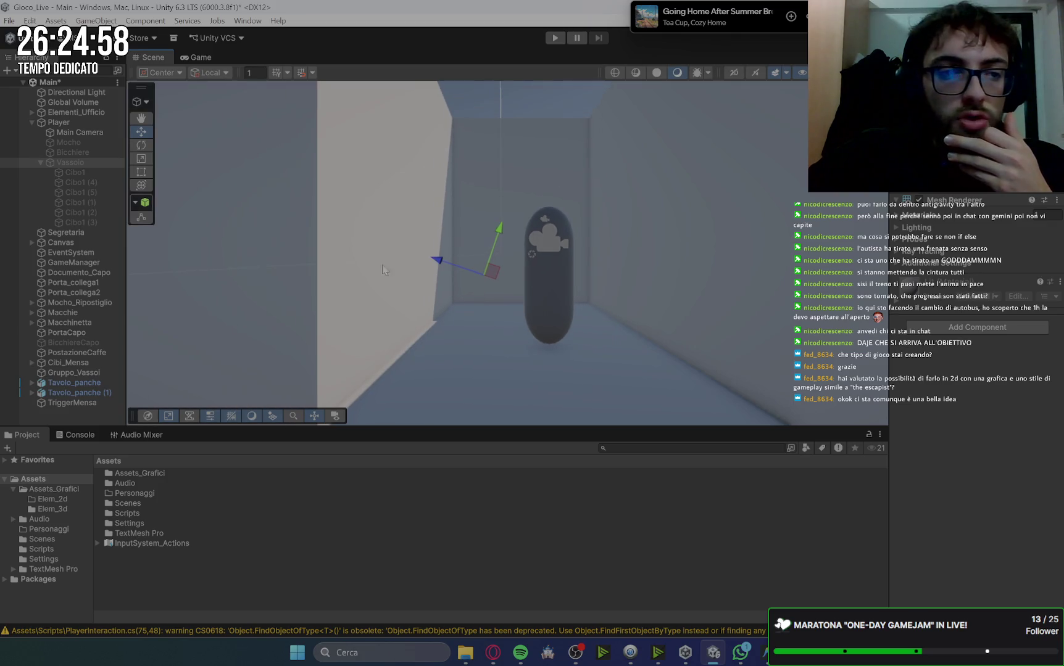
{"action": "left_click", "coordinate": [32, 122]}
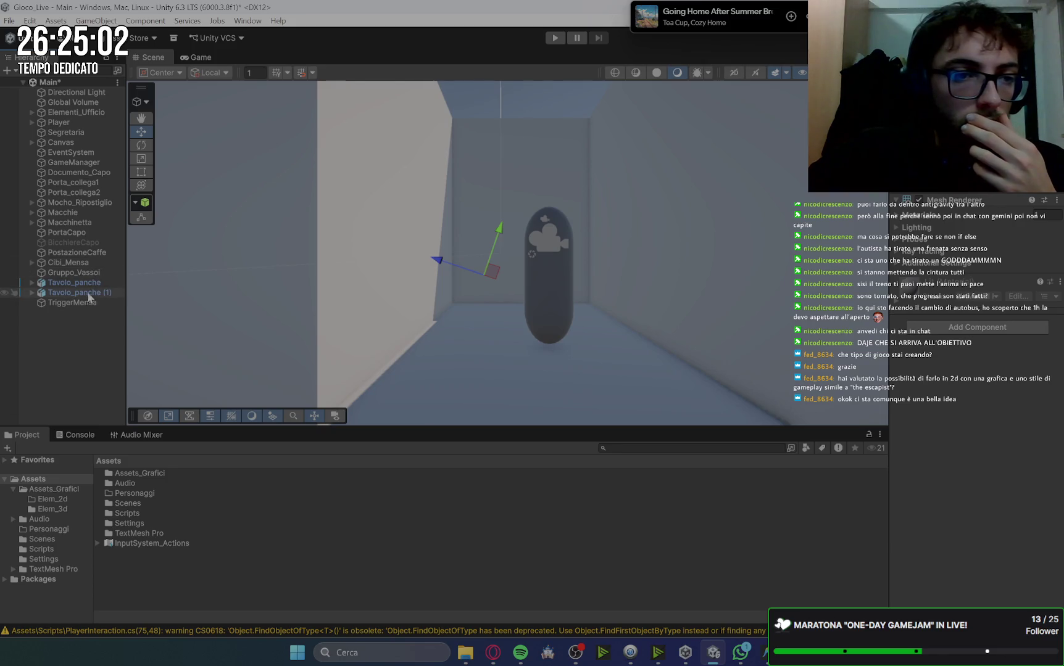
{"action": "left_click", "coordinate": [71, 263]}
{"action": "double_click", "coordinate": [73, 265]}
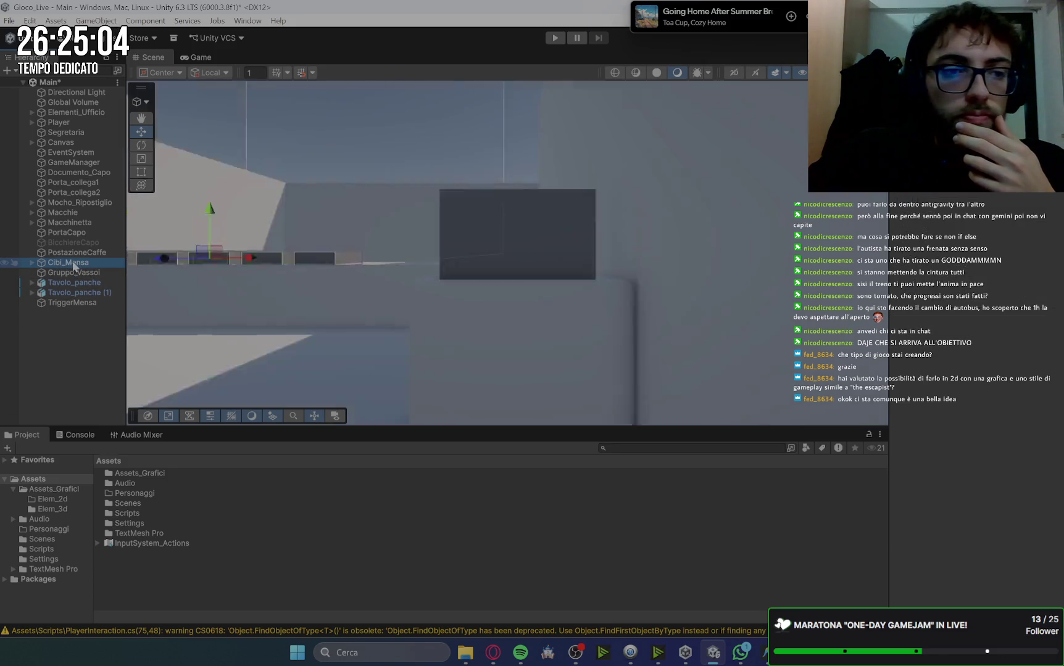
{"action": "scroll", "coordinate": [636, 166], "scroll_direction": "up", "scroll_amount": 5}
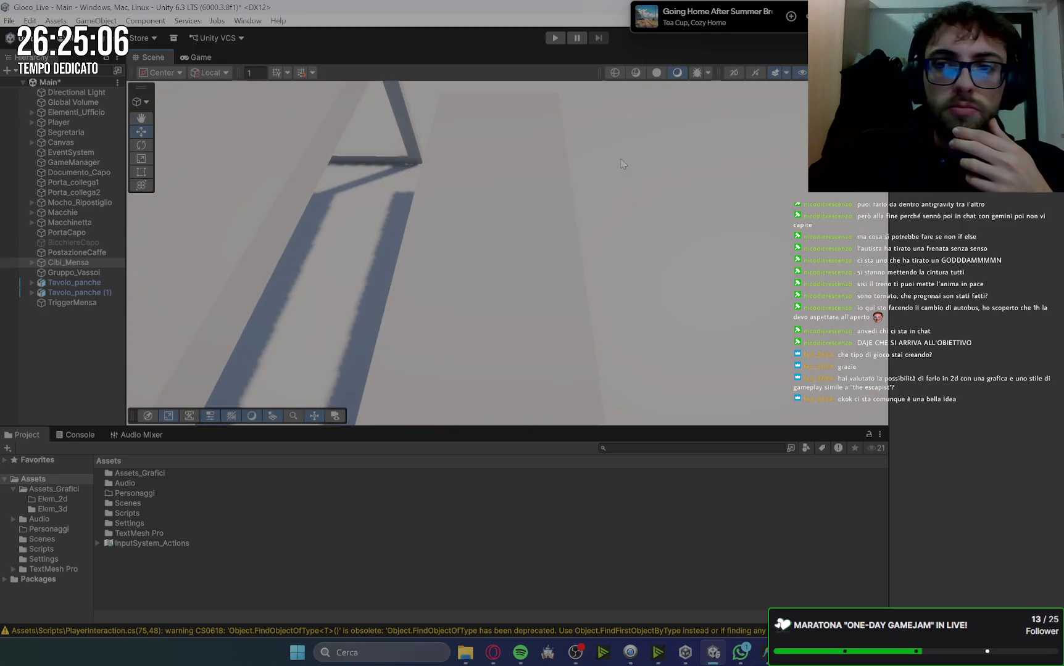
{"action": "scroll", "coordinate": [620, 356], "scroll_direction": "down", "scroll_amount": 8}
{"action": "left_click", "coordinate": [267, 173]}
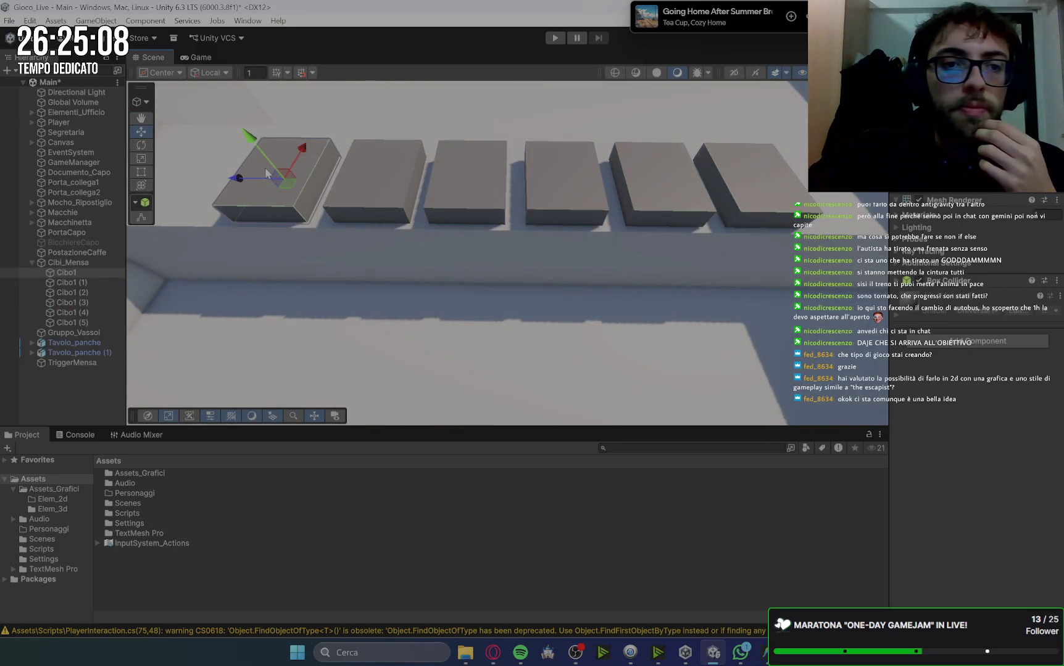
{"action": "left_click", "coordinate": [93, 322], "text": "shift"}
Add a new CiboMensa tag in Tags & Layers
{"action": "left_click", "coordinate": [938, 68]}
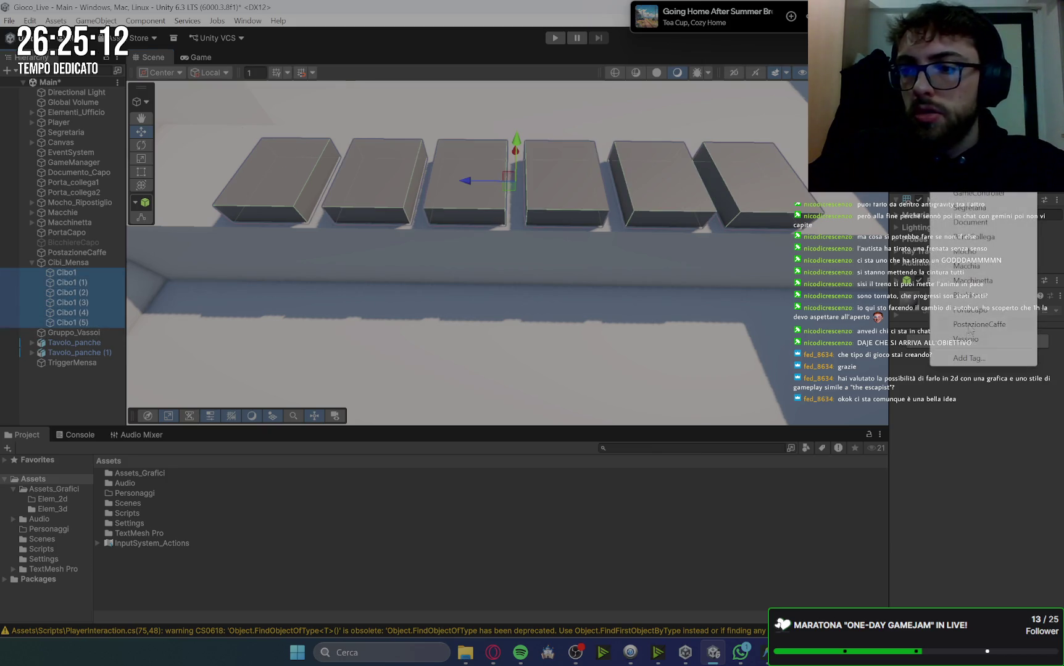
{"action": "left_click", "coordinate": [968, 358]}
{"action": "left_click", "coordinate": [1027, 255]}
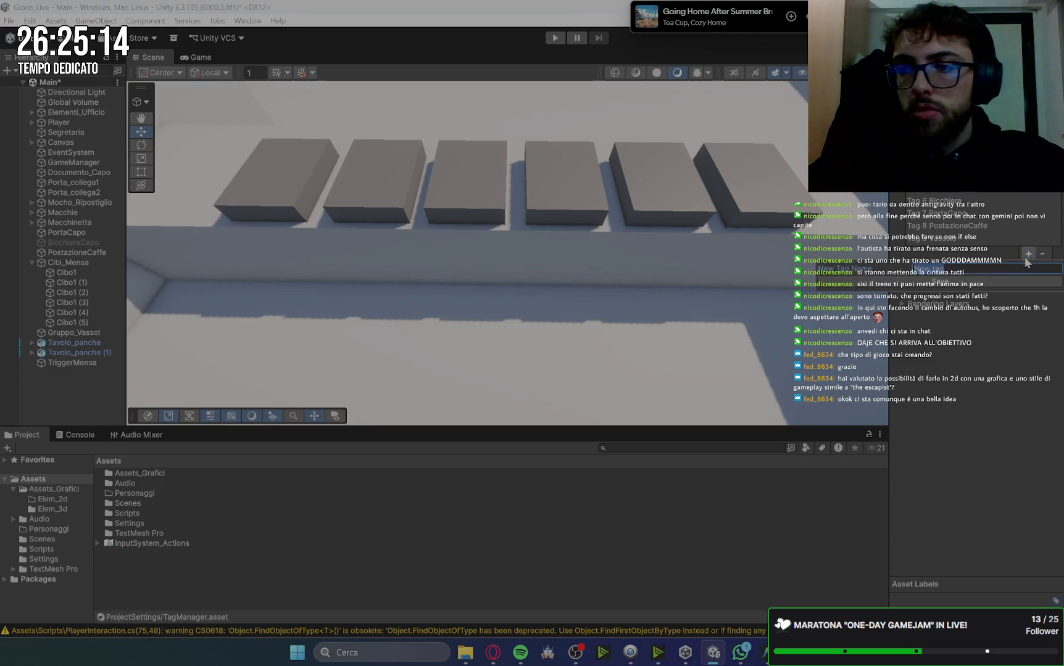
{"action": "type", "text": "CiboMe"}
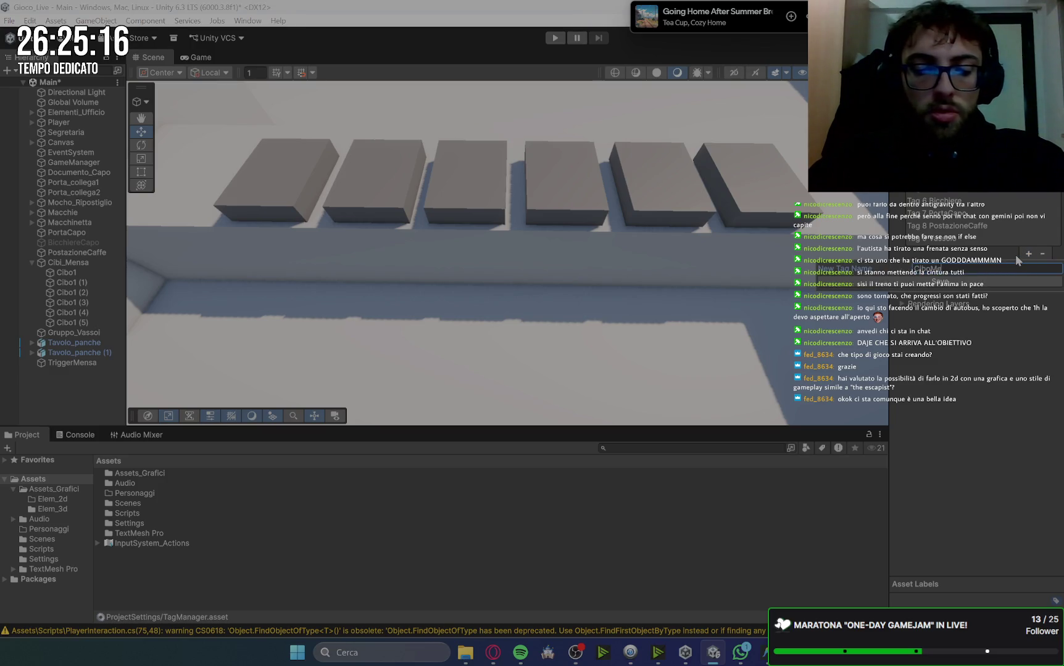
{"action": "type", "text": "nsa"}
{"action": "key", "text": "Return"}
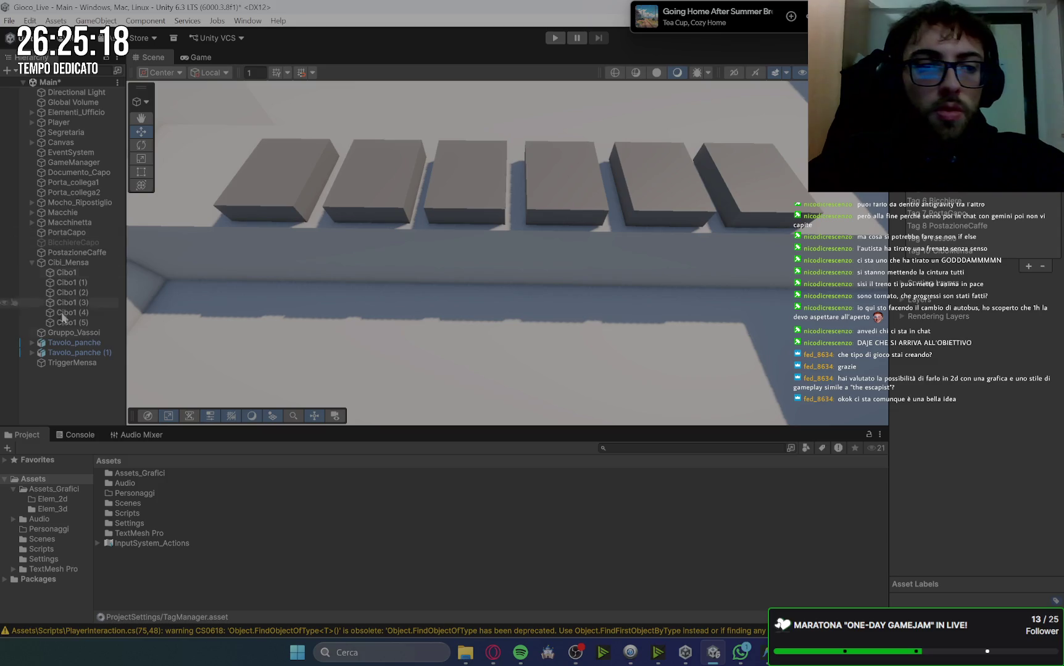
Reselect the Cibo1 food blocks, narrow the selection to Cibo1 (4), then bring up Gemini
{"action": "left_click", "coordinate": [82, 272]}
{"action": "left_click", "coordinate": [84, 322], "text": "shift"}
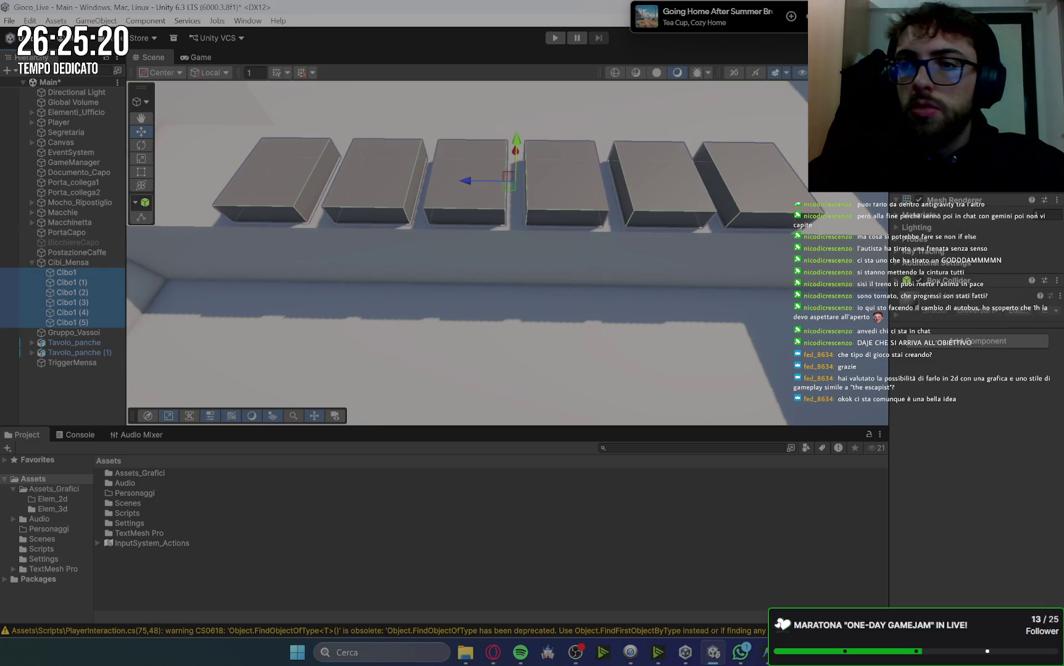
{"action": "left_click", "coordinate": [111, 275]}
{"action": "left_click", "coordinate": [109, 282]}
{"action": "left_click", "coordinate": [104, 292]}
{"action": "left_click", "coordinate": [103, 313]}
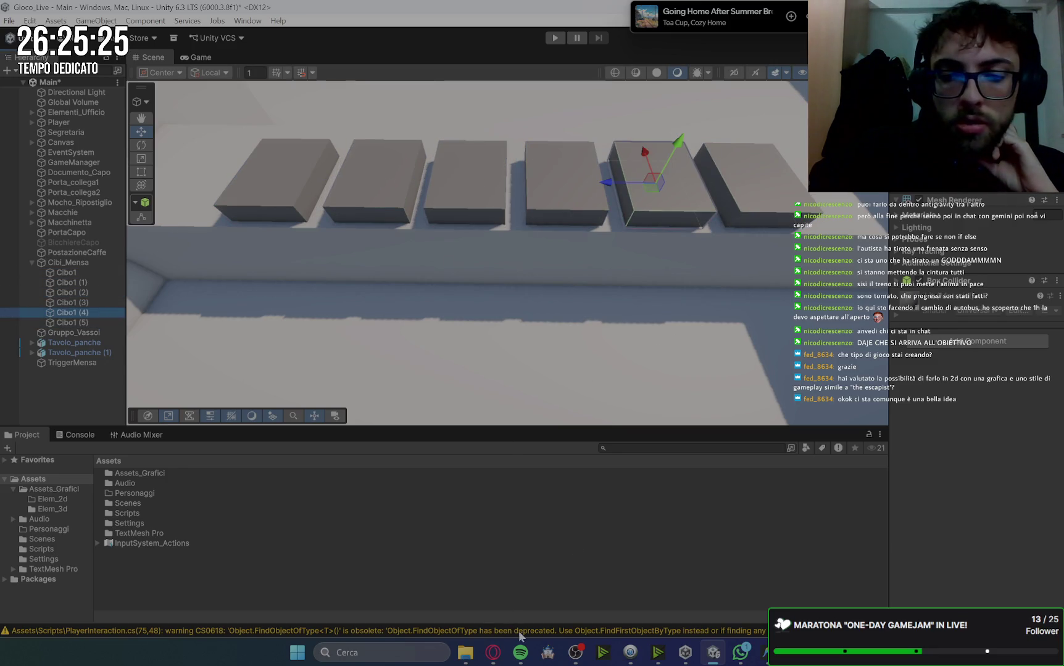
{"action": "left_click", "coordinate": [492, 653]}
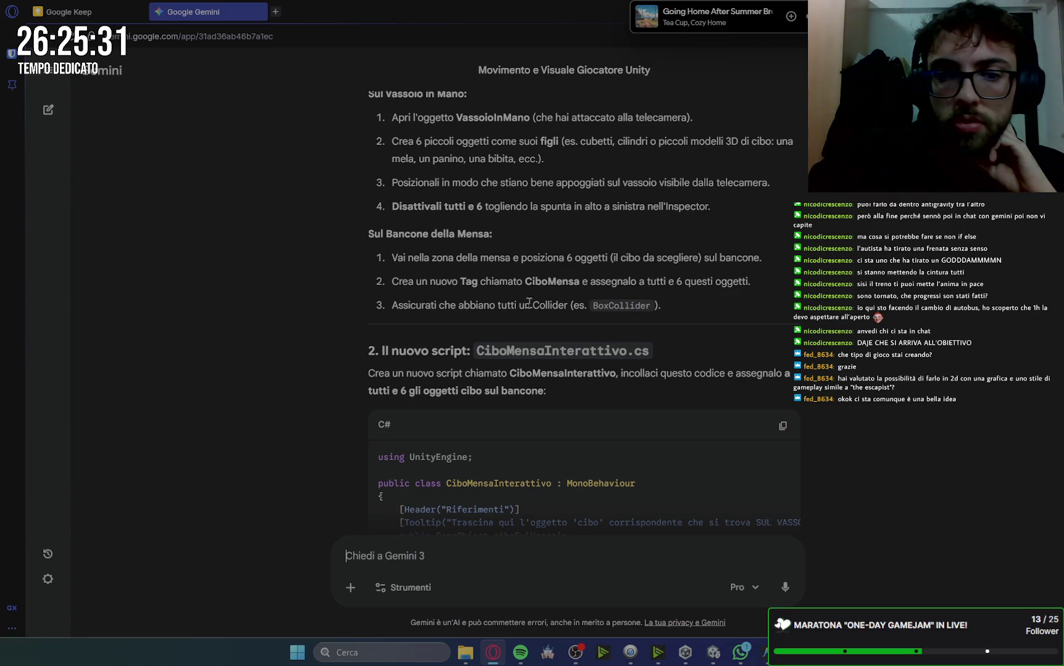
Copy the CiboMensaInterattivo.cs code block from Gemini and switch to Antigravity
{"action": "scroll", "coordinate": [682, 340], "scroll_direction": "down", "scroll_amount": 1}
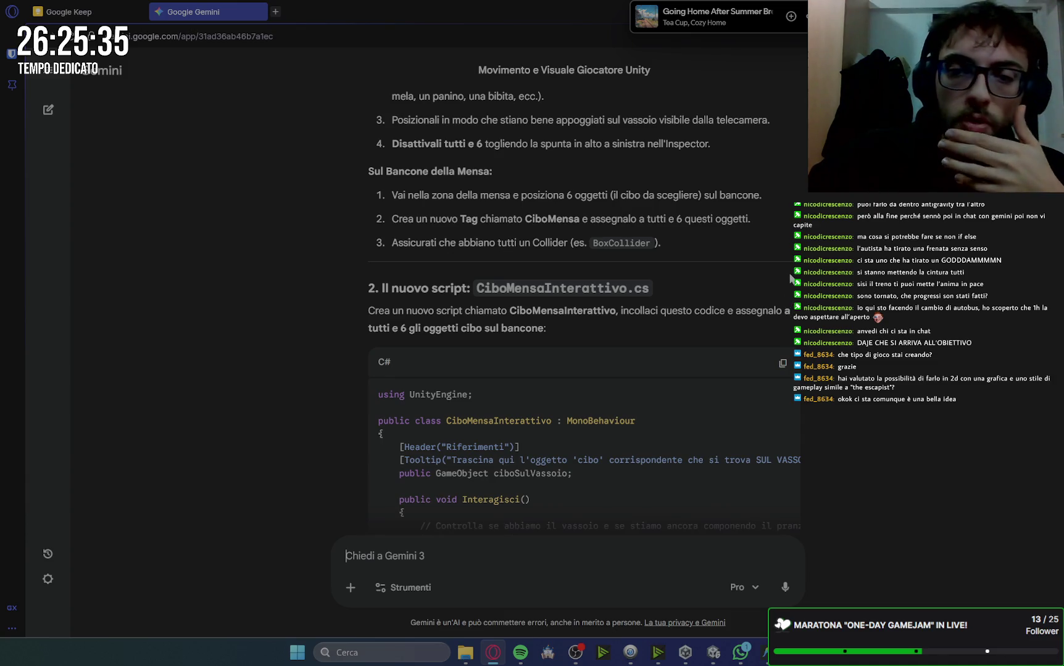
{"action": "scroll", "coordinate": [790, 278], "scroll_direction": "down", "scroll_amount": 2}
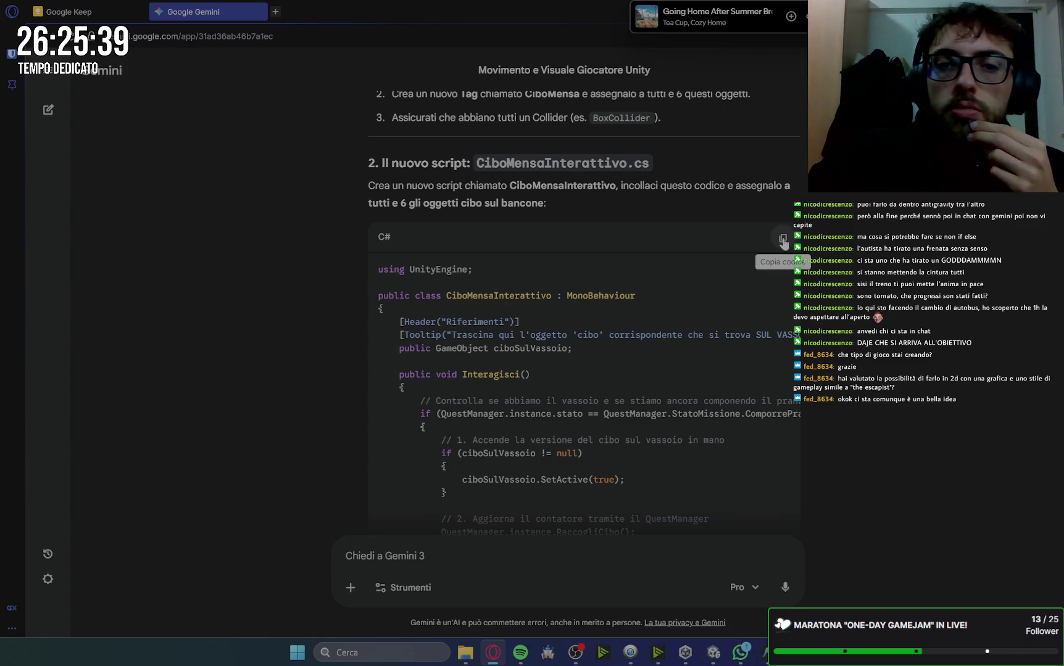
{"action": "left_click", "coordinate": [782, 239]}
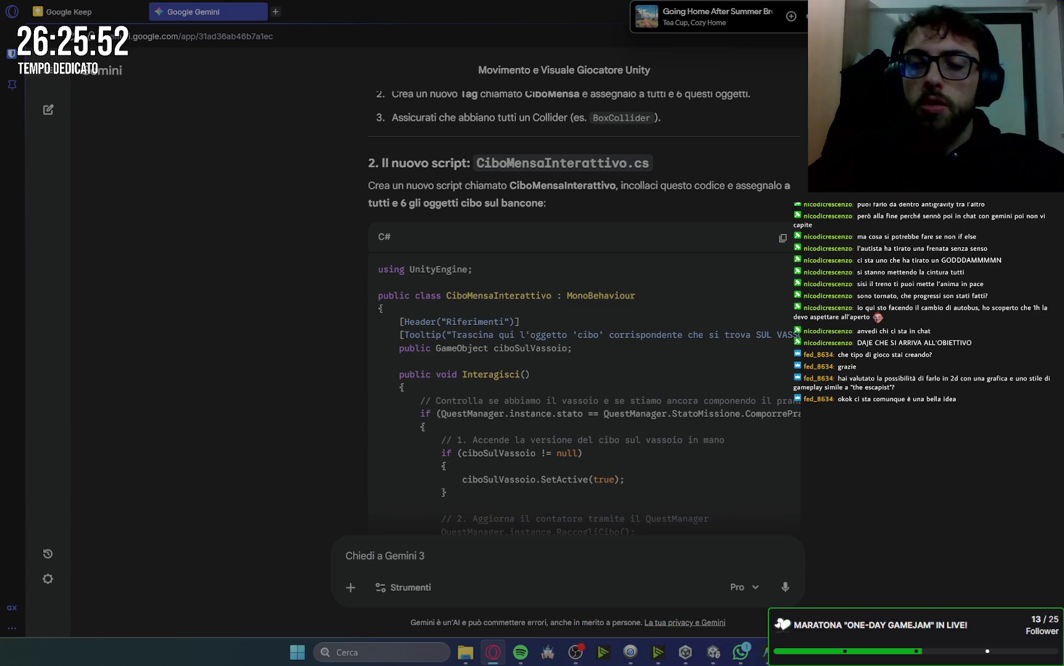
{"action": "left_click", "coordinate": [765, 652]}
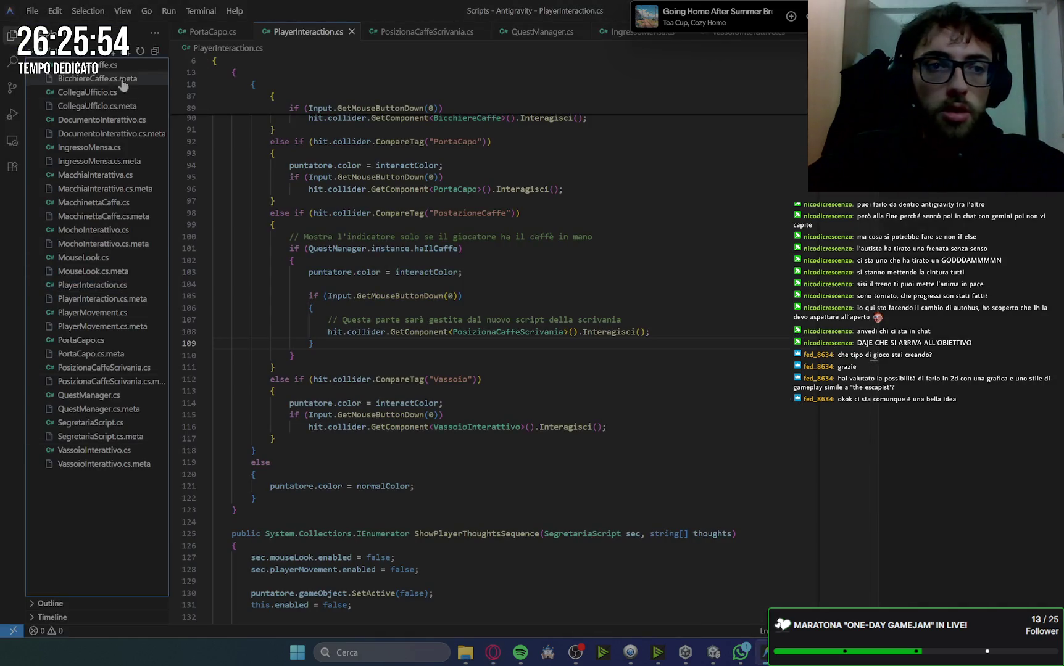
Create a new CiboInterattivo.cs file and paste the copied script into it
{"action": "scroll", "coordinate": [148, 166], "scroll_direction": "up", "scroll_amount": 1}
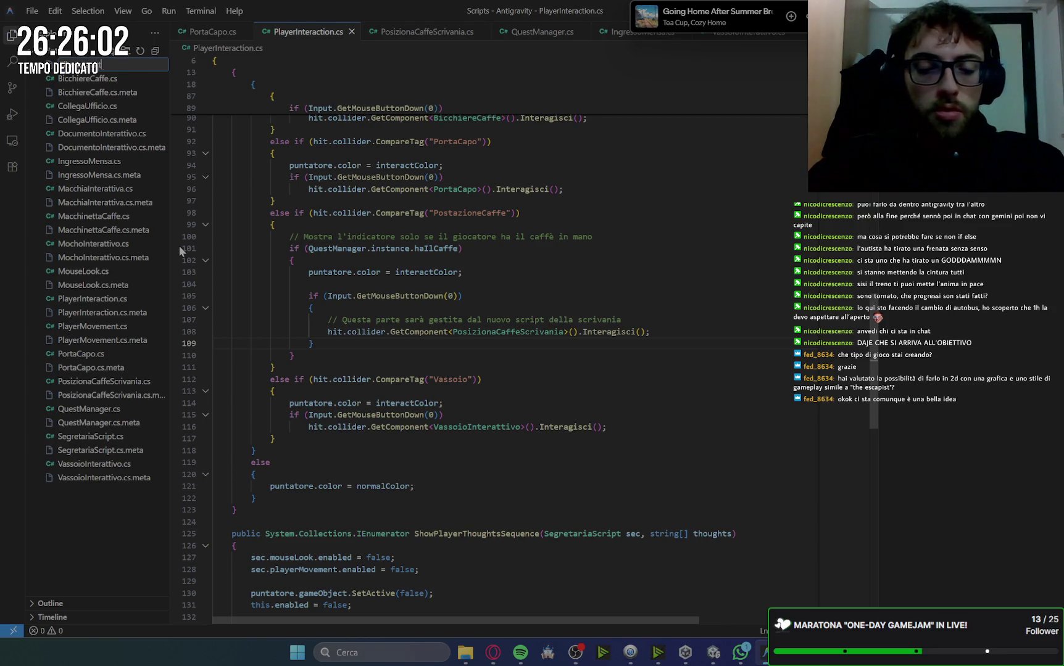
{"action": "type", "text": ".cs"}
{"action": "key", "text": "Return"}
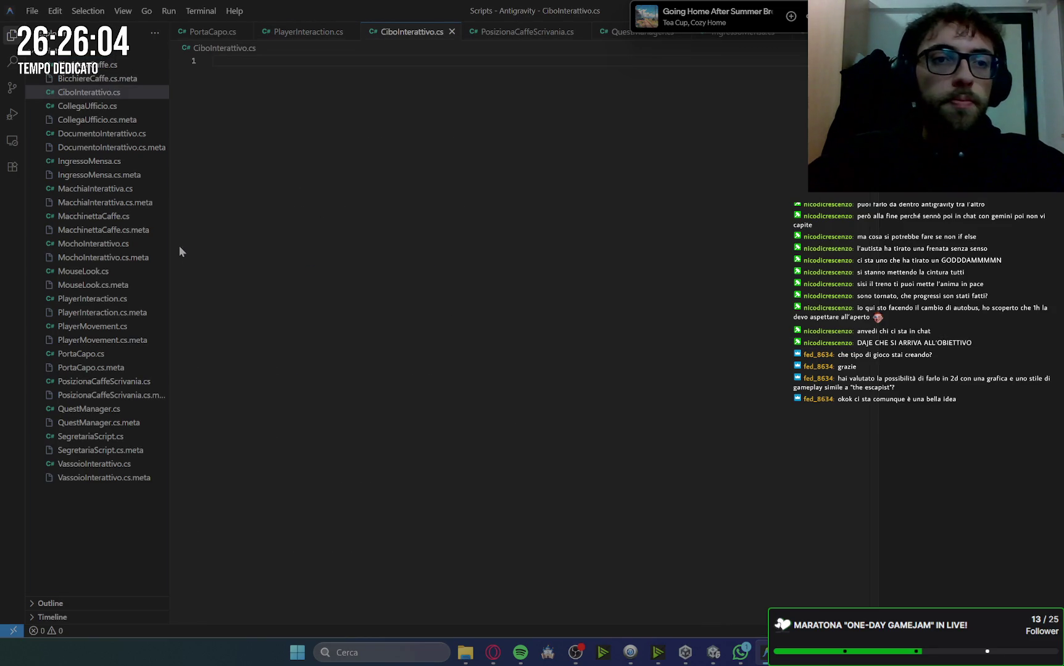
{"action": "key", "text": "ctrl+v"}
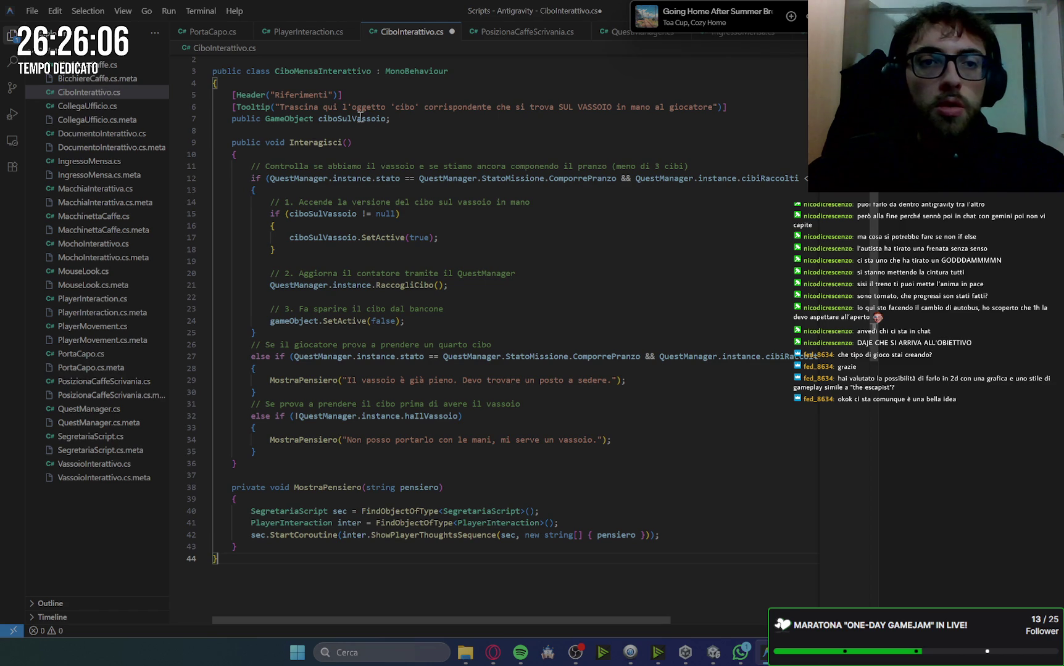
Rename the file to CiboMensaInterattivo.cs, save it, and return to Unity
{"action": "scroll", "coordinate": [338, 81], "scroll_direction": "up", "scroll_amount": 1}
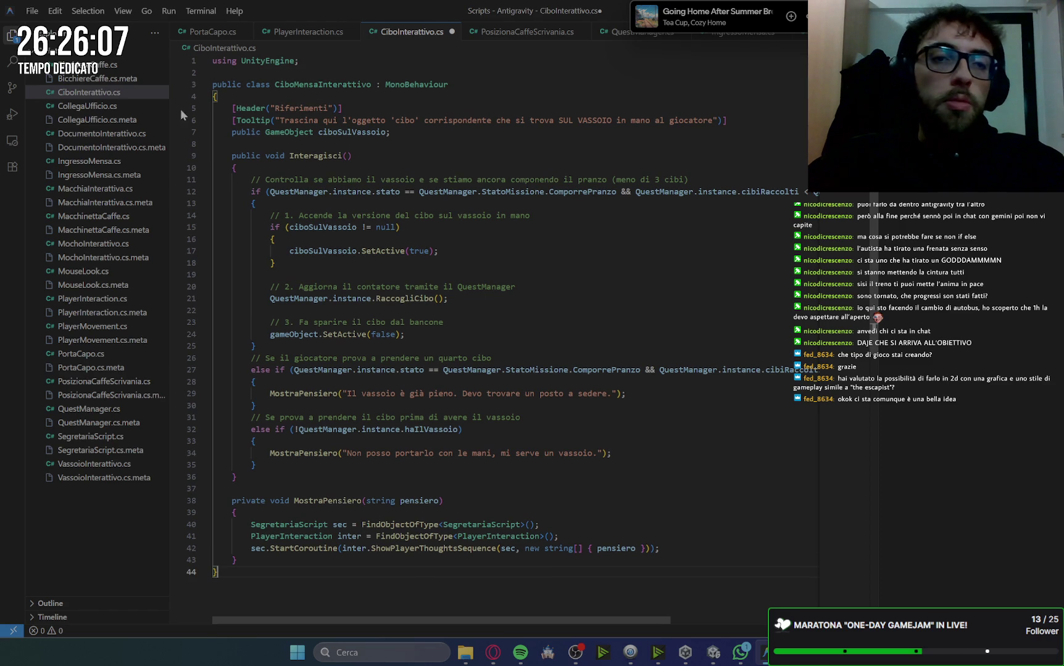
{"action": "left_click", "coordinate": [100, 93]}
{"action": "right_click", "coordinate": [100, 93]}
{"action": "left_click", "coordinate": [153, 298]}
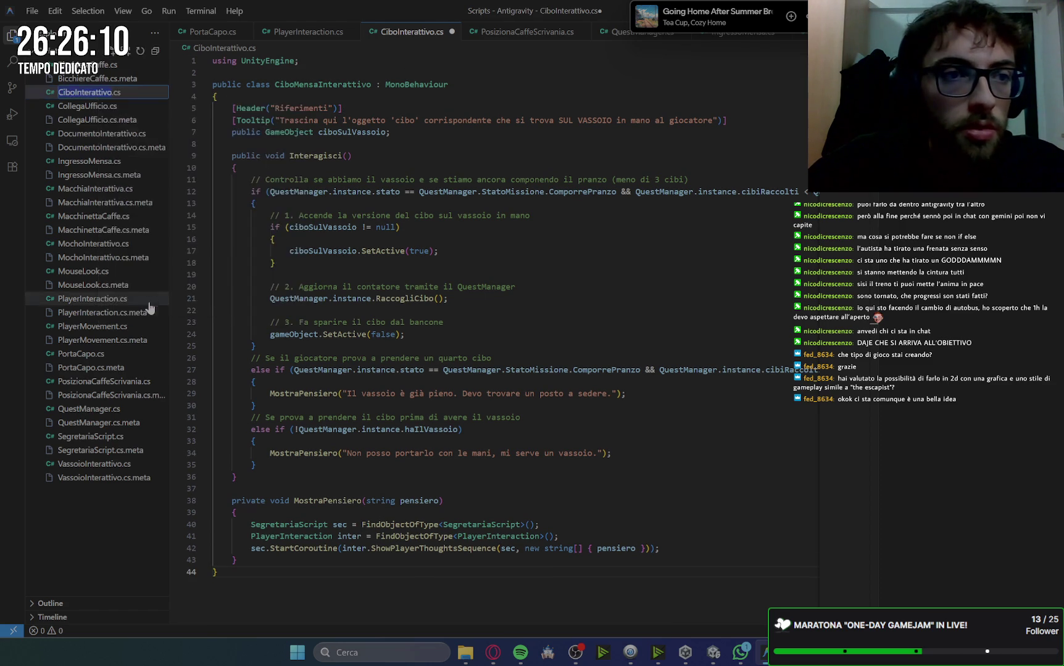
{"action": "left_click", "coordinate": [77, 92]}
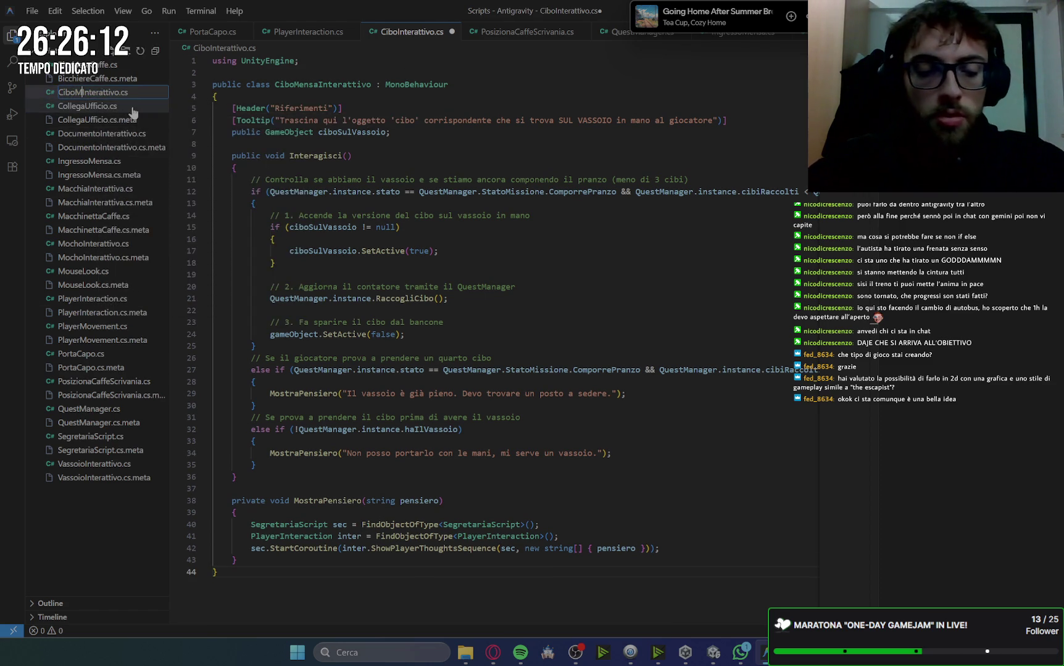
{"action": "type", "text": "Mensa"}
{"action": "key", "text": "Return"}
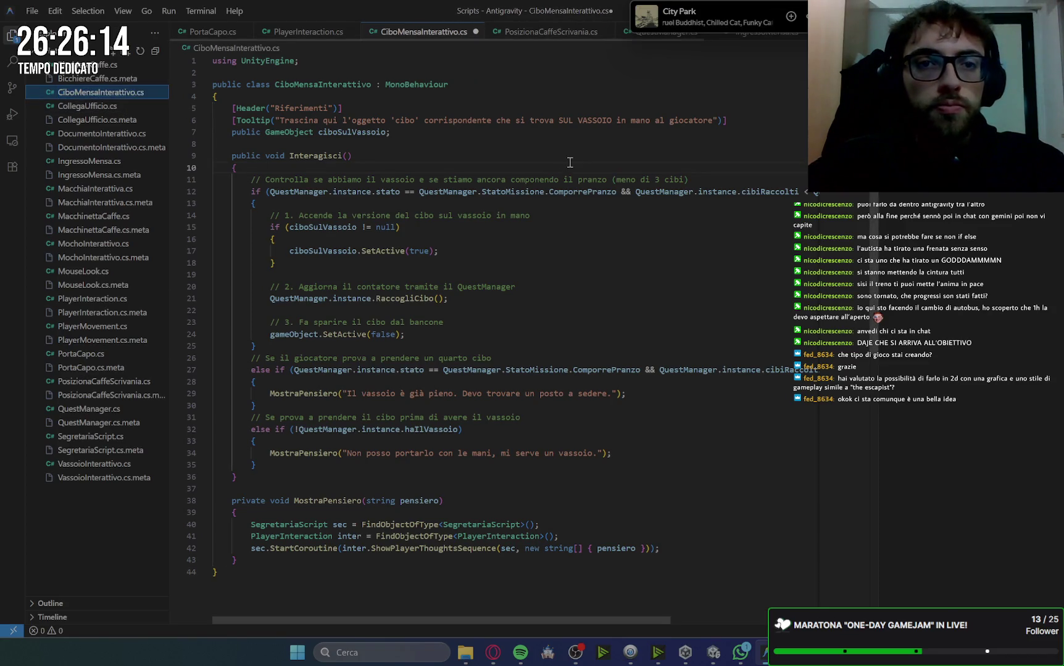
{"action": "key", "text": "ctrl+s"}
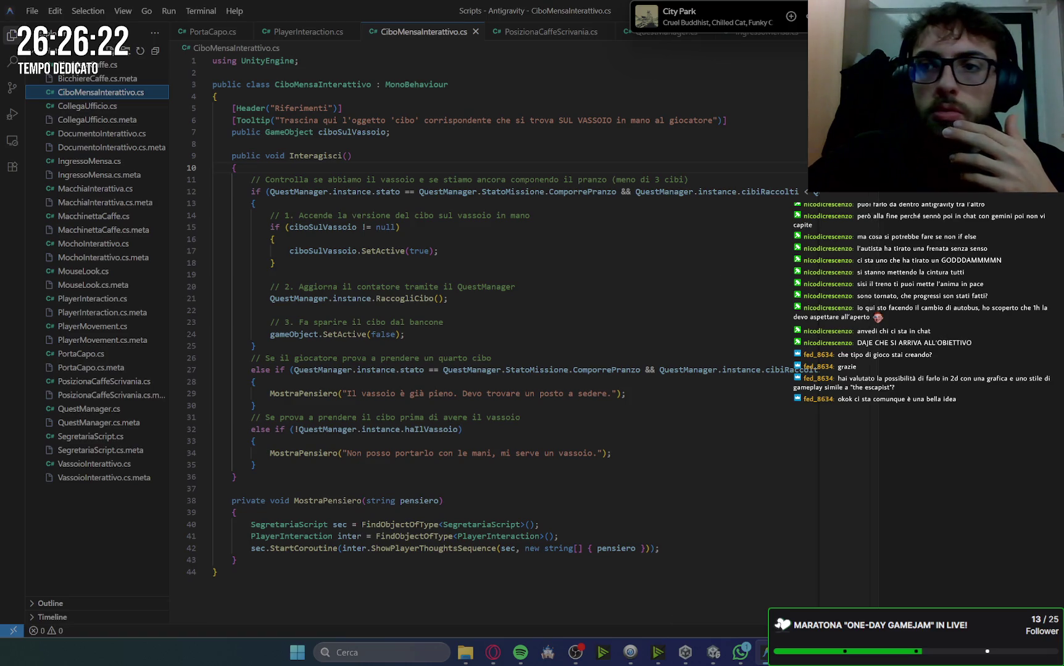
{"action": "key", "text": "alt+Tab"}
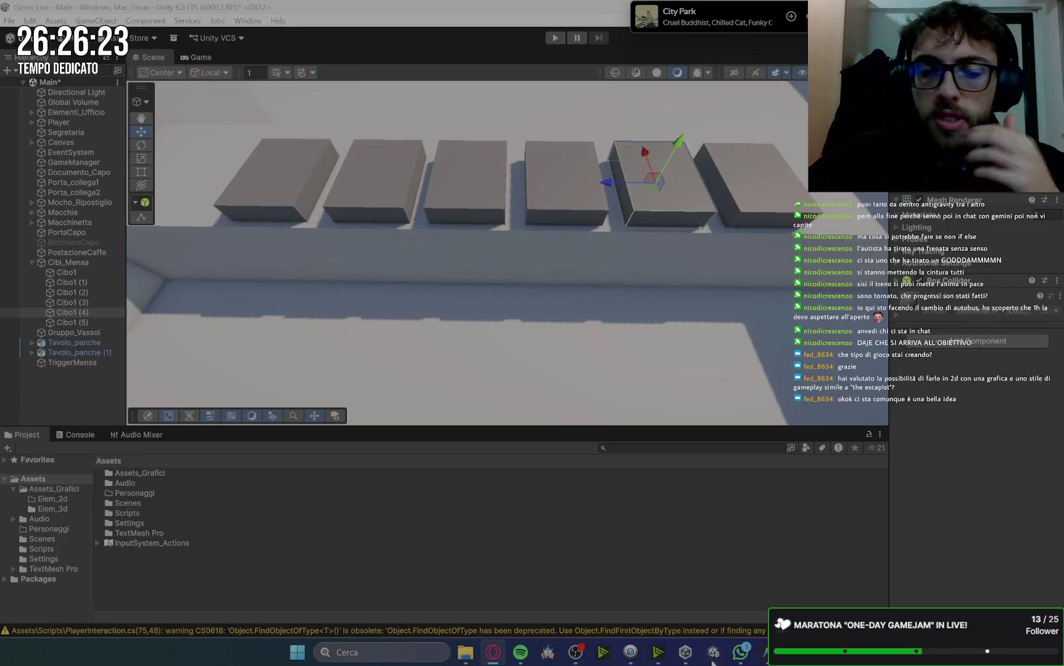
Drag CiboMensaInterattivo from Assets > Scripts onto the selected Cibo1 through Cibo1 (5) blocks
{"action": "key", "text": "alt+Tab"}
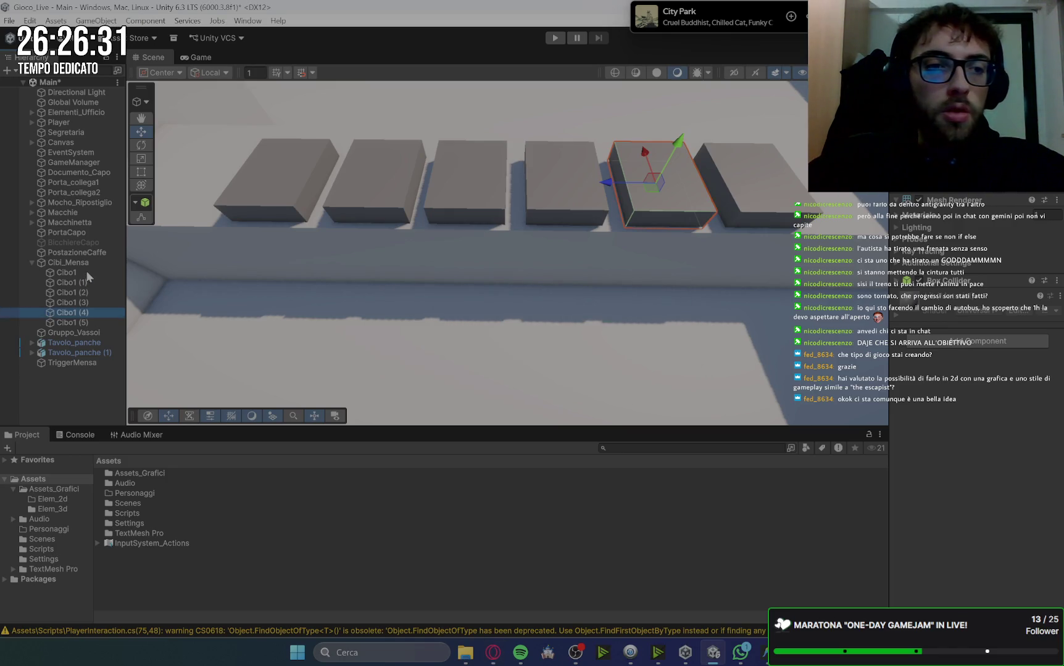
{"action": "left_click", "coordinate": [69, 274]}
{"action": "left_click", "coordinate": [81, 320], "text": "shift"}
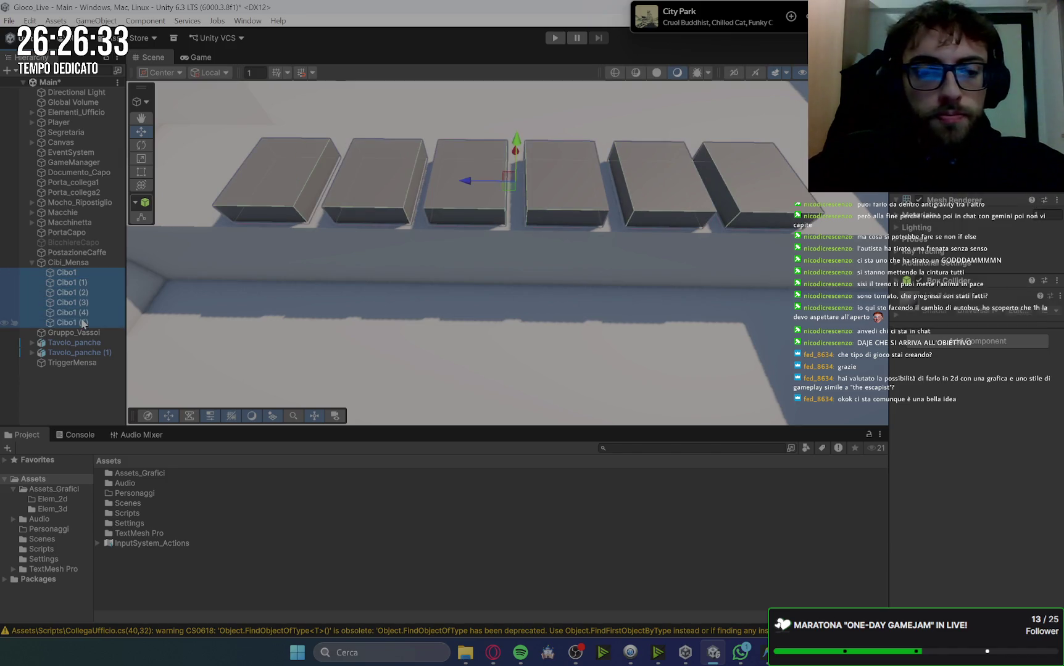
{"action": "double_click", "coordinate": [137, 512]}
{"action": "scroll", "coordinate": [168, 499], "scroll_direction": "down", "scroll_amount": 2}
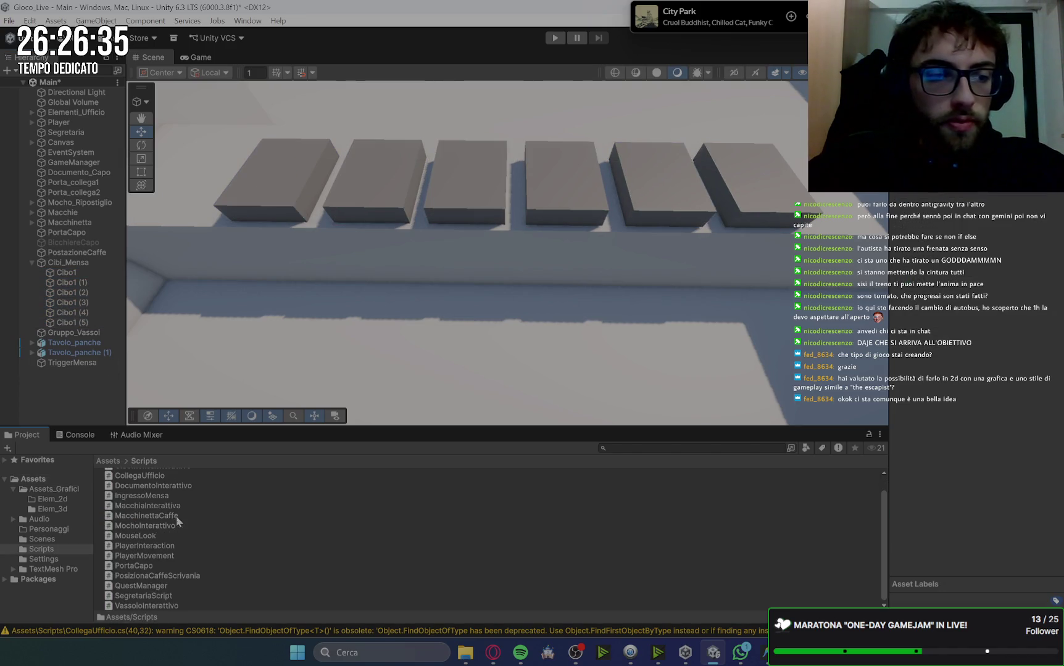
{"action": "scroll", "coordinate": [145, 488], "scroll_direction": "up", "scroll_amount": 2}
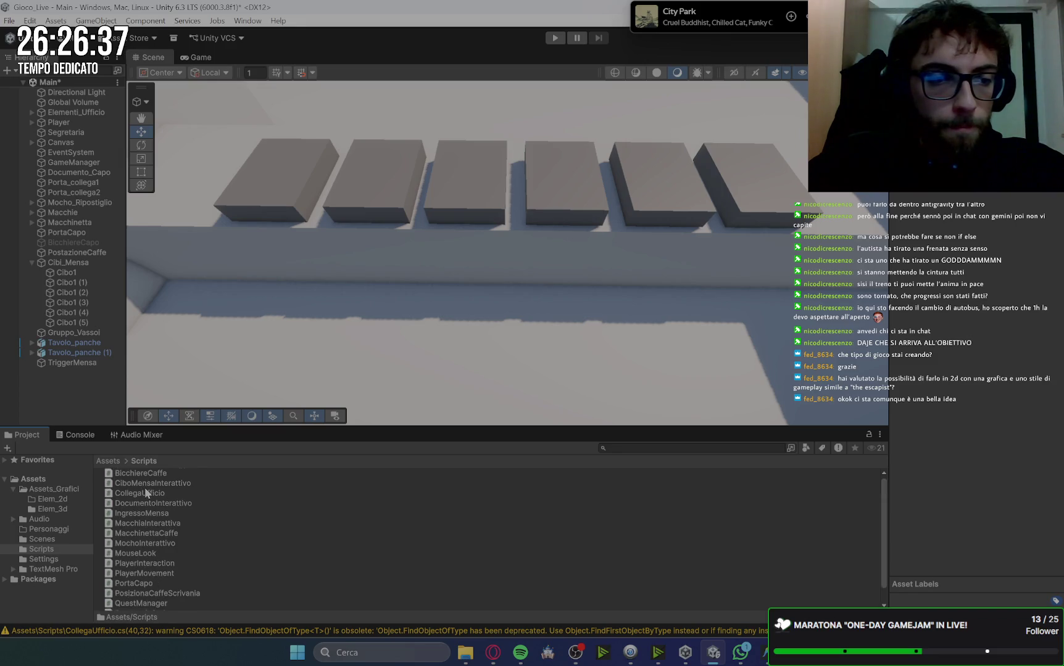
{"action": "left_click", "coordinate": [69, 272]}
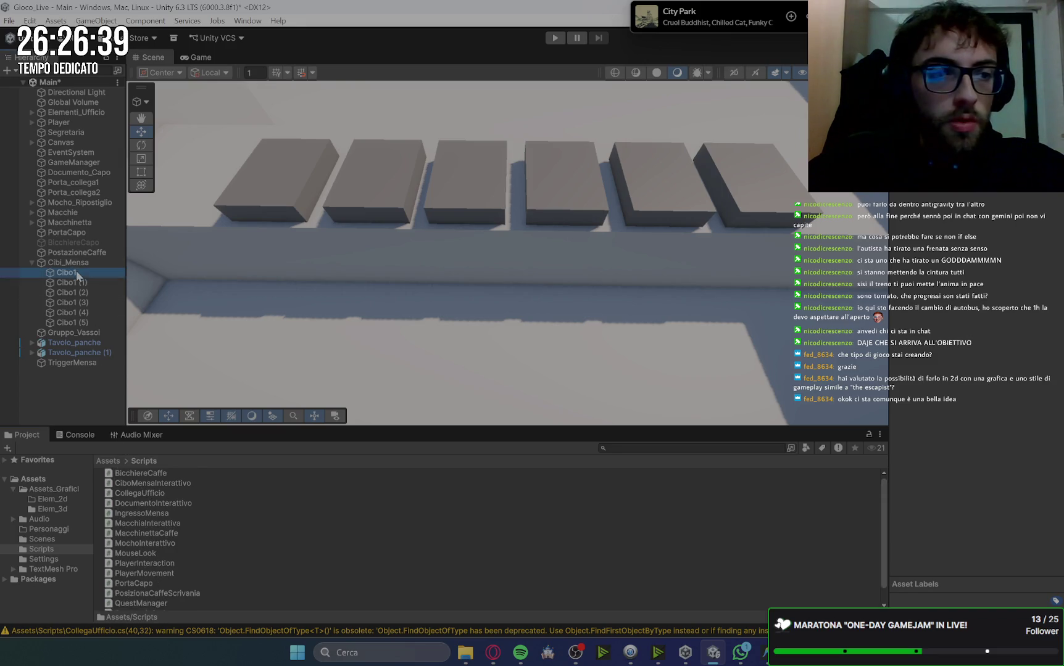
{"action": "left_click", "coordinate": [73, 323], "text": "shift"}
{"action": "mouse_move", "coordinate": [142, 483]}
{"action": "left_mouse_down"}
{"action": "mouse_move", "coordinate": [858, 411]}
{"action": "mouse_move", "coordinate": [1009, 439]}
{"action": "left_mouse_up"}
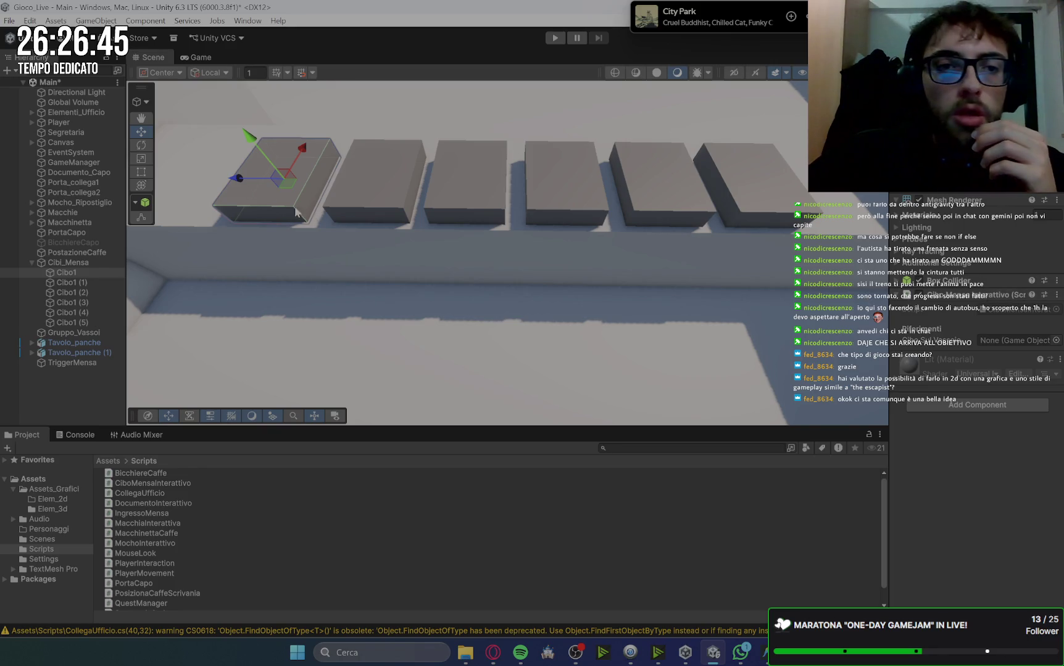
{"action": "left_click", "coordinate": [493, 653]}
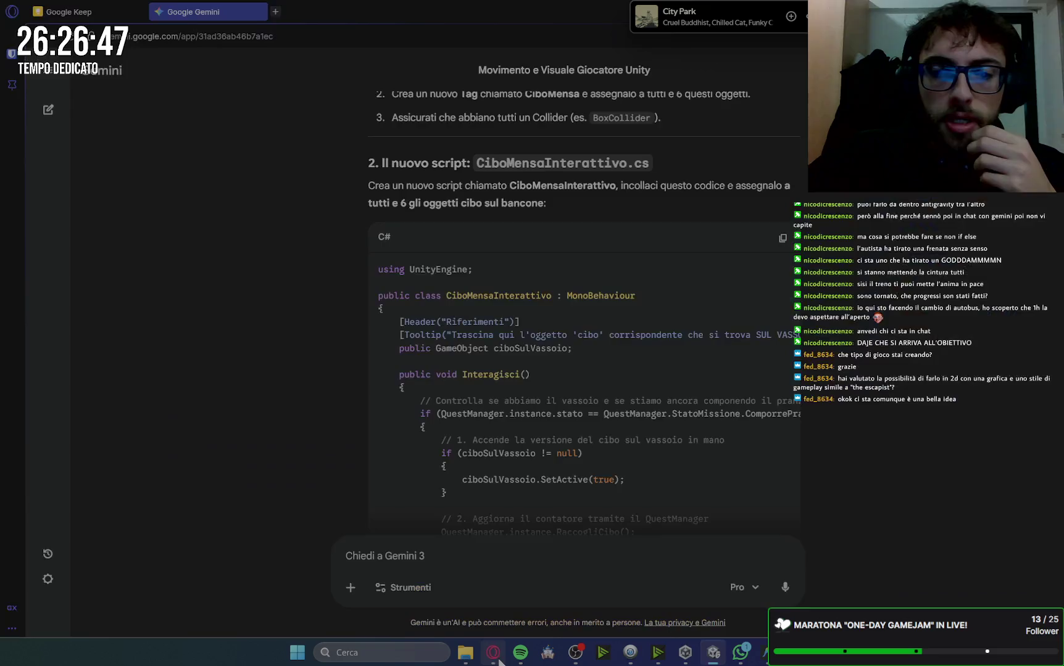
Scroll Gemini to the 'Collegamento Fondamentale in Unity' linking instructions, then return to Unity
{"action": "scroll", "coordinate": [898, 340], "scroll_direction": "down", "scroll_amount": 10}
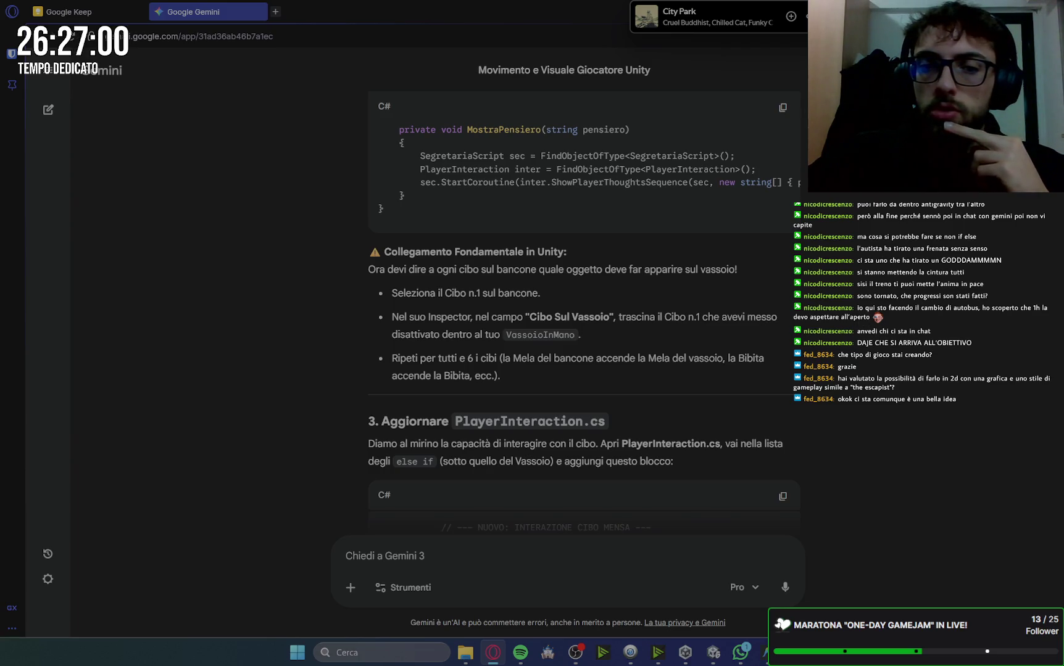
{"action": "left_click", "coordinate": [713, 653]}
Link counter foods Cibo1, Cibo1 (1) and Cibo1 (2) to tray dishes in Cibo Sul Vassoio
{"action": "mouse_move", "coordinate": [765, 659]}
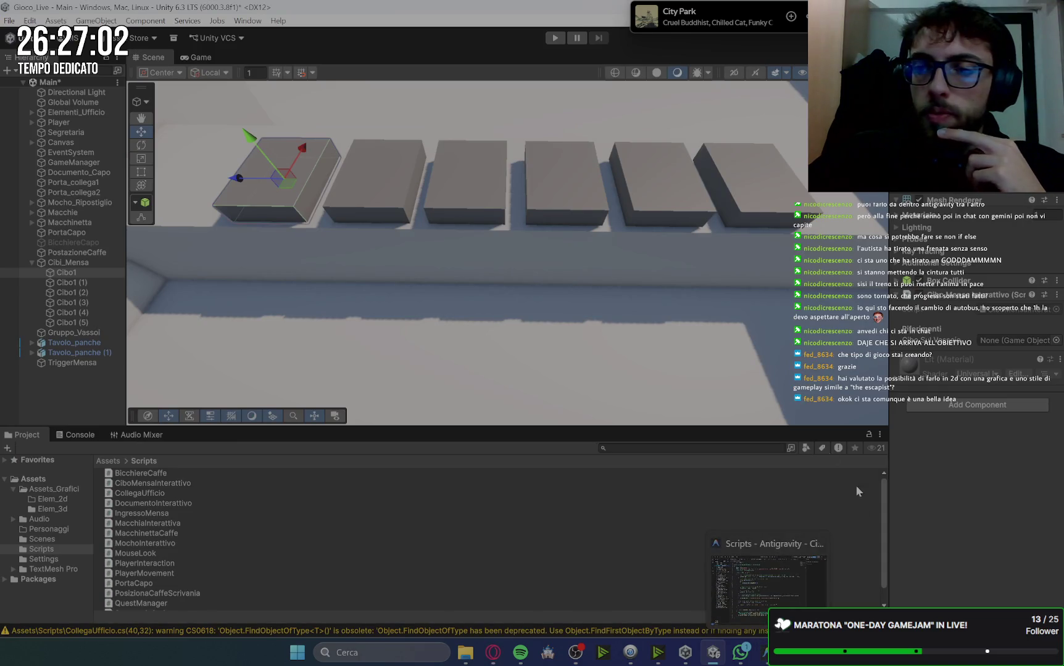
{"action": "left_click", "coordinate": [84, 272]}
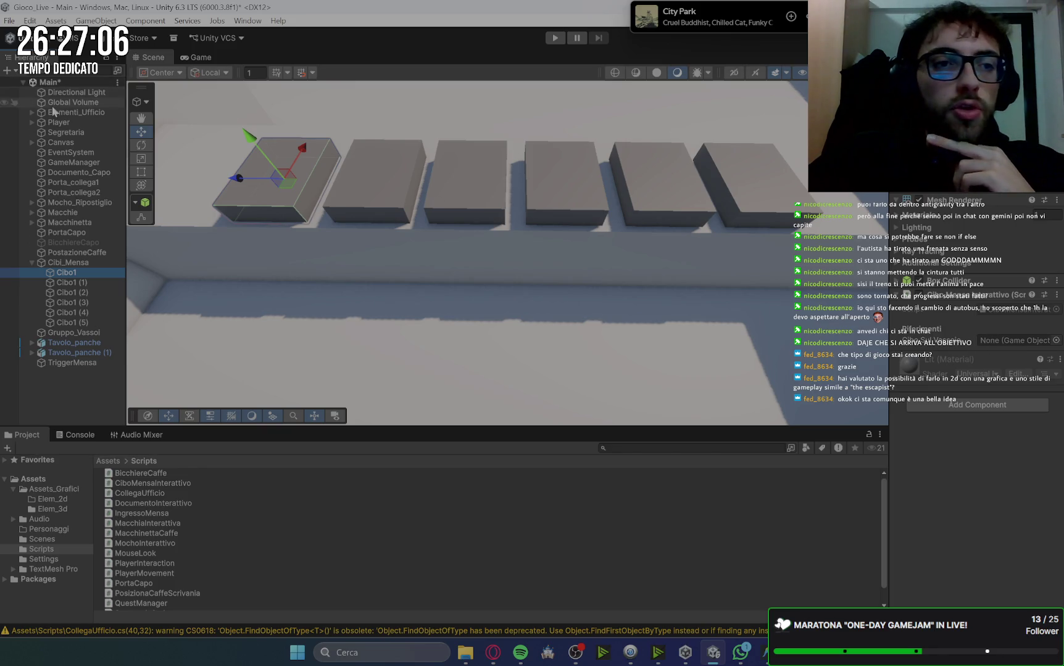
{"action": "left_click", "coordinate": [32, 122]}
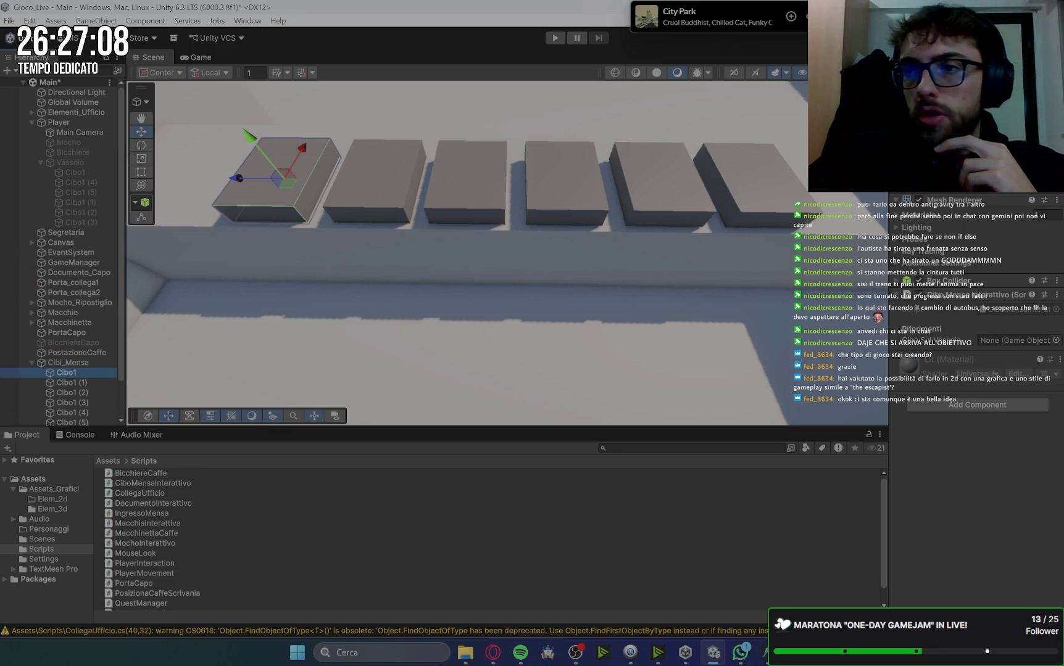
{"action": "mouse_move", "coordinate": [68, 173]}
{"action": "left_mouse_down"}
{"action": "mouse_move", "coordinate": [270, 180]}
{"action": "mouse_move", "coordinate": [968, 350]}
{"action": "mouse_move", "coordinate": [1012, 344]}
{"action": "left_mouse_up"}
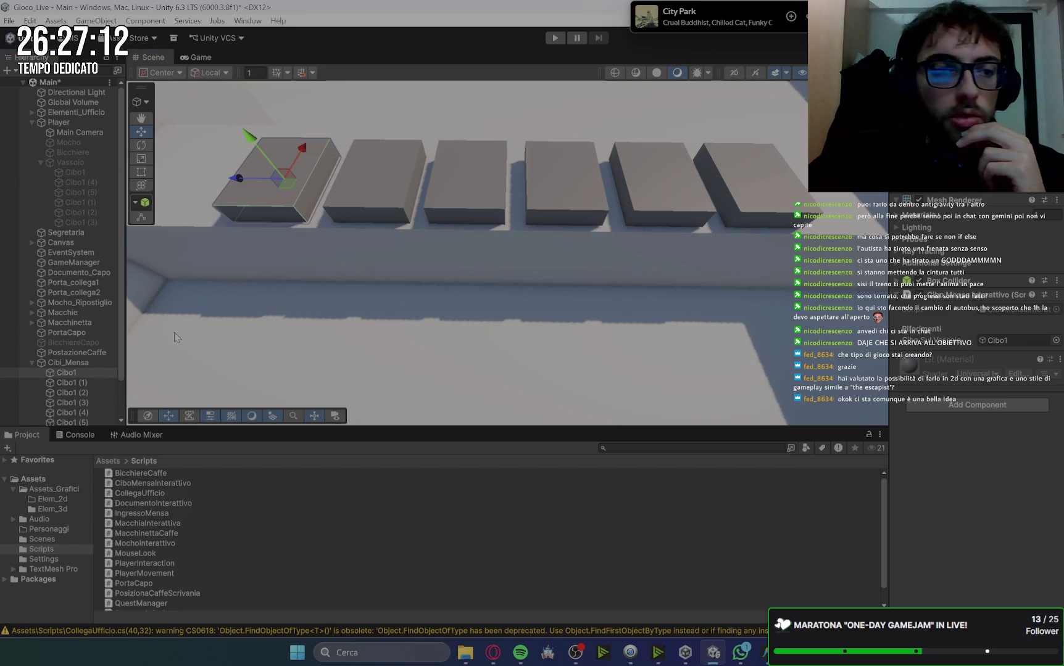
{"action": "left_click", "coordinate": [73, 383]}
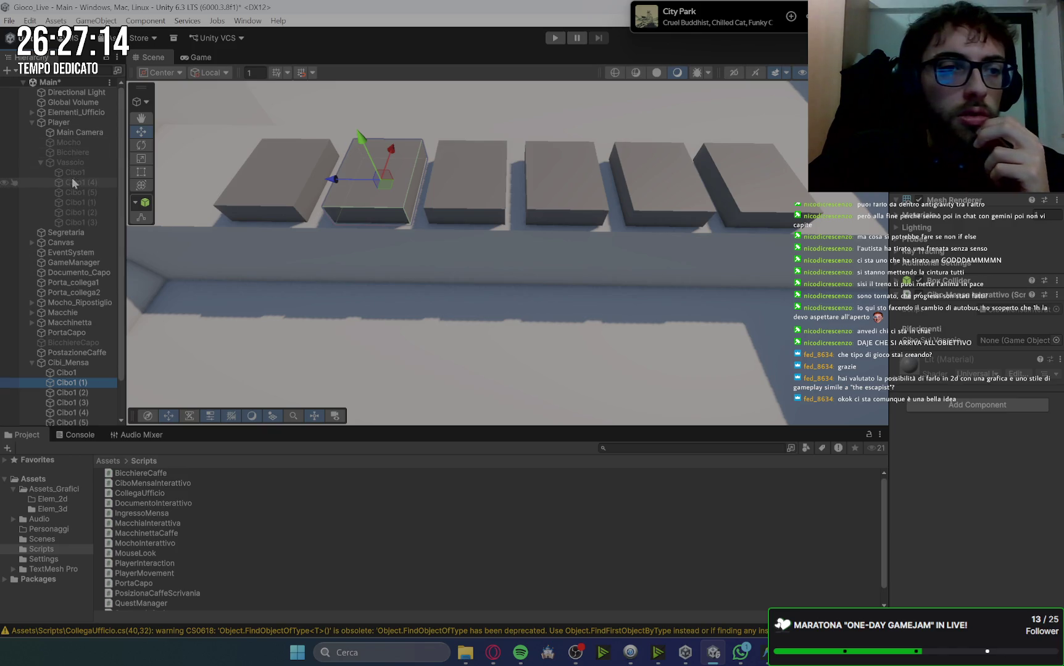
{"action": "left_click_drag", "start_coordinate": [63, 185], "coordinate": [315, 193]}
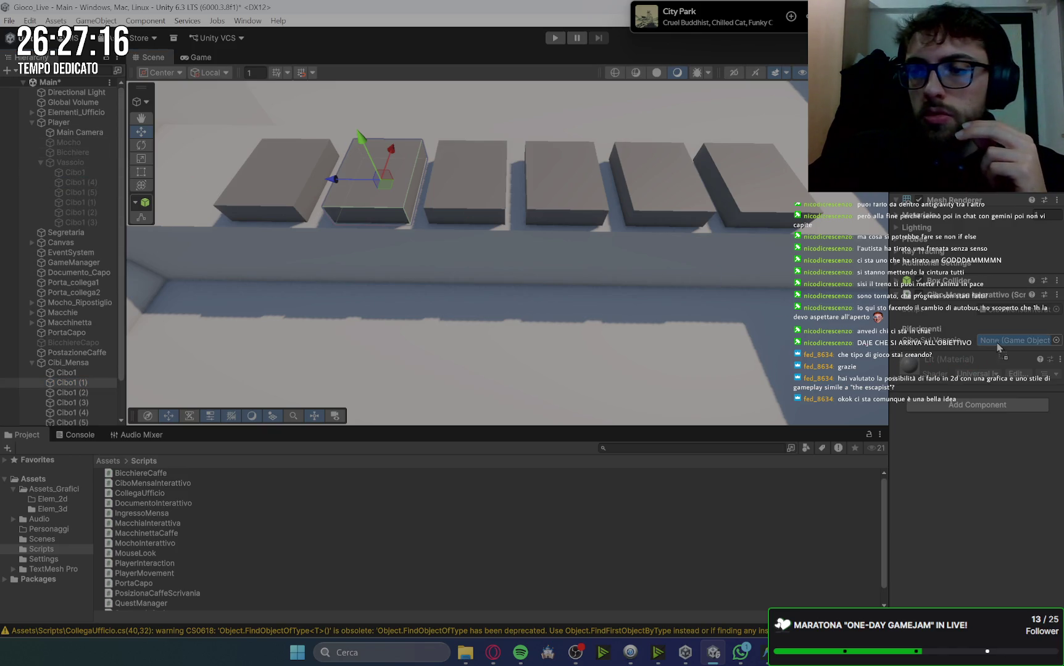
{"action": "left_click", "coordinate": [81, 395]}
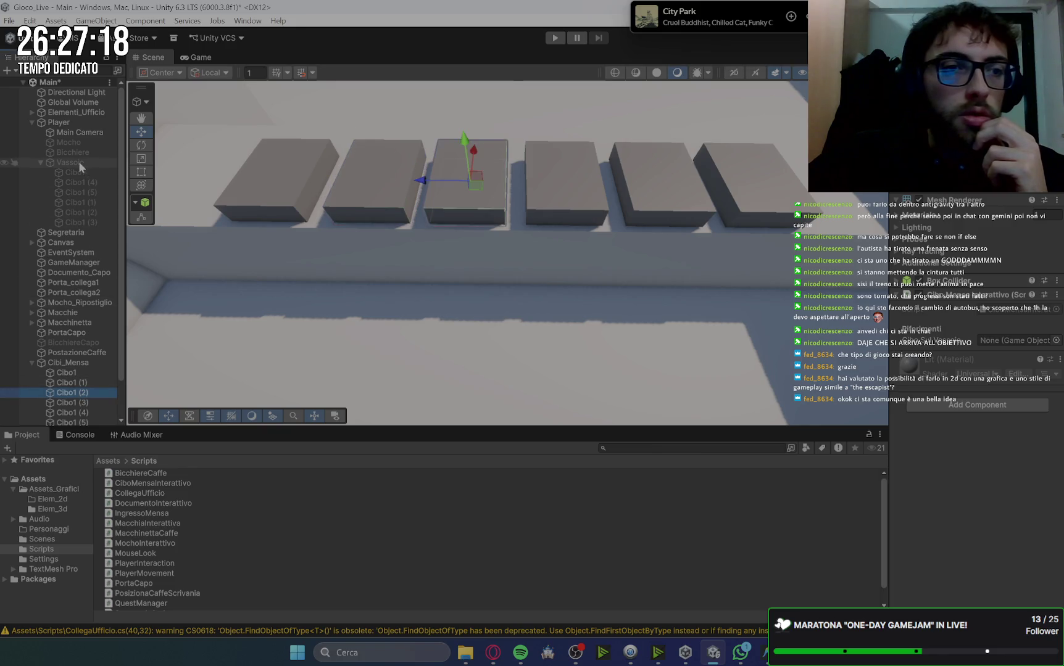
{"action": "mouse_move", "coordinate": [70, 196]}
{"action": "left_mouse_down"}
{"action": "mouse_move", "coordinate": [162, 199]}
{"action": "mouse_move", "coordinate": [908, 367]}
{"action": "mouse_move", "coordinate": [1005, 343]}
{"action": "left_mouse_up"}
Link Cibo1 (3), (4) and (5) to tray dishes Cibo1 (1), Cibo1 (2) and Cibo1 (3)
{"action": "left_click", "coordinate": [83, 403]}
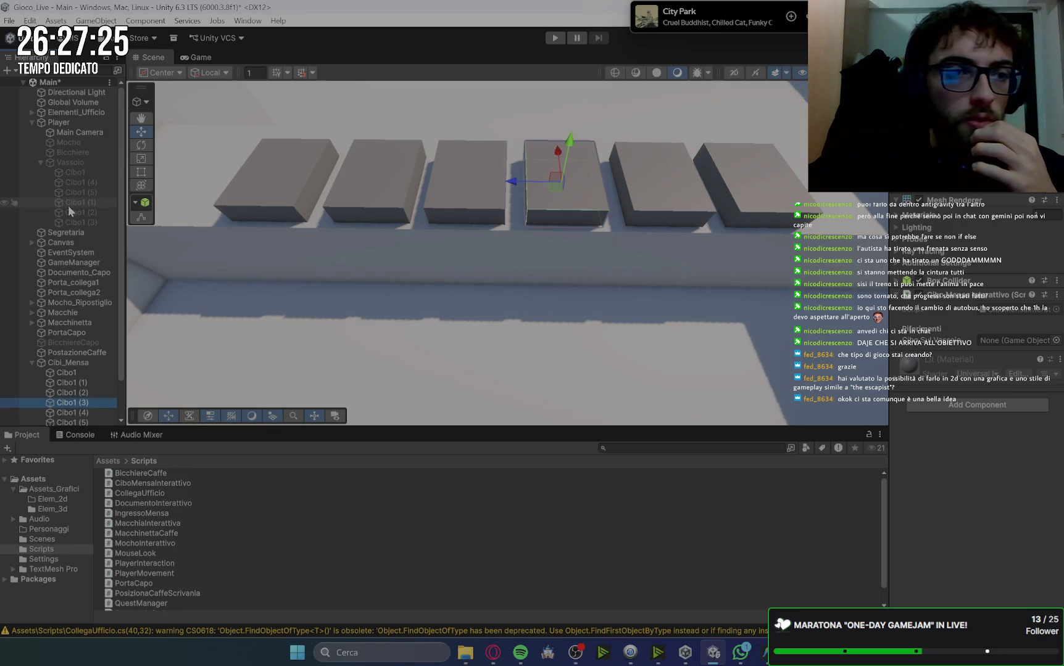
{"action": "mouse_move", "coordinate": [67, 204]}
{"action": "left_mouse_down"}
{"action": "mouse_move", "coordinate": [889, 364]}
{"action": "mouse_move", "coordinate": [985, 347]}
{"action": "left_mouse_up"}
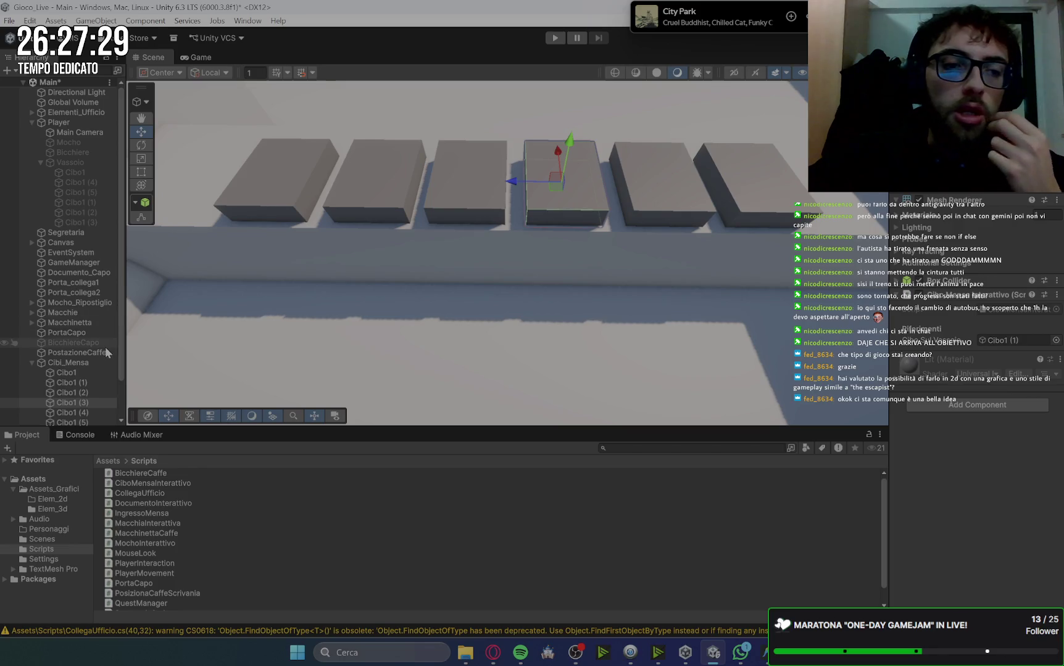
{"action": "scroll", "coordinate": [74, 358], "scroll_direction": "down", "scroll_amount": 2}
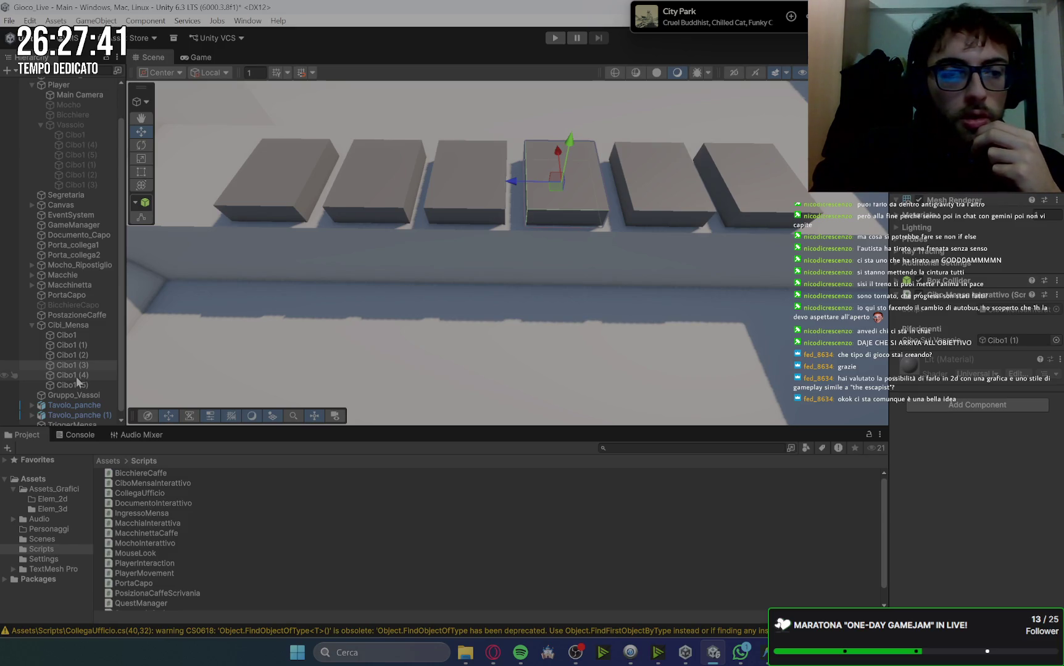
{"action": "left_click", "coordinate": [77, 377]}
{"action": "left_click", "coordinate": [68, 176]}
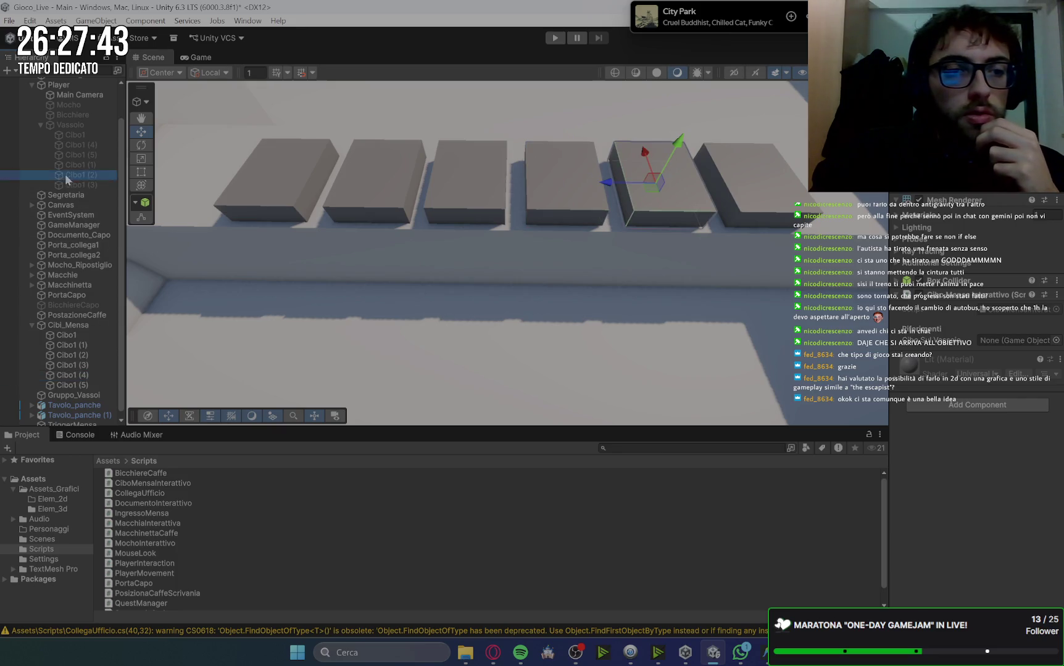
{"action": "left_click_drag", "start_coordinate": [66, 177], "coordinate": [748, 282]}
{"action": "left_click_drag", "start_coordinate": [954, 376], "coordinate": [999, 342]}
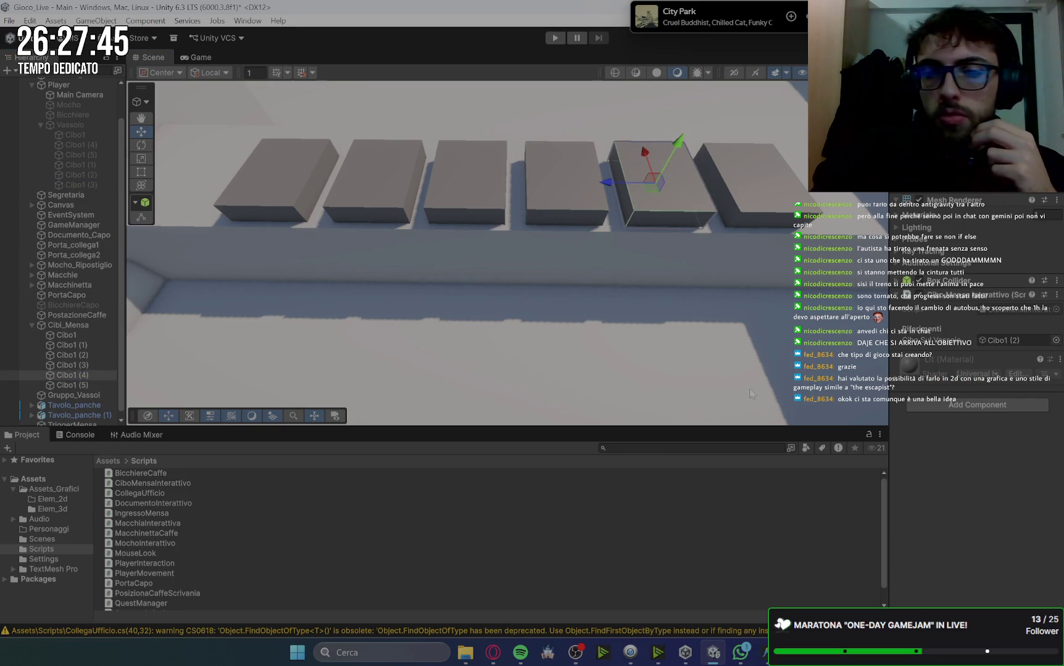
{"action": "left_click", "coordinate": [73, 385]}
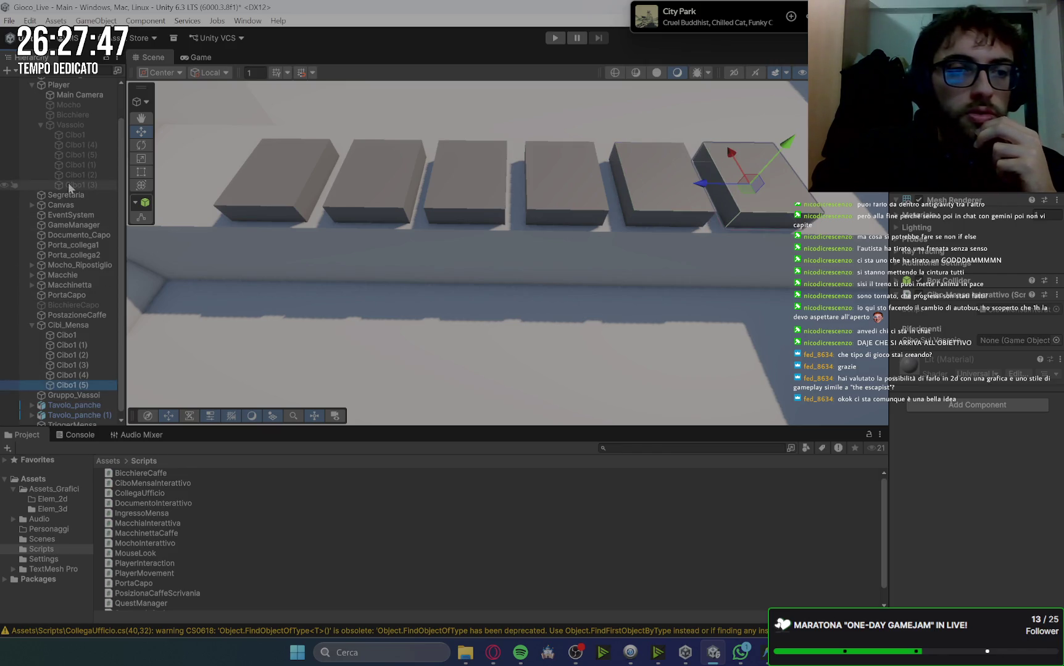
{"action": "mouse_move", "coordinate": [69, 185]}
{"action": "left_mouse_down"}
{"action": "mouse_move", "coordinate": [773, 317]}
{"action": "mouse_move", "coordinate": [999, 341]}
{"action": "left_mouse_up"}
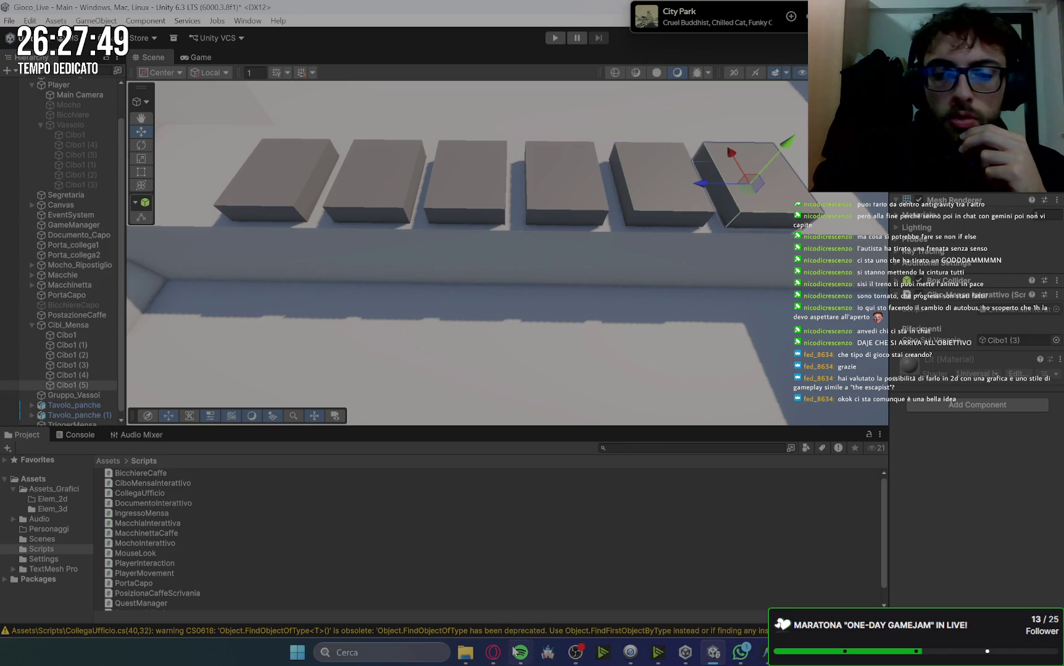
{"action": "left_click", "coordinate": [493, 652]}
Copy the else-if CiboMensa lines from Gemini's PlayerInteraction.cs code block
{"action": "scroll", "coordinate": [839, 349], "scroll_direction": "down", "scroll_amount": 1}
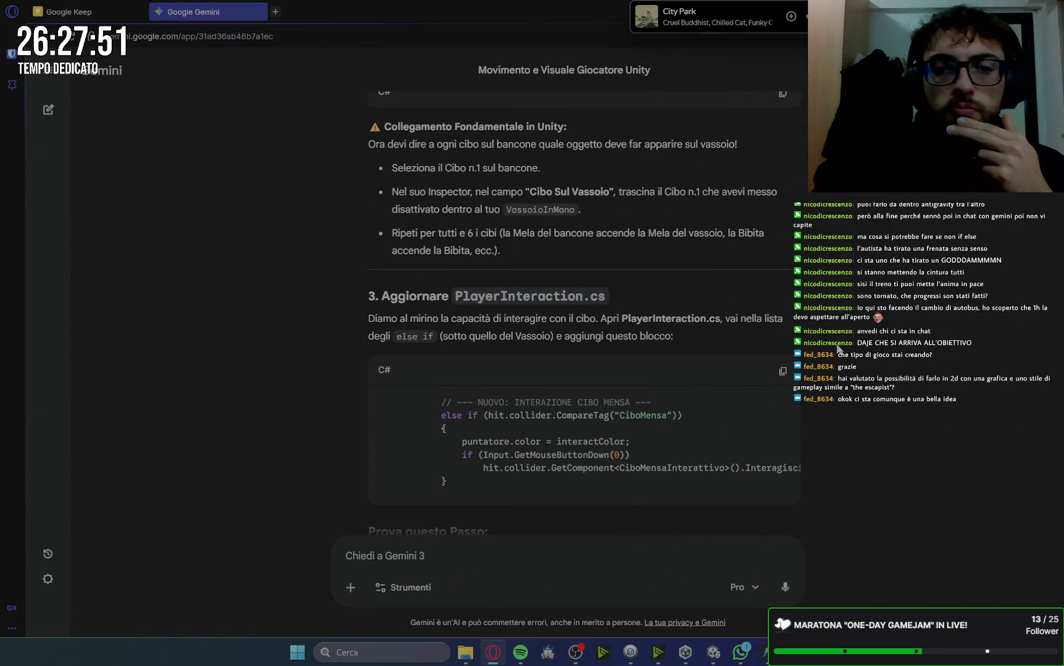
{"action": "scroll", "coordinate": [838, 349], "scroll_direction": "down", "scroll_amount": 1}
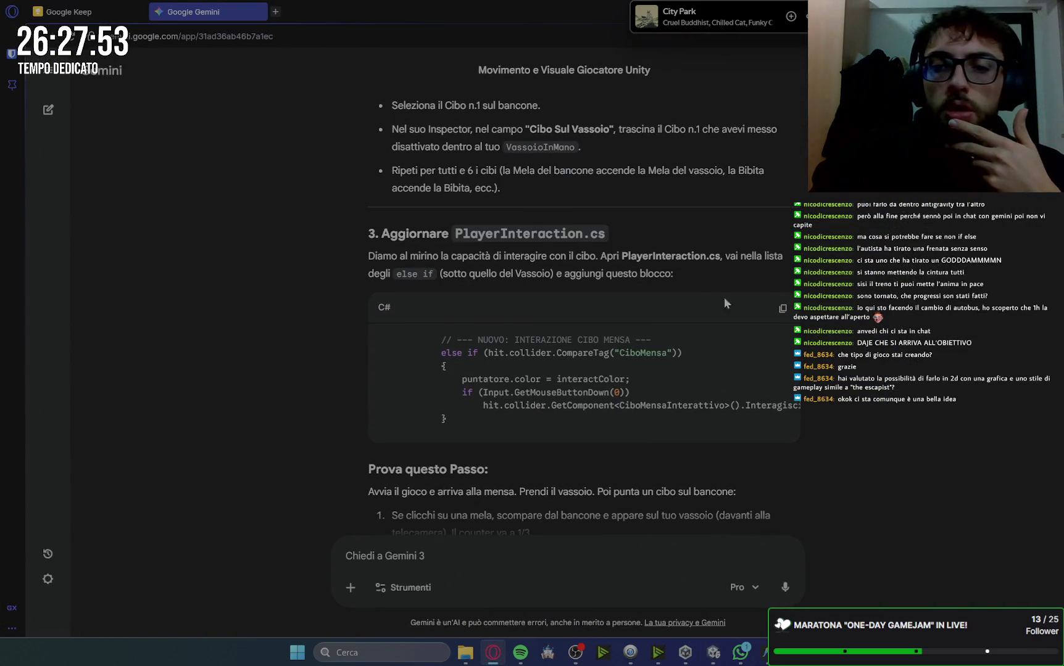
{"action": "left_click_drag", "start_coordinate": [440, 353], "coordinate": [455, 419]}
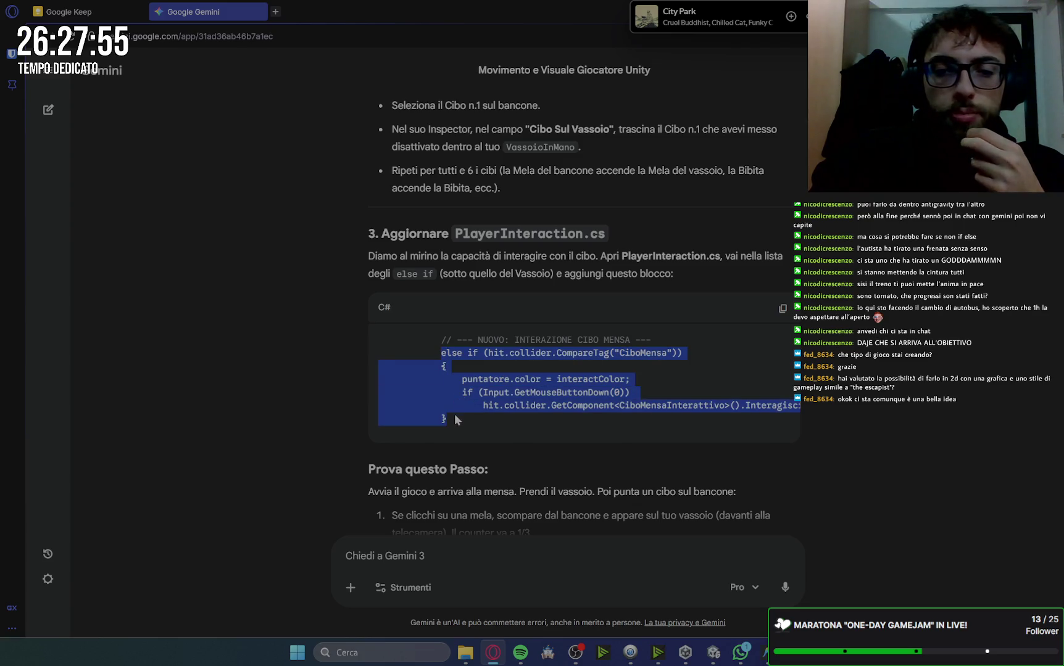
{"action": "left_click", "coordinate": [762, 653]}
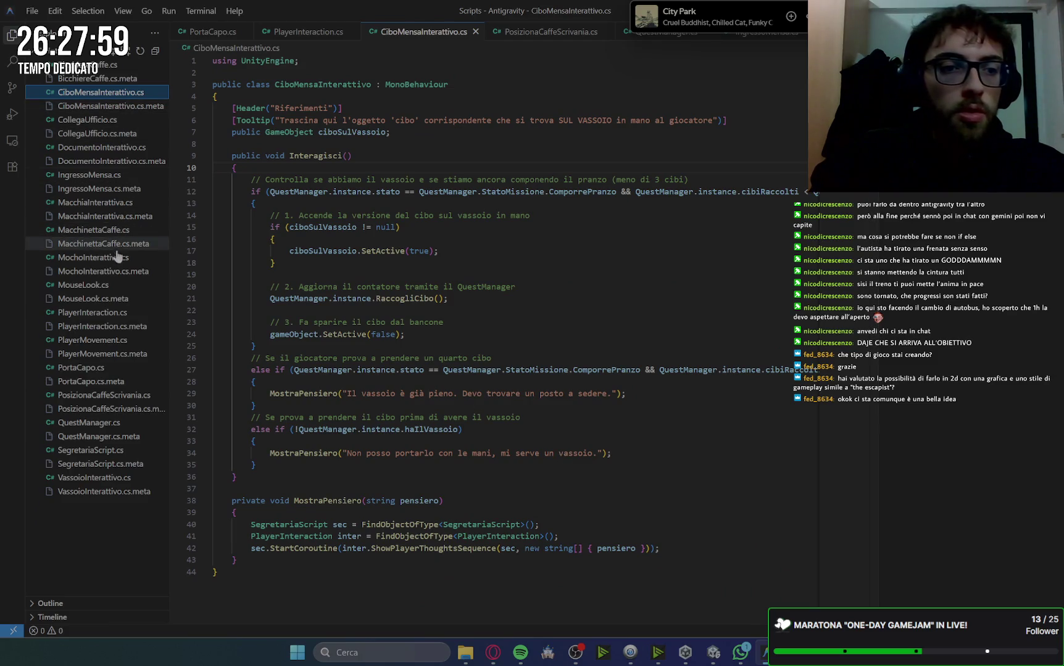
Paste the CiboMensa else-if branch below the Vassoio branch in PlayerInteraction.cs and save it
{"action": "left_click", "coordinate": [86, 313]}
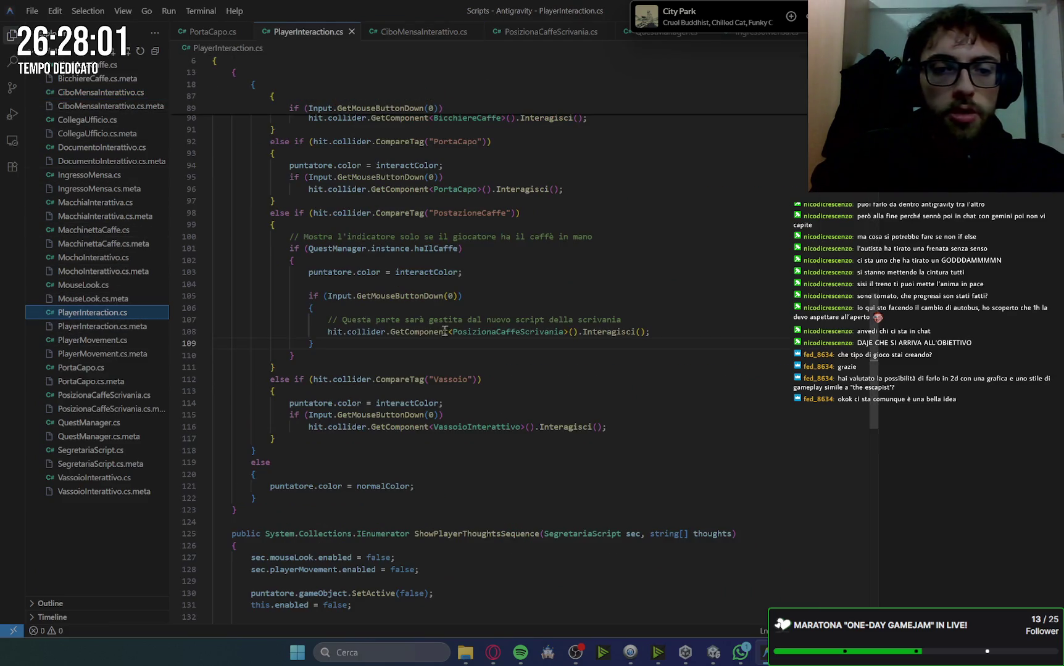
{"action": "scroll", "coordinate": [444, 331], "scroll_direction": "down", "scroll_amount": 2}
{"action": "left_click", "coordinate": [289, 377]}
{"action": "key", "text": "Return"}
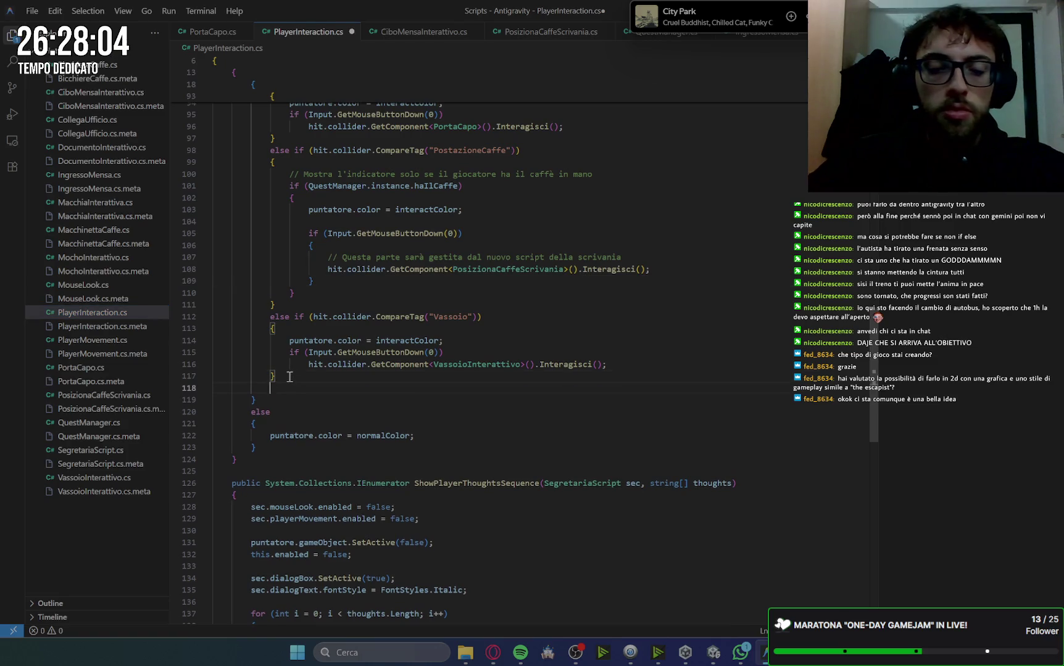
{"action": "type", "text": "else if (hit.collider.CompareTag(\"CiboMensa\"))             {                 puntatore.color = interactColor;                 if (Input.GetMouseButtonDown(0))                     hit.collider.GetComponent<CiboMensaInterattivo>().Interagisci();             }"}
{"action": "left_click", "coordinate": [709, 329]}
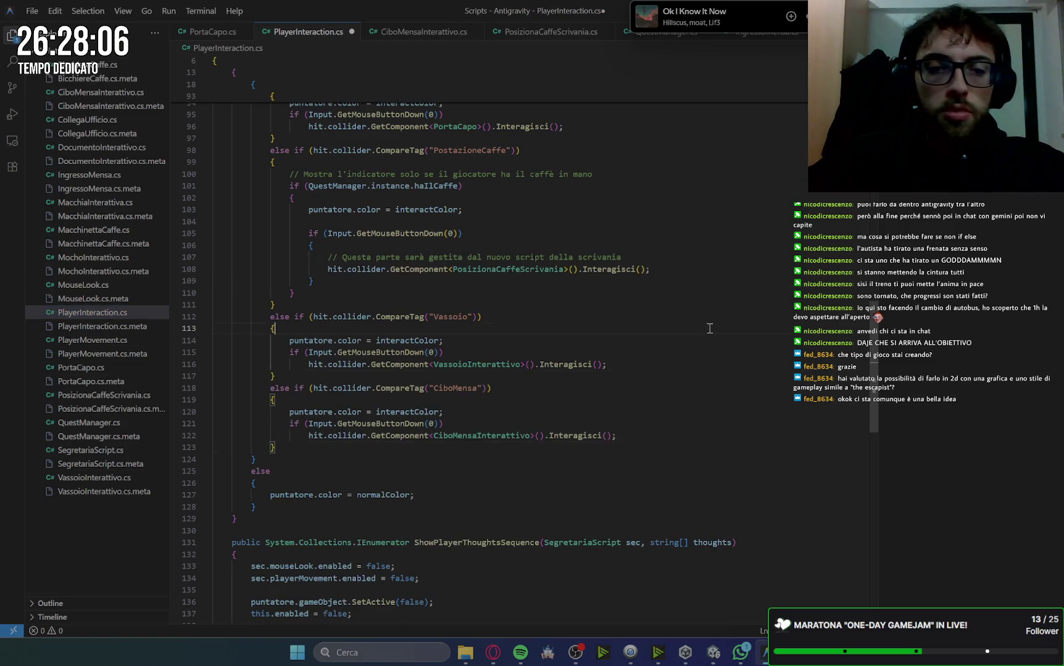
{"action": "key", "text": "ctrl+s"}
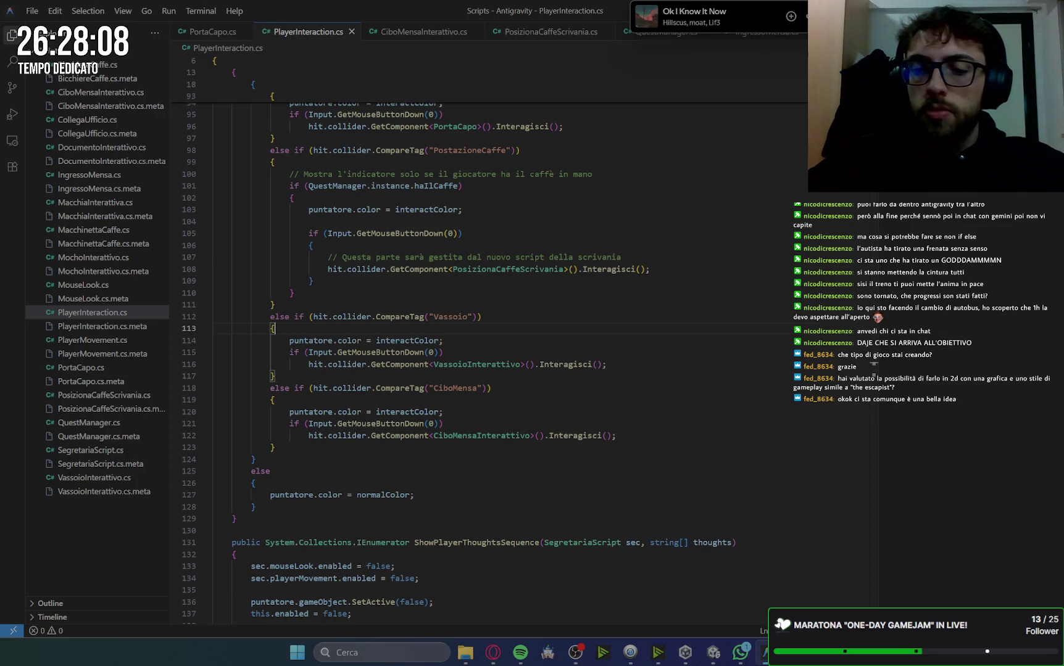
{"action": "key", "text": "alt+Tab"}
{"action": "scroll", "coordinate": [823, 345], "scroll_direction": "down", "scroll_amount": 3}
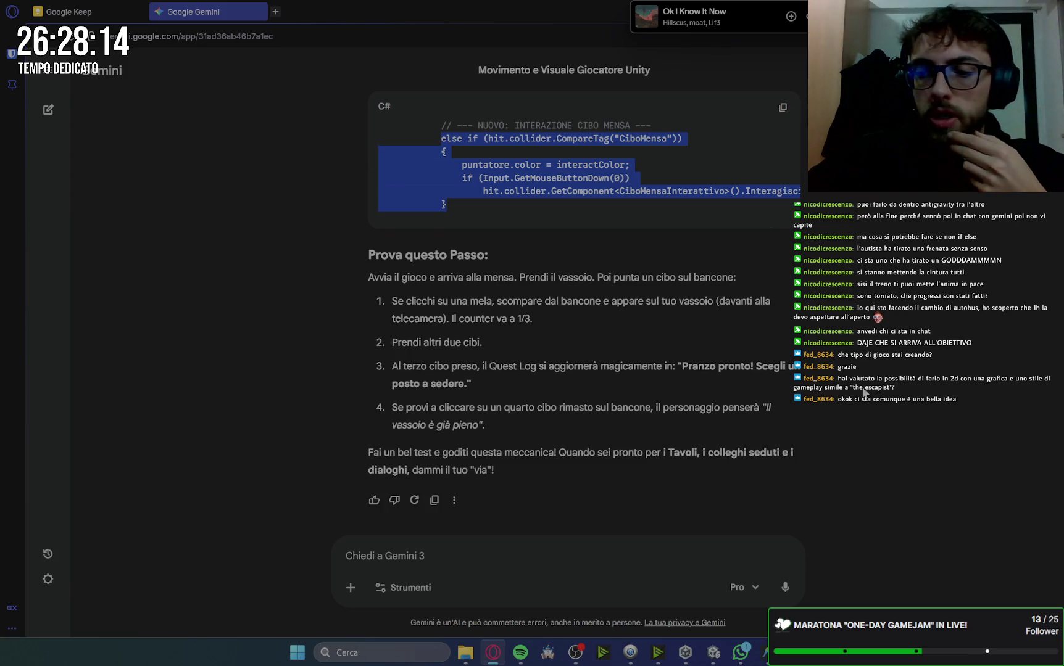
Send 'vai avanti' to Gemini, then bring Unity back to the front
{"action": "left_click", "coordinate": [428, 556]}
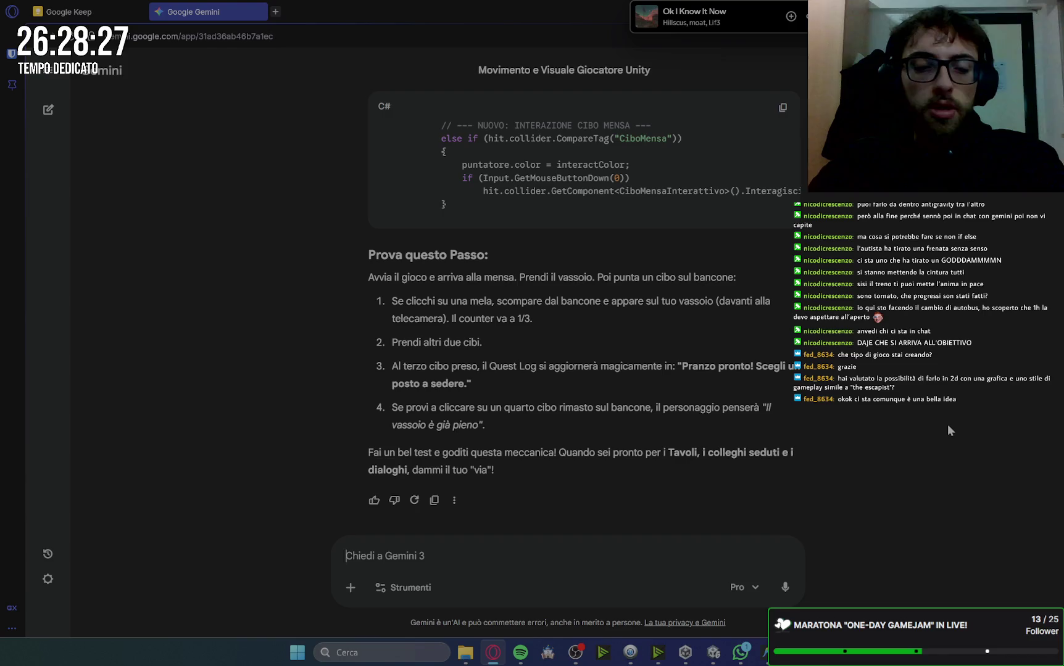
{"action": "type", "text": "vai "}
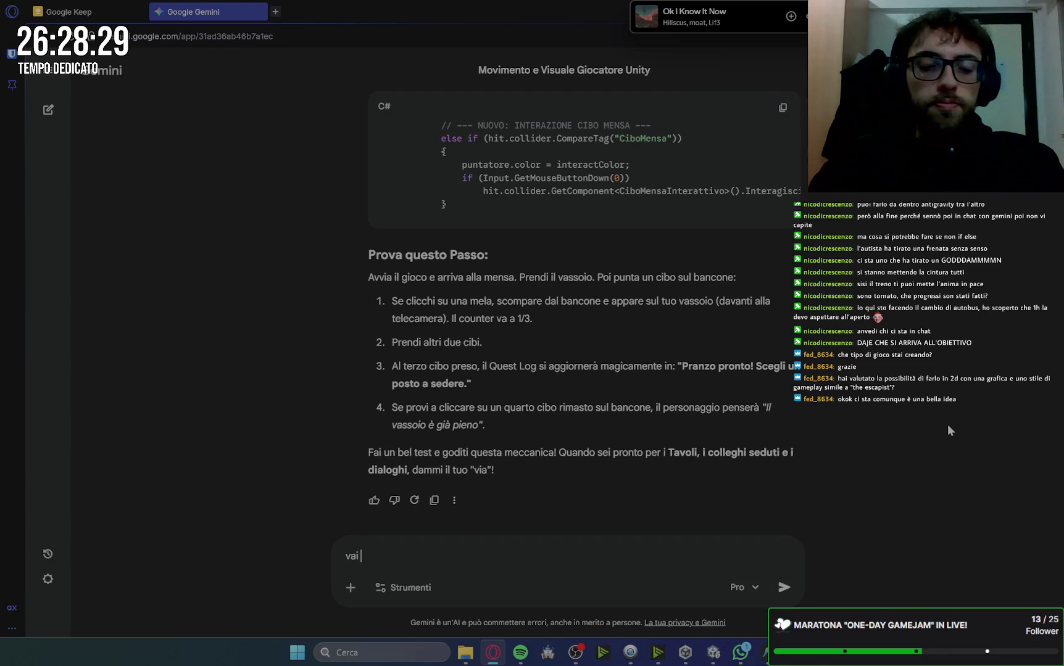
{"action": "type", "text": "avanti"}
{"action": "key", "text": "Return"}
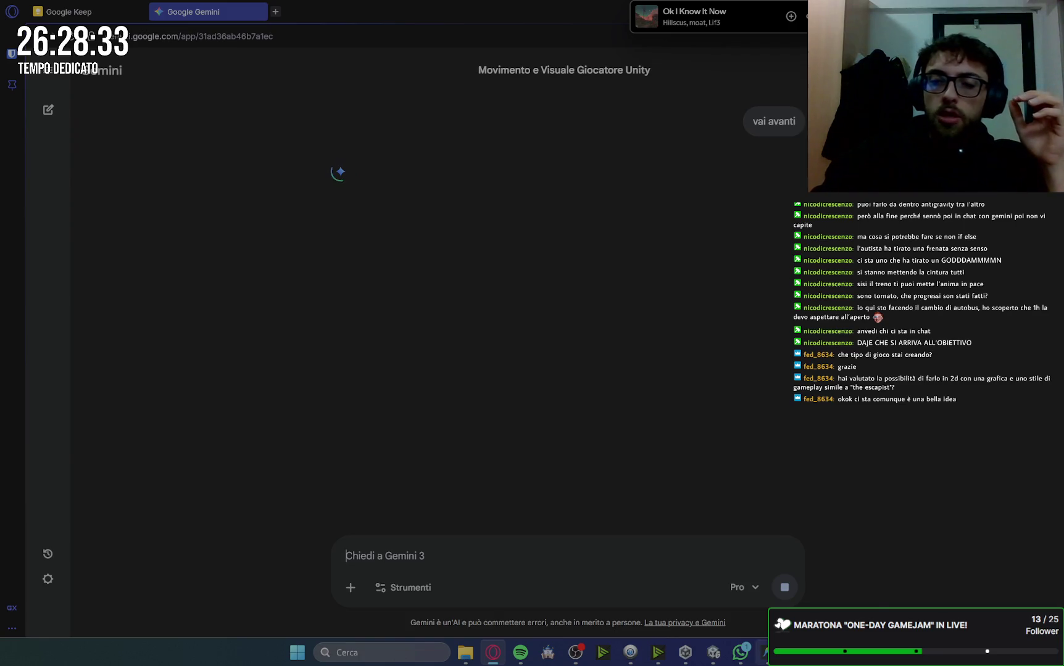
{"action": "key", "text": "alt+Tab"}
{"action": "left_click", "coordinate": [710, 655]}
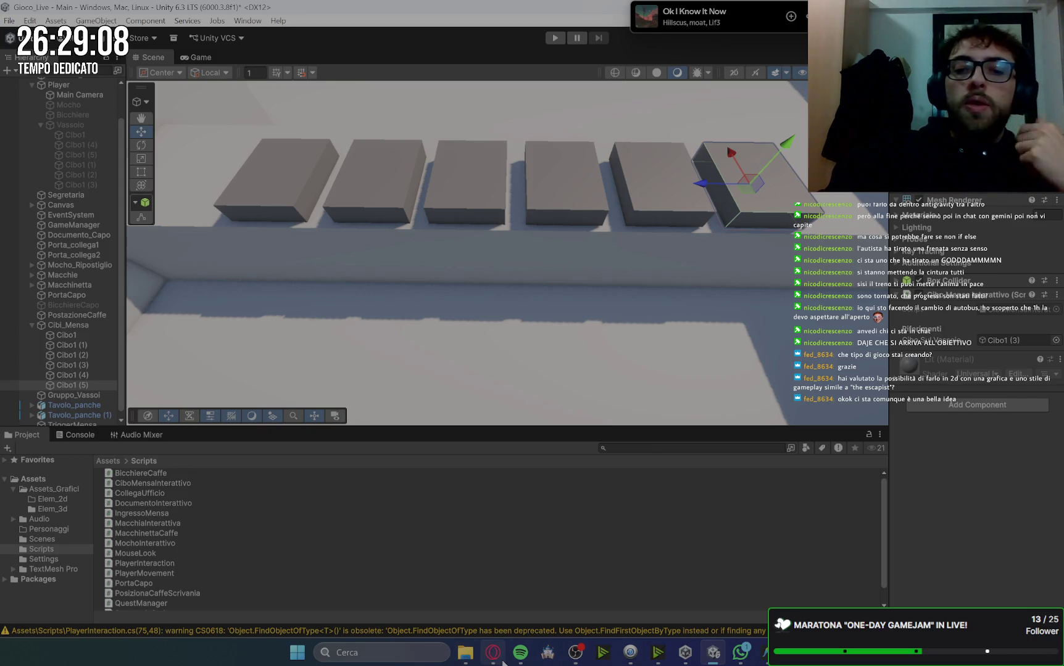
Read Gemini's Step 4 reply on canteen tables and empty seats down to the PostoMensa.cs script
{"action": "mouse_move", "coordinate": [494, 654]}
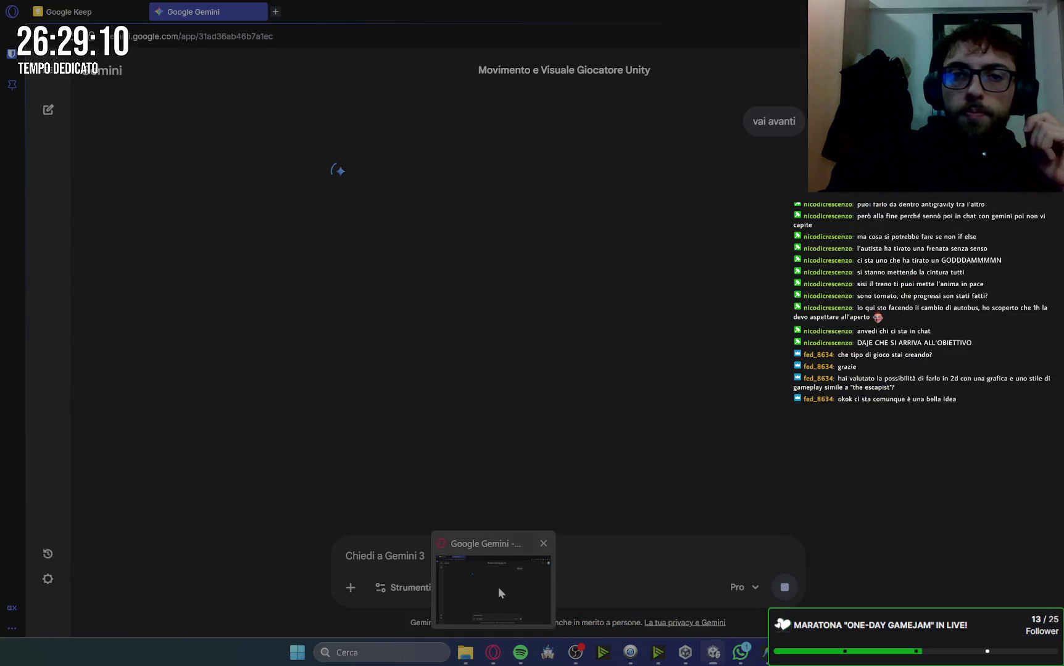
{"action": "left_click", "coordinate": [498, 587]}
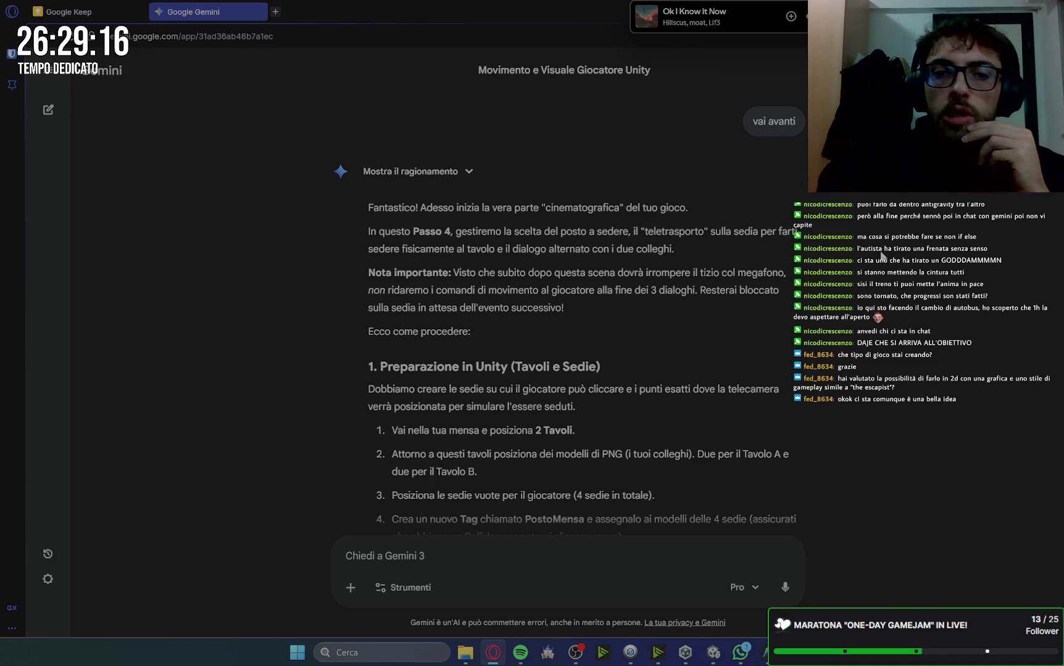
{"action": "scroll", "coordinate": [881, 255], "scroll_direction": "down", "scroll_amount": 1}
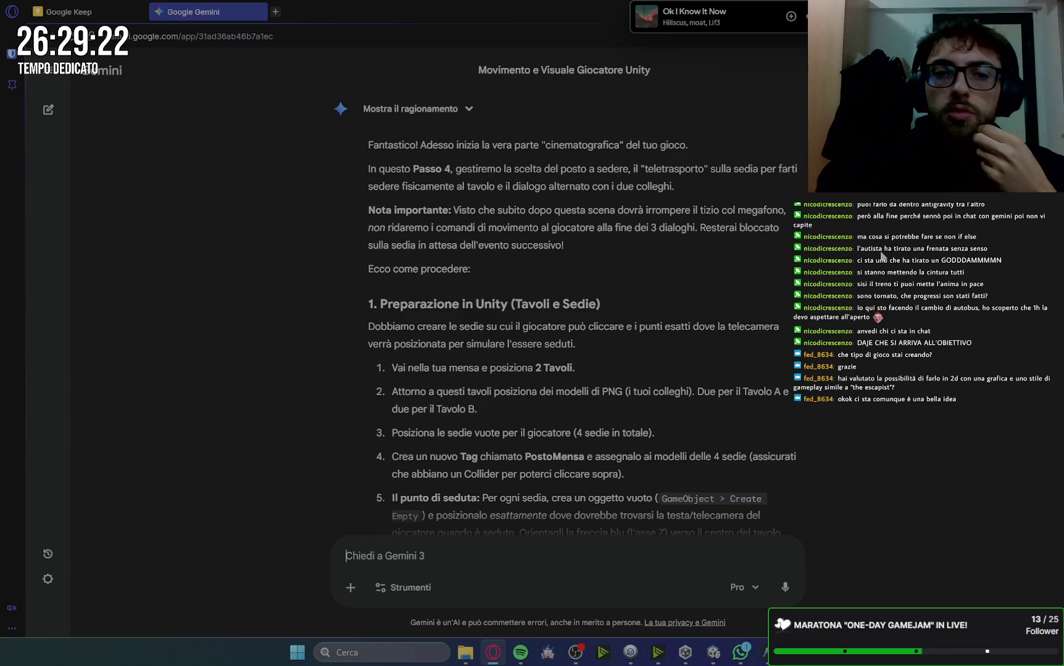
{"action": "left_click_drag", "start_coordinate": [802, 211], "coordinate": [655, 213]}
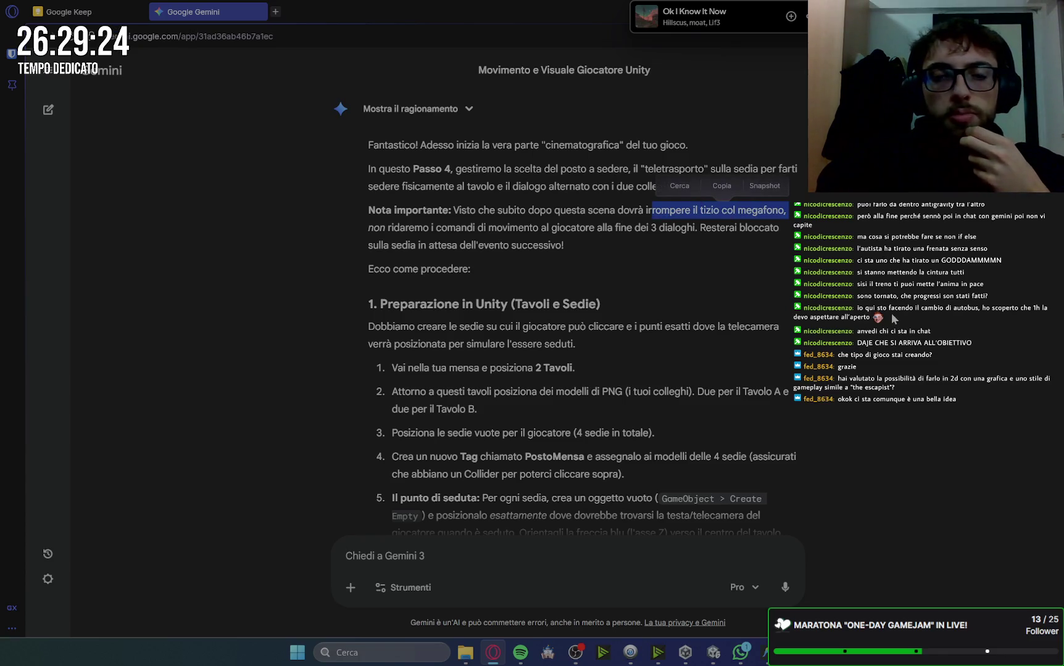
{"action": "left_click", "coordinate": [895, 319]}
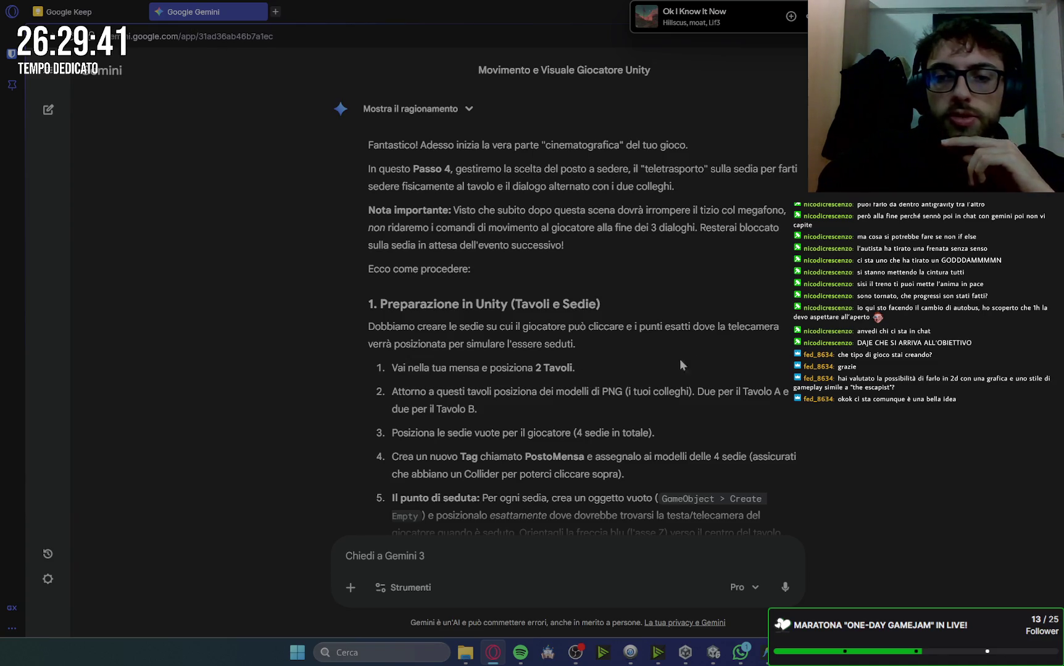
{"action": "scroll", "coordinate": [791, 360], "scroll_direction": "down", "scroll_amount": 2}
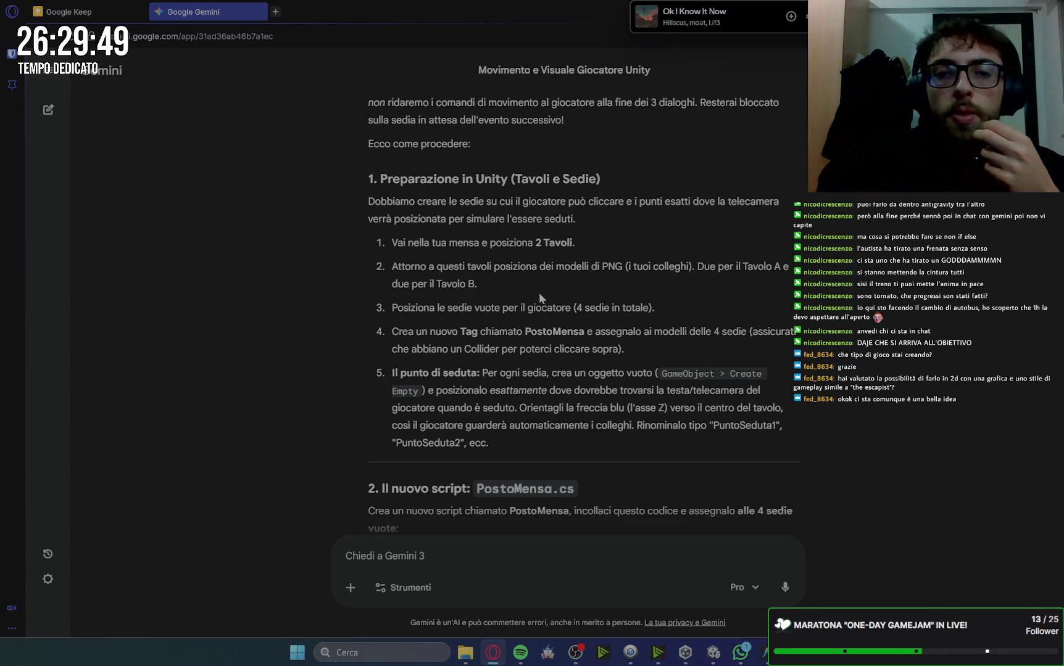
{"action": "scroll", "coordinate": [538, 293], "scroll_direction": "down", "scroll_amount": 1}
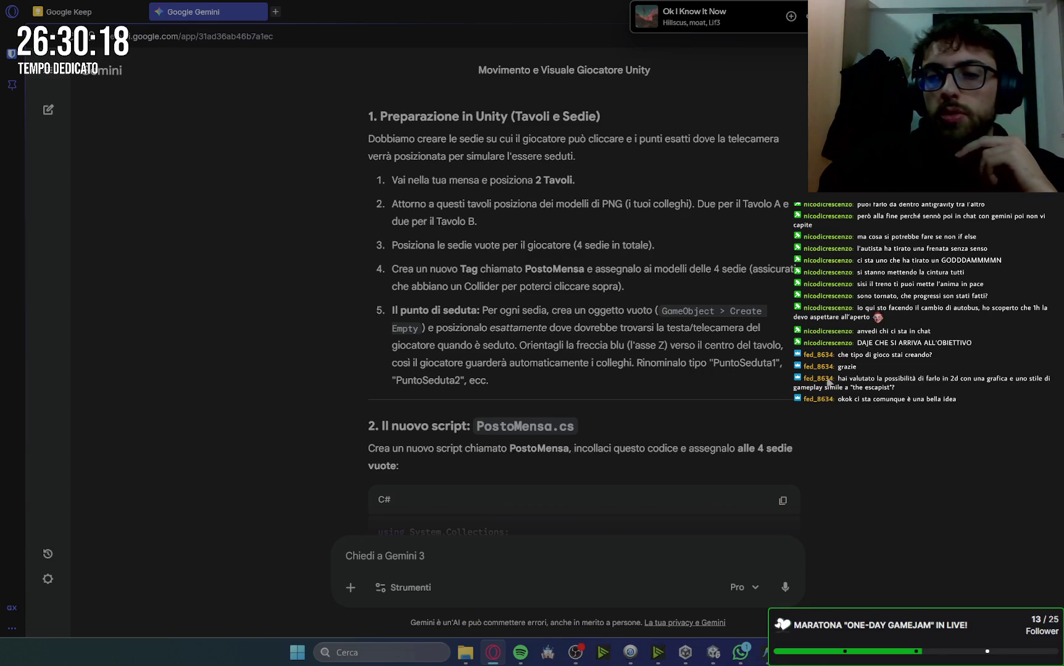
{"action": "scroll", "coordinate": [709, 385], "scroll_direction": "down", "scroll_amount": 3}
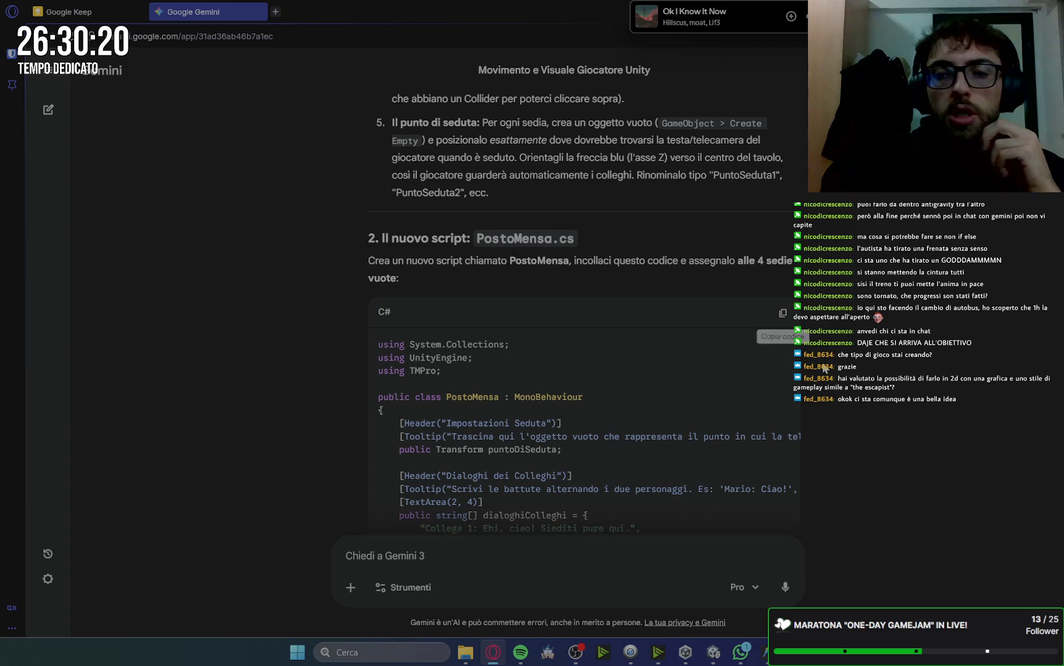
{"action": "left_click", "coordinate": [716, 657]}
{"action": "left_click", "coordinate": [716, 658]}
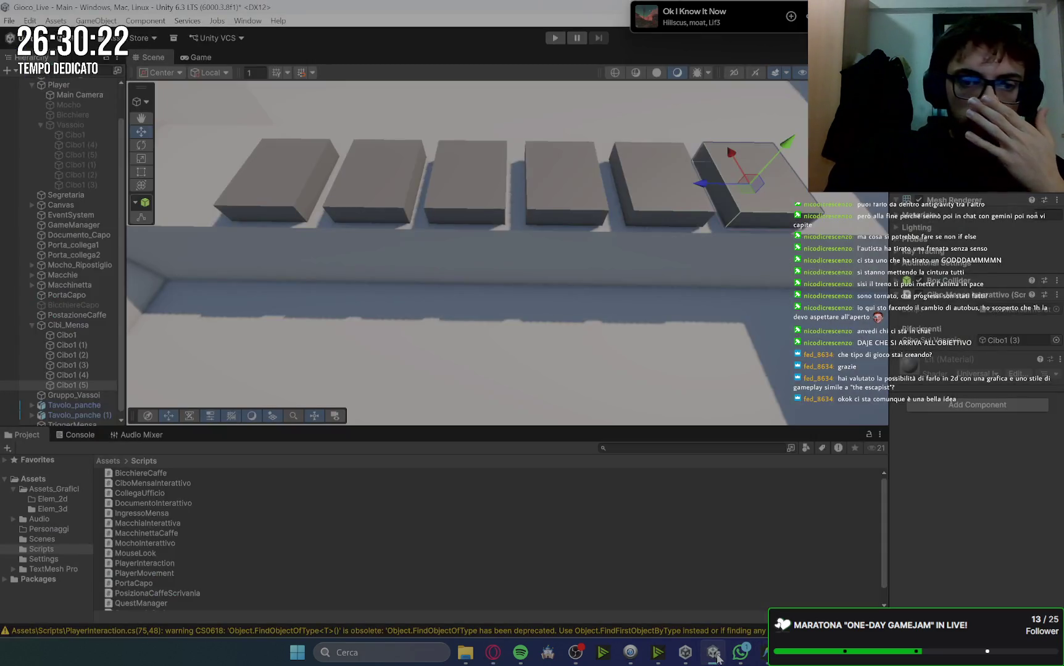
Bring the tables into view and collapse the Cibi_Mensa and Player groups in the Hierarchy
{"action": "mouse_move", "coordinate": [505, 263]}
{"action": "left_mouse_down"}
{"action": "mouse_move", "coordinate": [508, 280]}
{"action": "mouse_move", "coordinate": [482, 131]}
{"action": "left_mouse_up"}
{"action": "mouse_move", "coordinate": [442, 169]}
{"action": "left_mouse_down"}
{"action": "mouse_move", "coordinate": [506, 226]}
{"action": "mouse_move", "coordinate": [555, 247]}
{"action": "mouse_move", "coordinate": [436, 241]}
{"action": "left_mouse_up"}
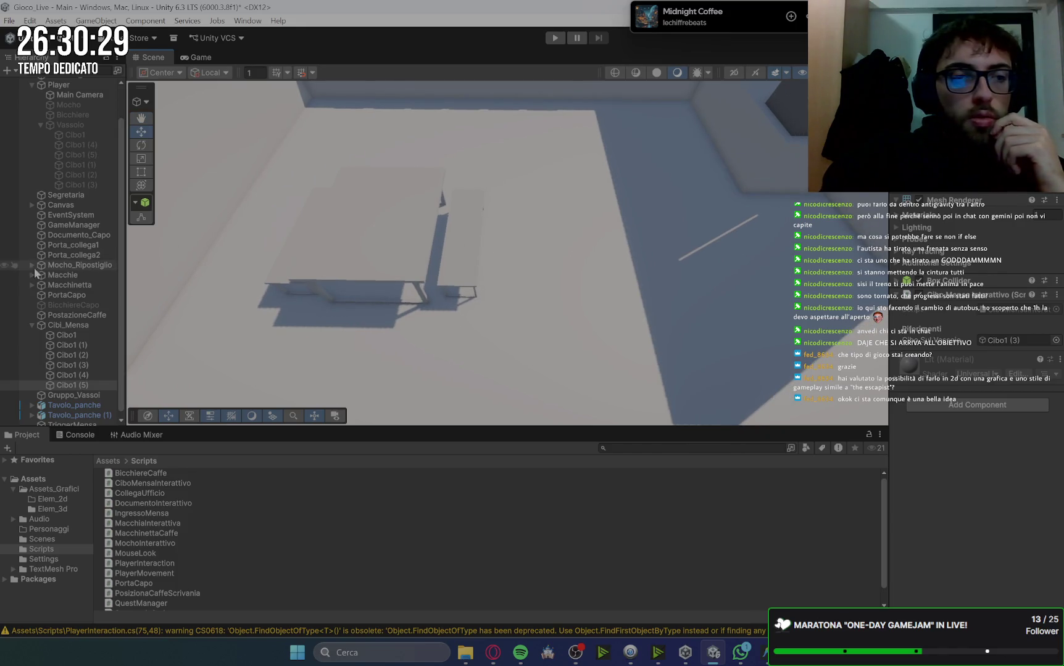
{"action": "scroll", "coordinate": [40, 235], "scroll_direction": "up", "scroll_amount": 2}
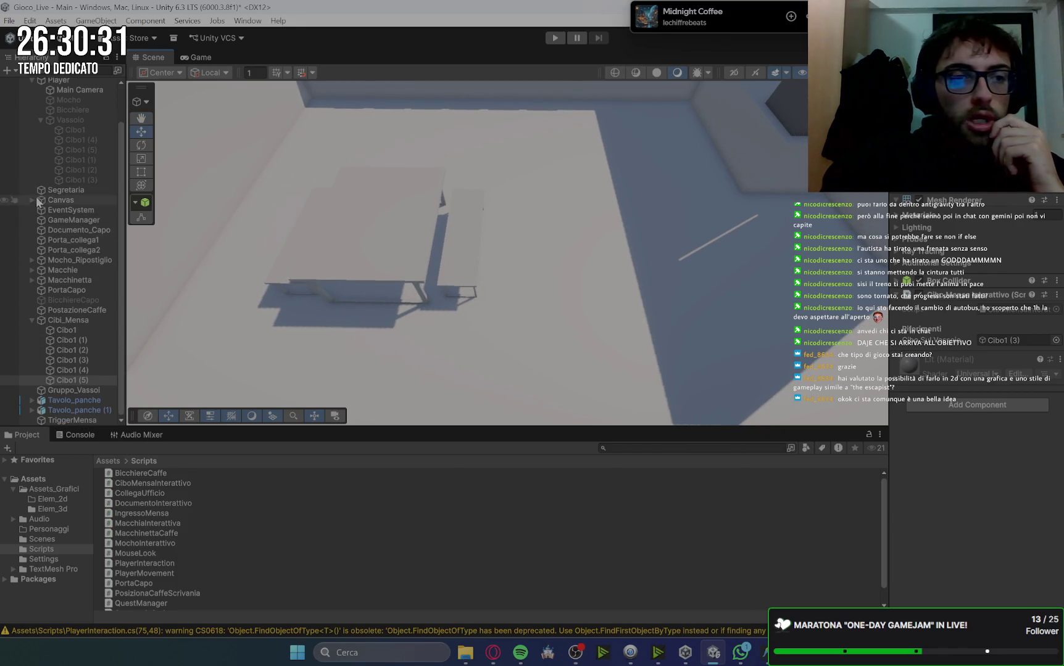
{"action": "left_click", "coordinate": [32, 363]}
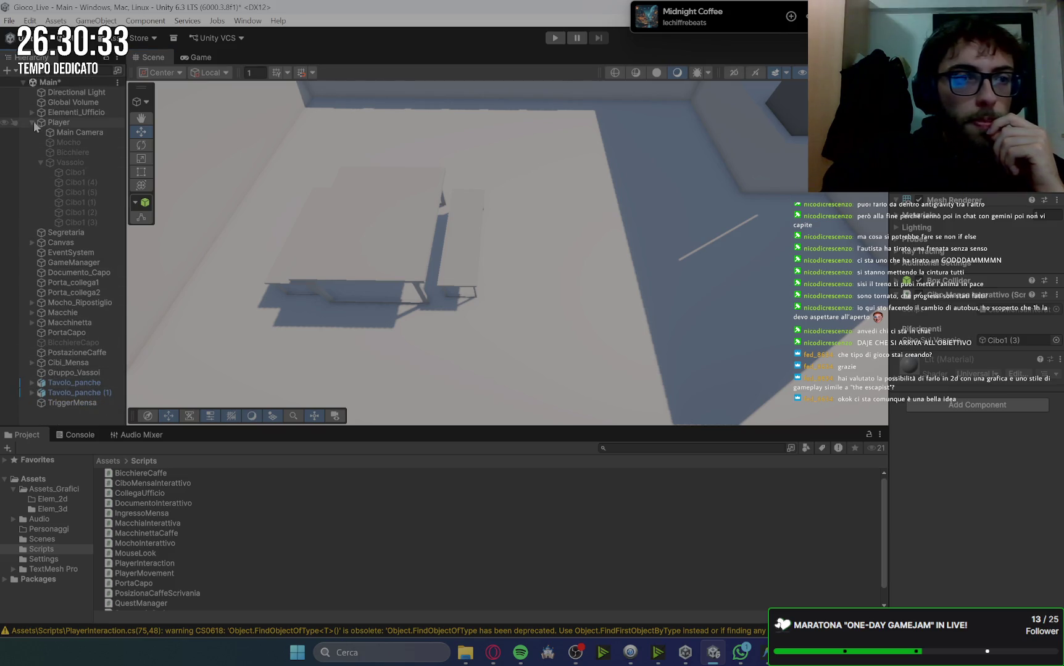
{"action": "left_click", "coordinate": [32, 122]}
Add a Capsule 3D object, discarding a stray sphere, and drag it above the canteen table
{"action": "right_click", "coordinate": [62, 327]}
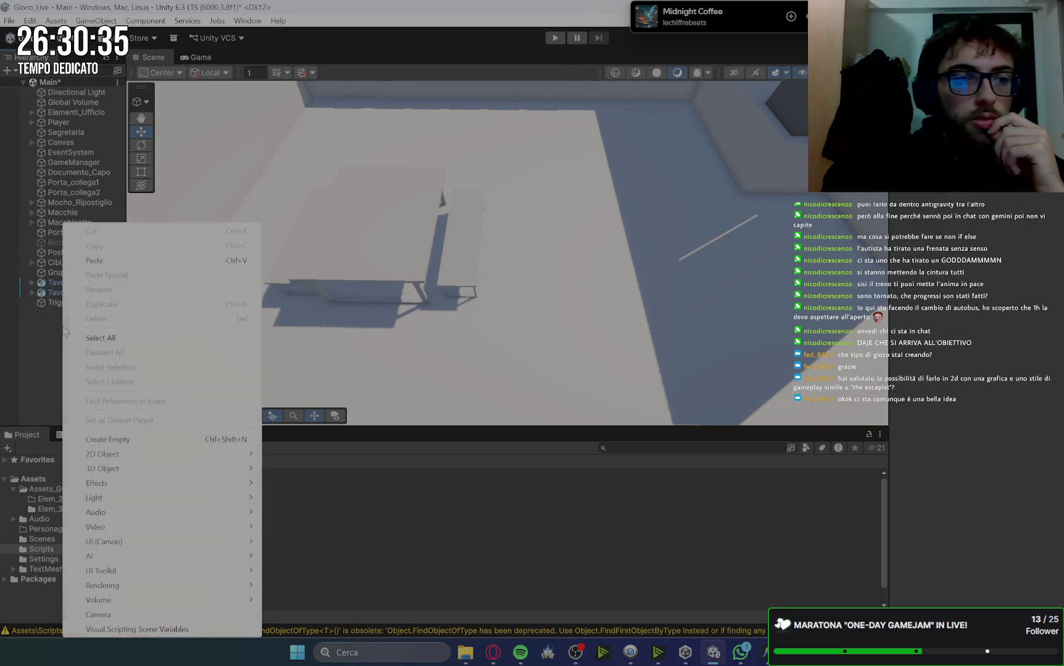
{"action": "mouse_move", "coordinate": [135, 469]}
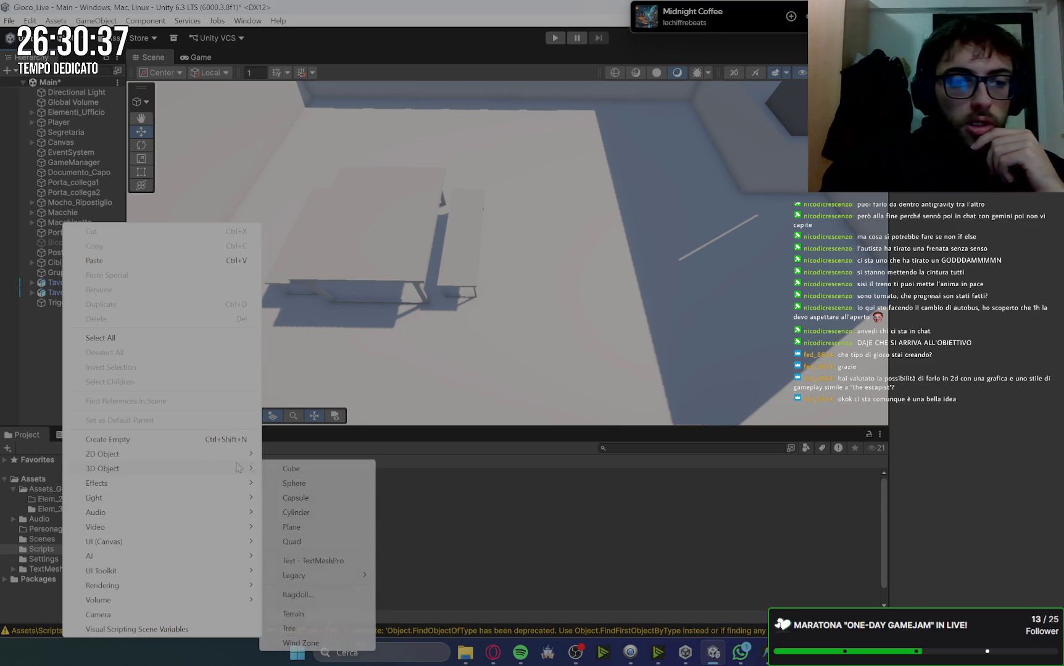
{"action": "left_click", "coordinate": [318, 485]}
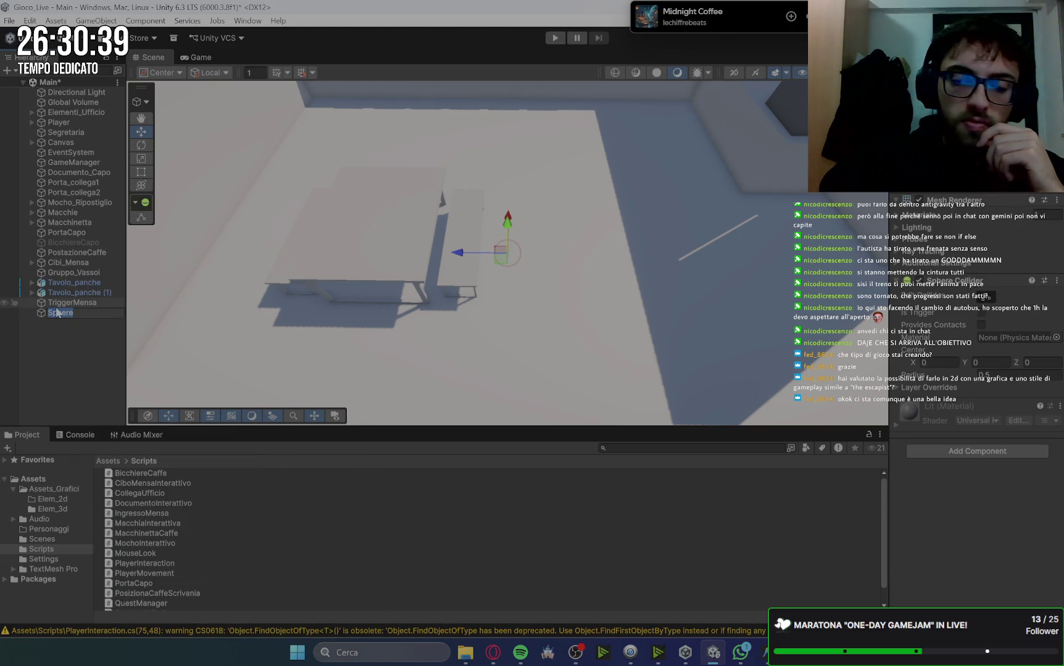
{"action": "key", "text": "Delete"}
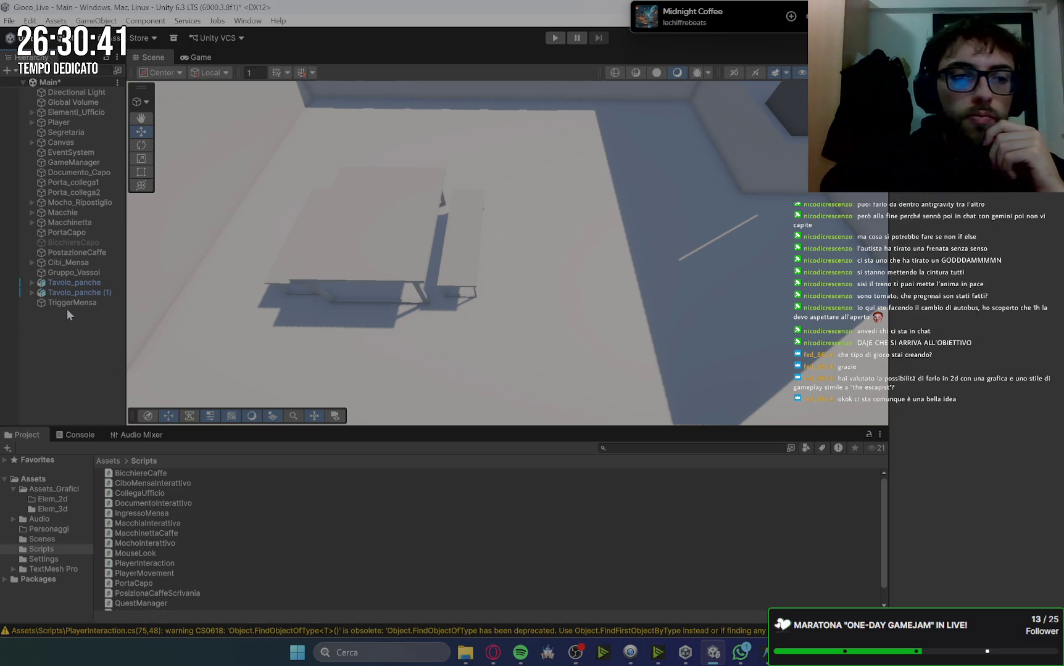
{"action": "right_click", "coordinate": [61, 332]}
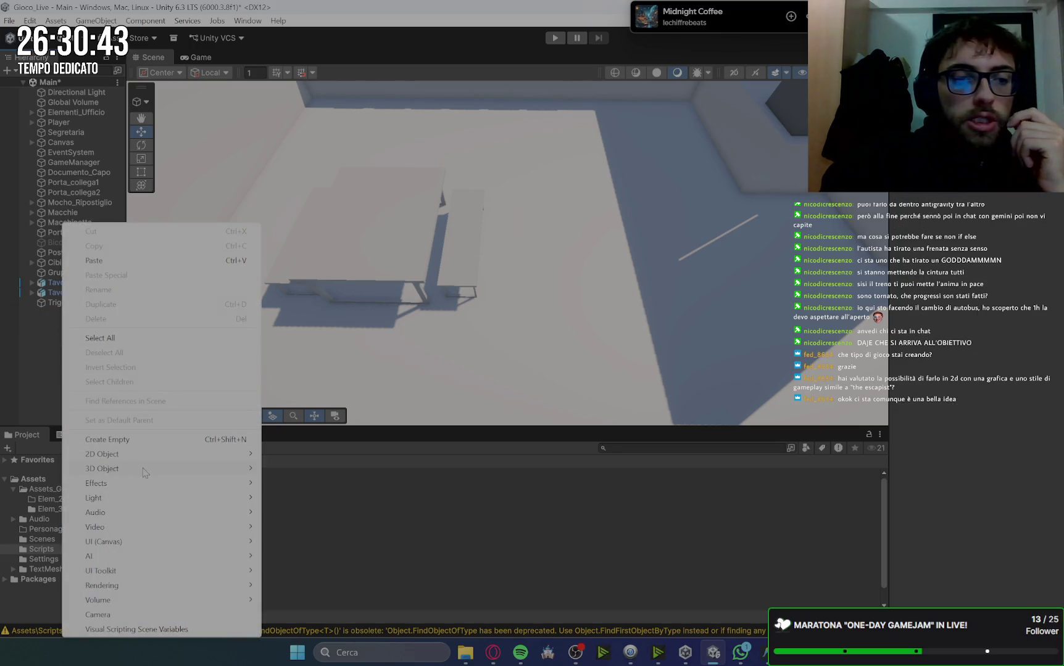
{"action": "mouse_move", "coordinate": [236, 470]}
{"action": "left_click", "coordinate": [297, 498]}
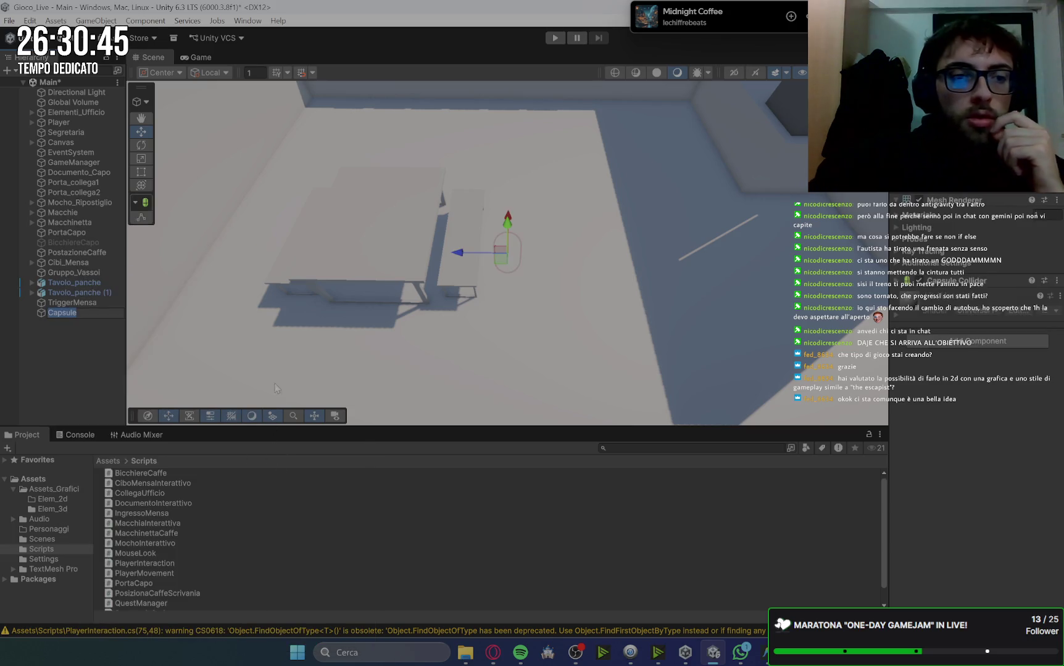
{"action": "mouse_move", "coordinate": [507, 220]}
{"action": "left_mouse_down"}
{"action": "mouse_move", "coordinate": [524, 99]}
{"action": "mouse_move", "coordinate": [510, 183]}
{"action": "left_mouse_up"}
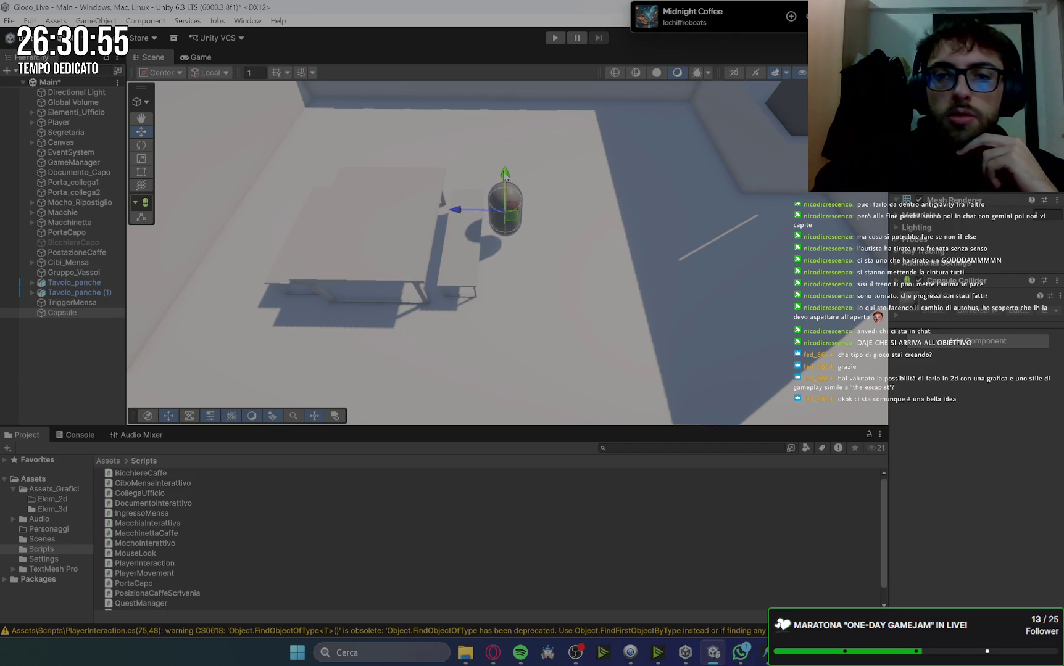
{"action": "mouse_move", "coordinate": [505, 176]}
{"action": "left_mouse_down"}
{"action": "mouse_move", "coordinate": [463, 166]}
{"action": "mouse_move", "coordinate": [473, 166]}
{"action": "left_mouse_up"}
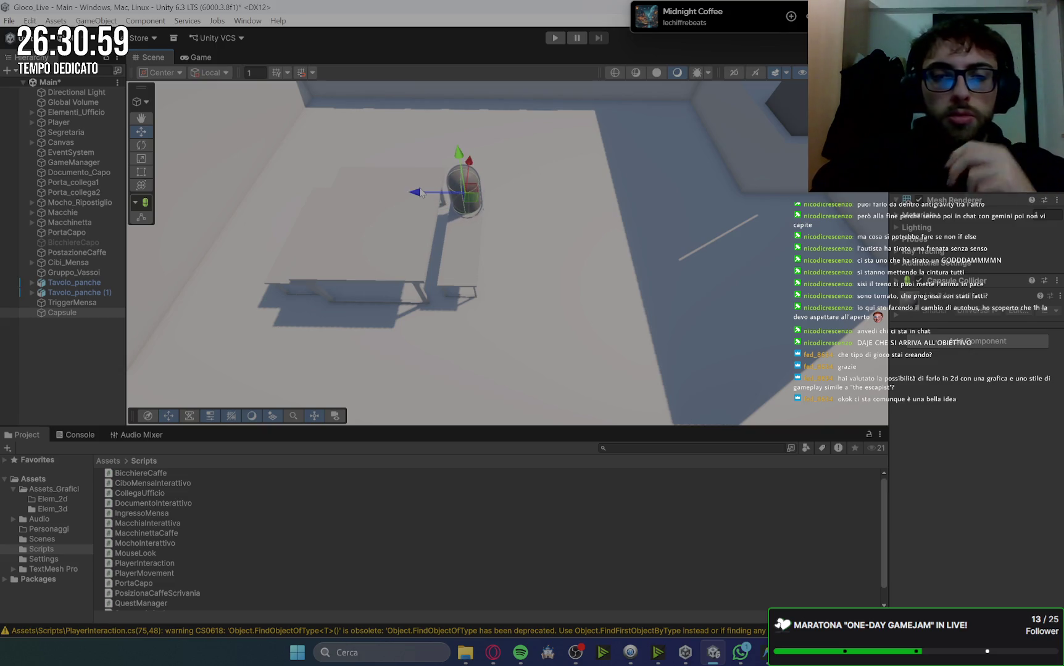
Create an empty object named Colleghi and put the Capsule inside it
{"action": "right_click", "coordinate": [49, 335]}
{"action": "left_click", "coordinate": [125, 442]}
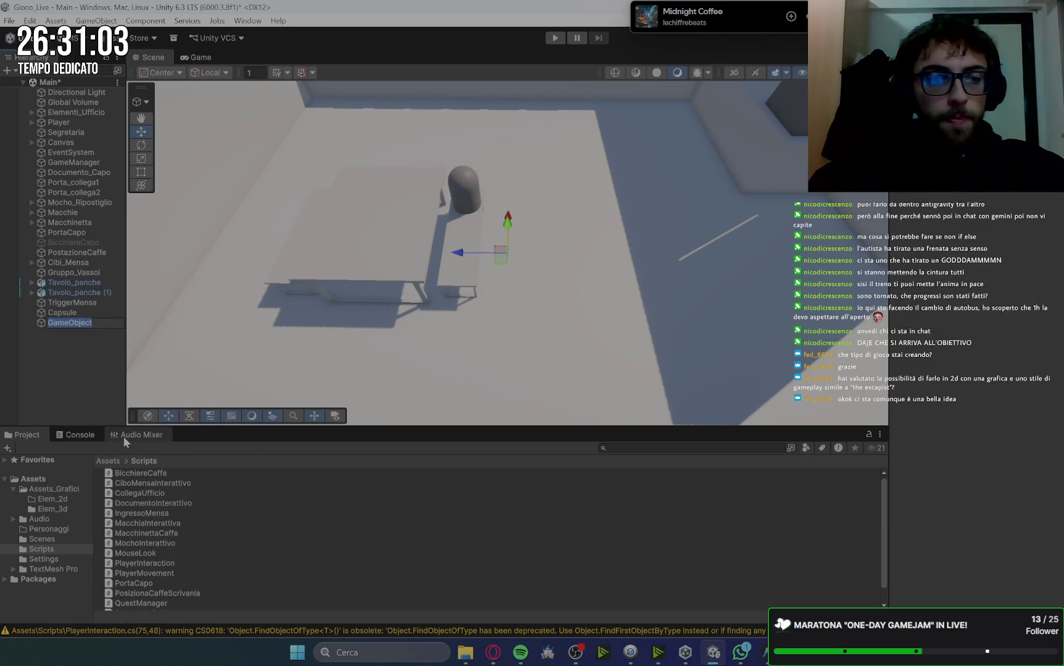
{"action": "type", "text": "C"}
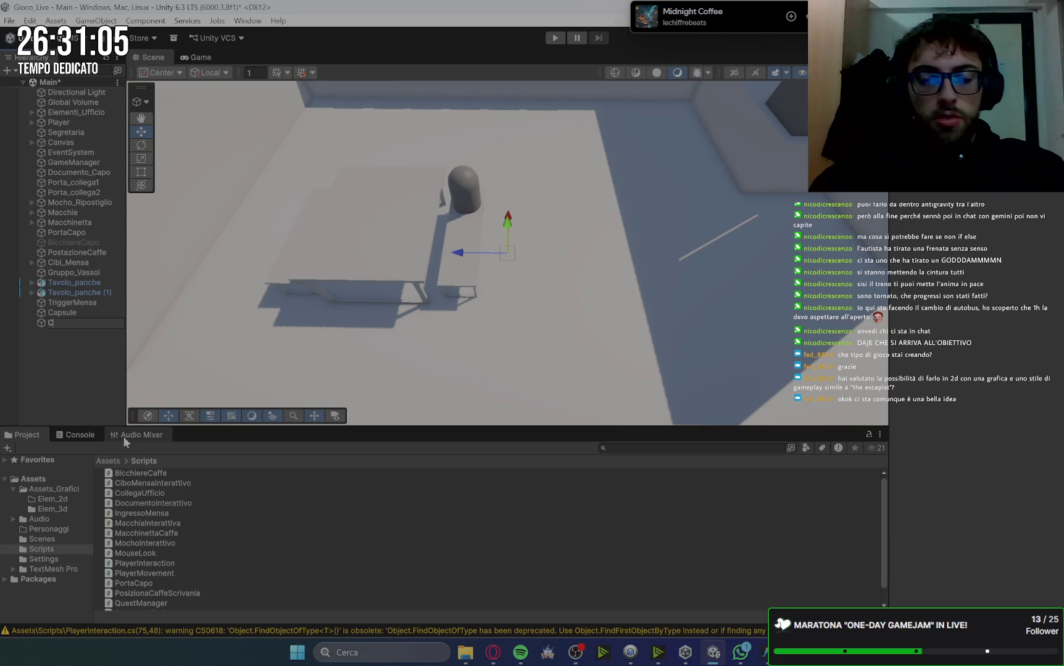
{"action": "type", "text": "olleghi"}
{"action": "key", "text": "Return"}
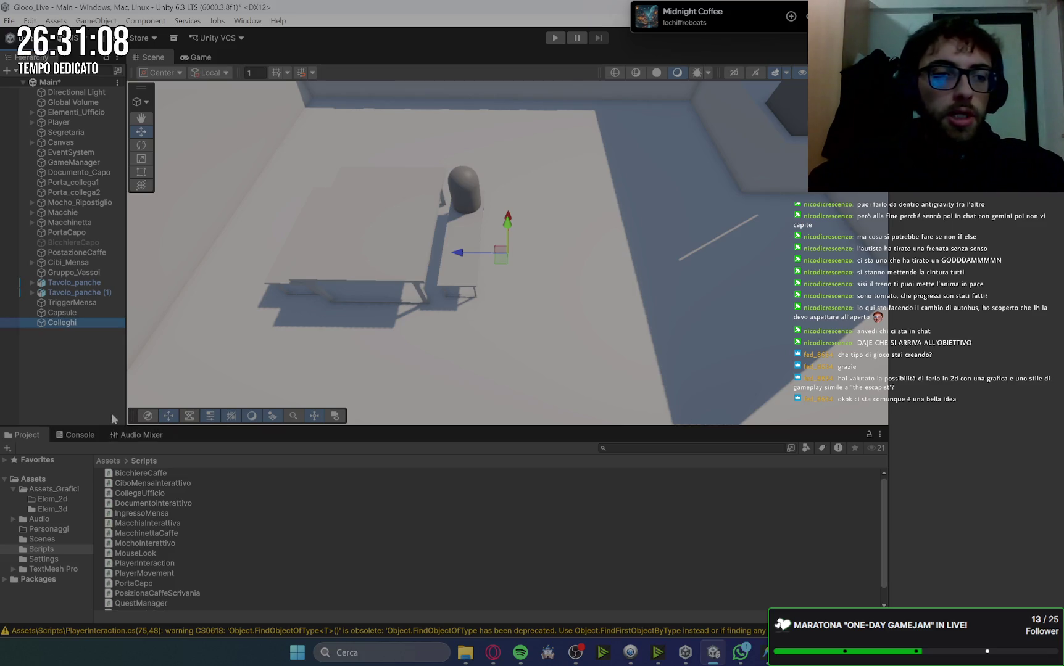
{"action": "left_click_drag", "start_coordinate": [62, 322], "coordinate": [62, 322]}
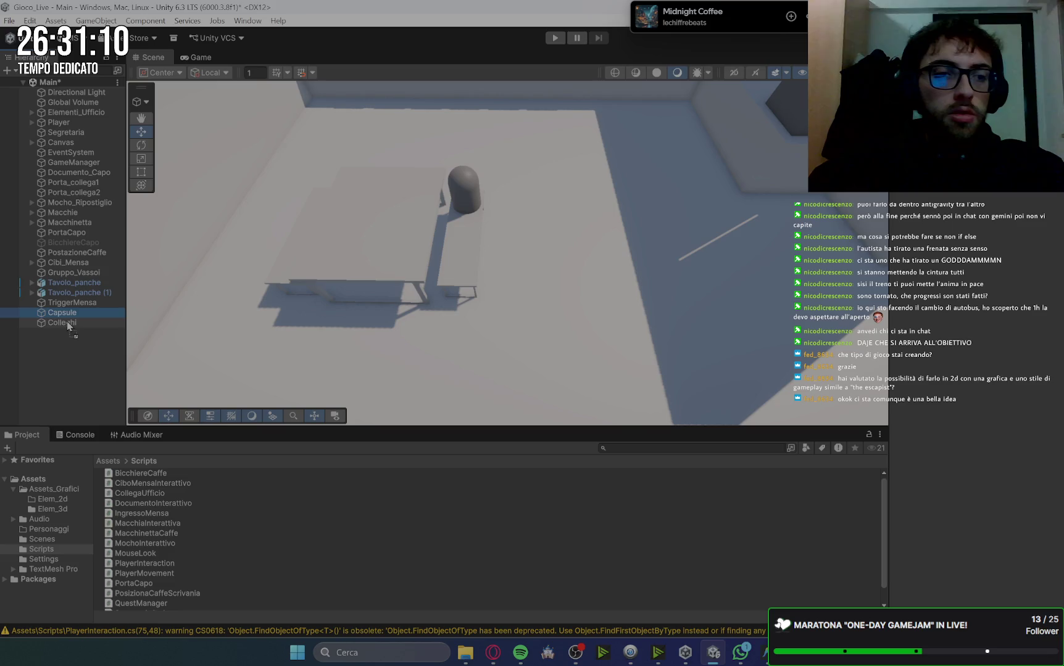
{"action": "left_click", "coordinate": [61, 313]}
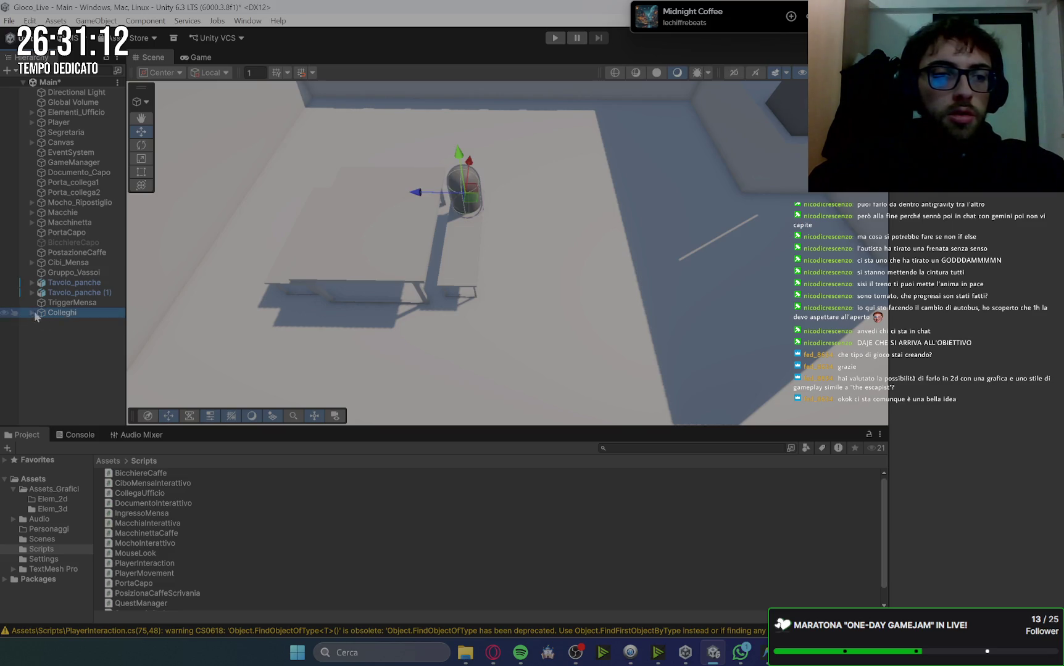
{"action": "left_click", "coordinate": [32, 313]}
Duplicate the capsule as Capsule (1) and slide it onto the table
{"action": "left_click", "coordinate": [70, 323]}
{"action": "key", "text": "ctrl+d"}
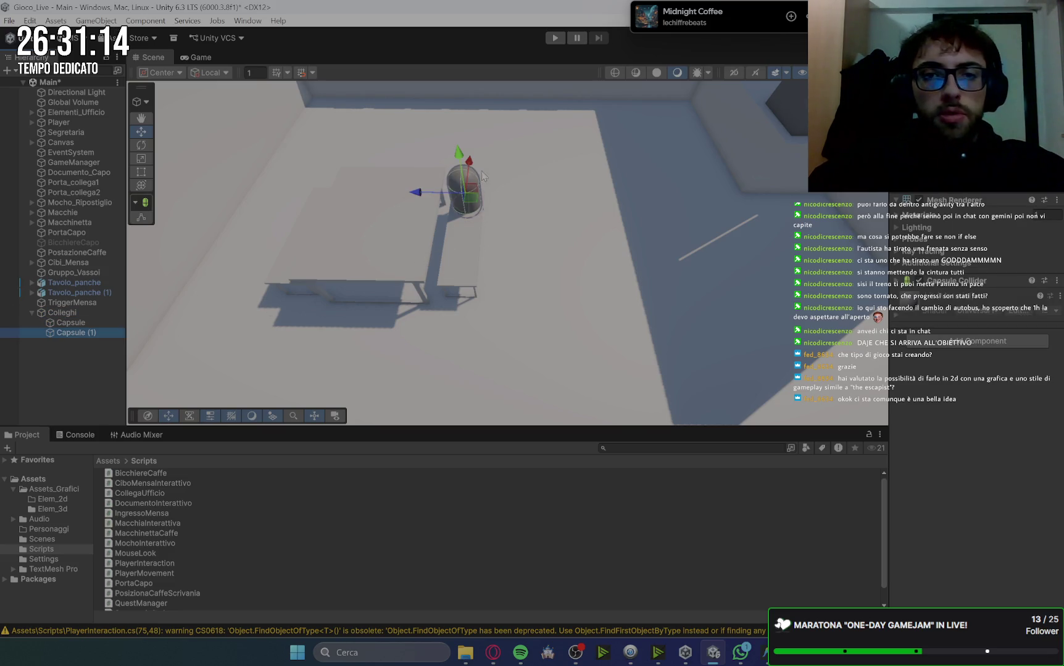
{"action": "mouse_move", "coordinate": [467, 178]}
{"action": "left_mouse_down"}
{"action": "mouse_move", "coordinate": [460, 247]}
{"action": "mouse_move", "coordinate": [243, 276]}
{"action": "left_mouse_up"}
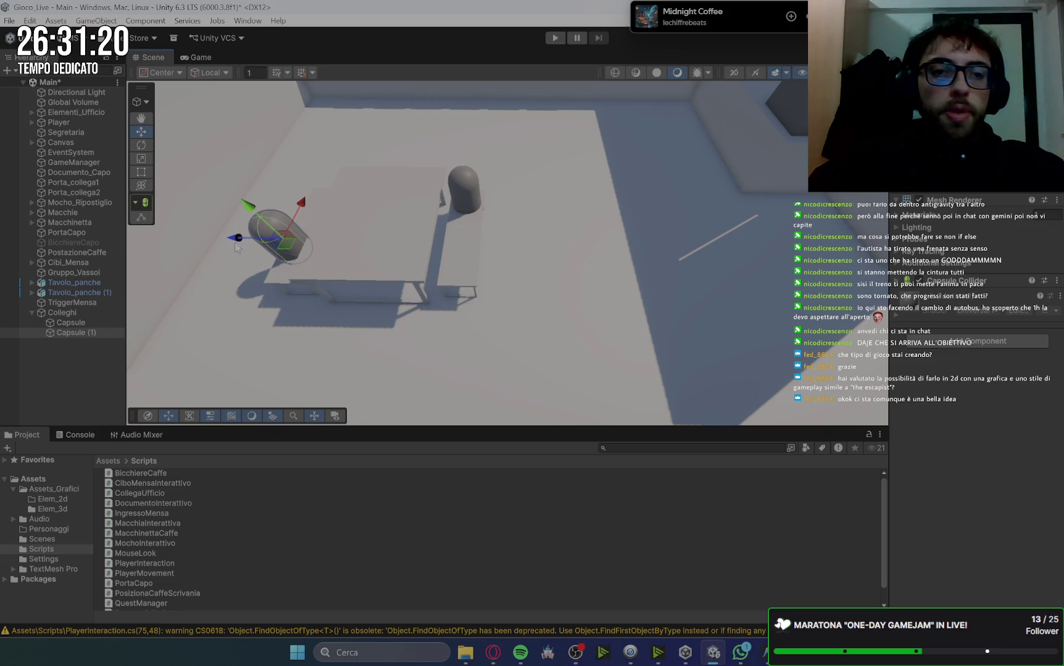
{"action": "mouse_move", "coordinate": [238, 238]}
{"action": "left_mouse_down"}
{"action": "mouse_move", "coordinate": [349, 266]}
{"action": "mouse_move", "coordinate": [409, 261]}
{"action": "left_mouse_up"}
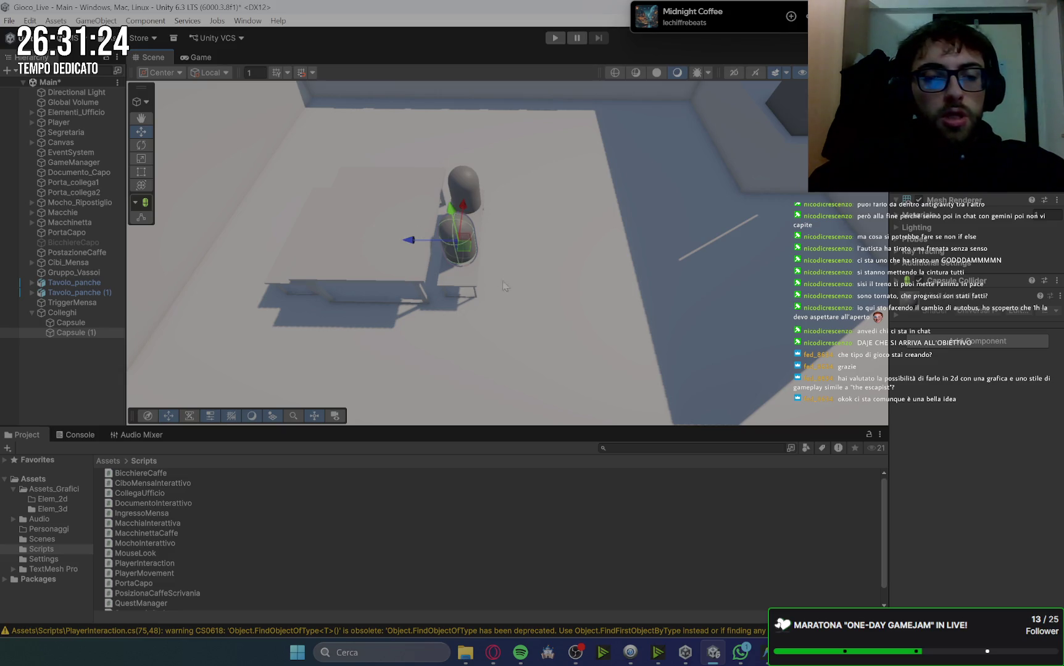
{"action": "mouse_move", "coordinate": [558, 336]}
{"action": "left_mouse_down"}
{"action": "mouse_move", "coordinate": [570, 320]}
{"action": "mouse_move", "coordinate": [509, 277]}
{"action": "left_mouse_up"}
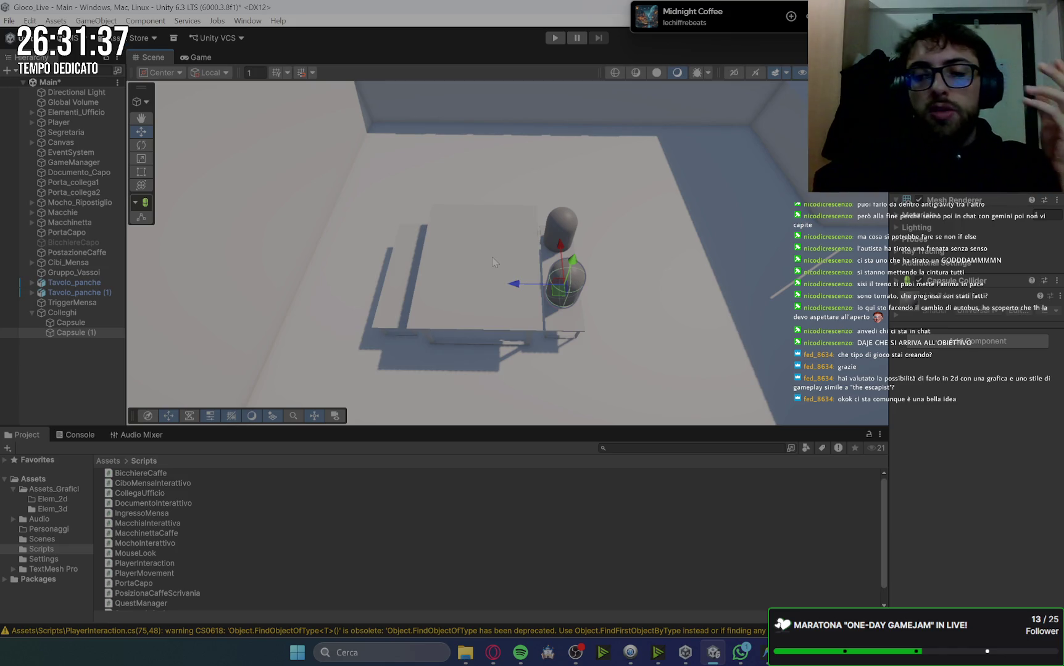
{"action": "left_click", "coordinate": [491, 661]}
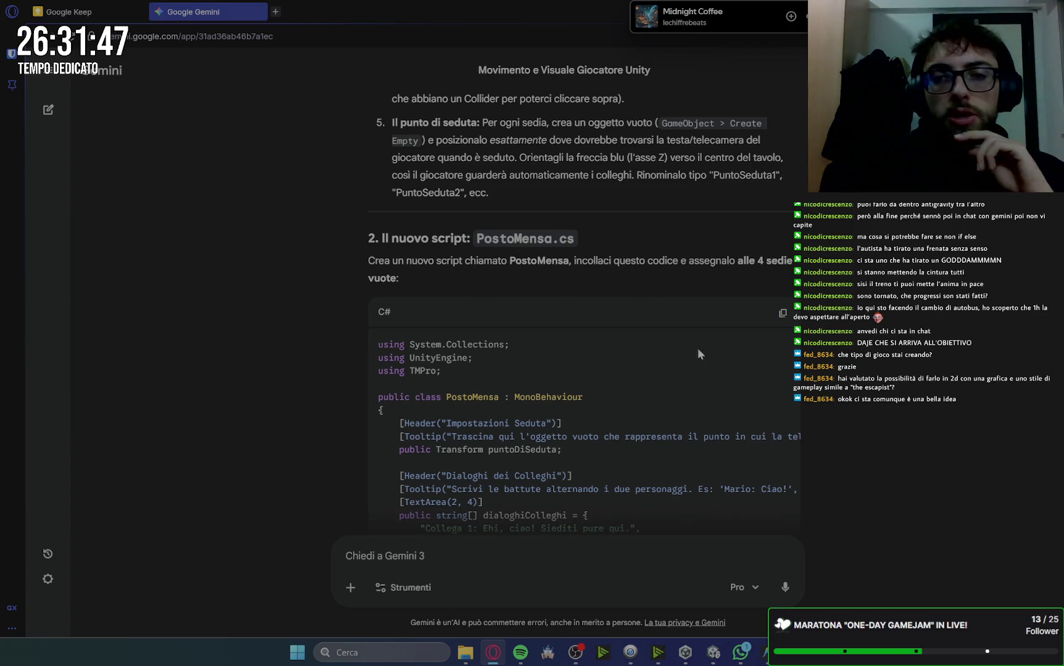
Scroll down through Gemini's reply, glancing back at the Unity scene
{"action": "left_click", "coordinate": [711, 657]}
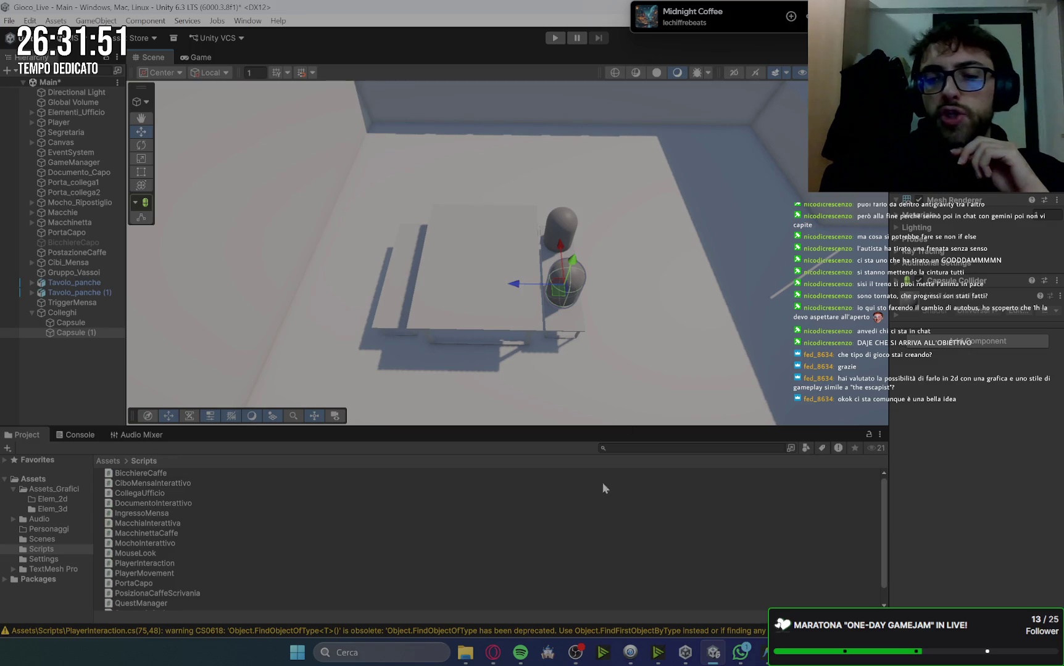
{"action": "left_click", "coordinate": [495, 655]}
{"action": "scroll", "coordinate": [679, 308], "scroll_direction": "down", "scroll_amount": 10}
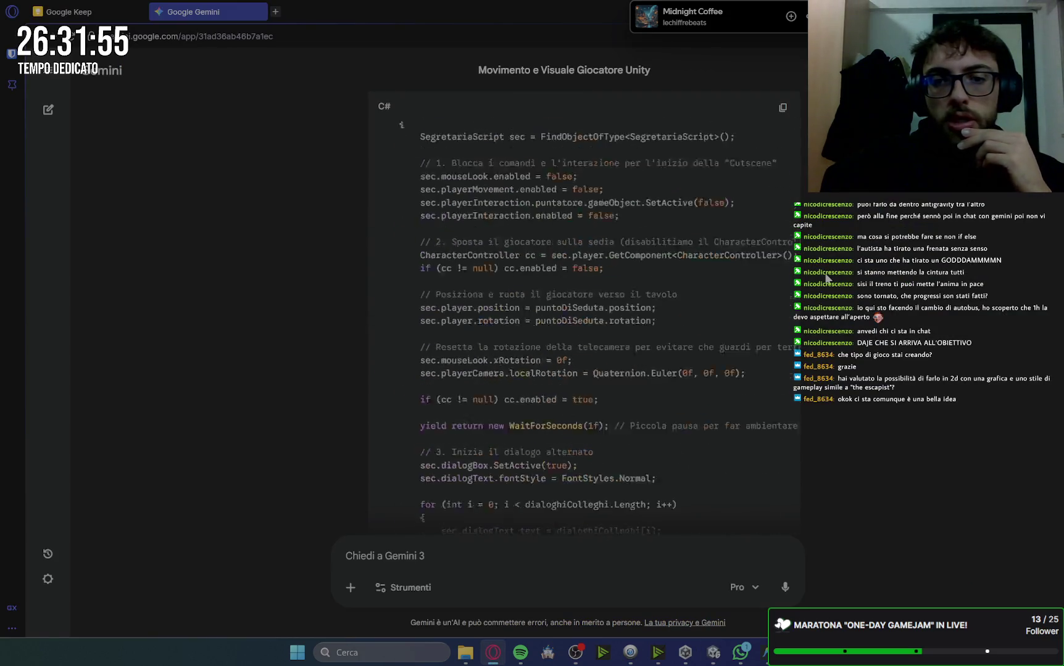
{"action": "scroll", "coordinate": [828, 279], "scroll_direction": "down", "scroll_amount": 10}
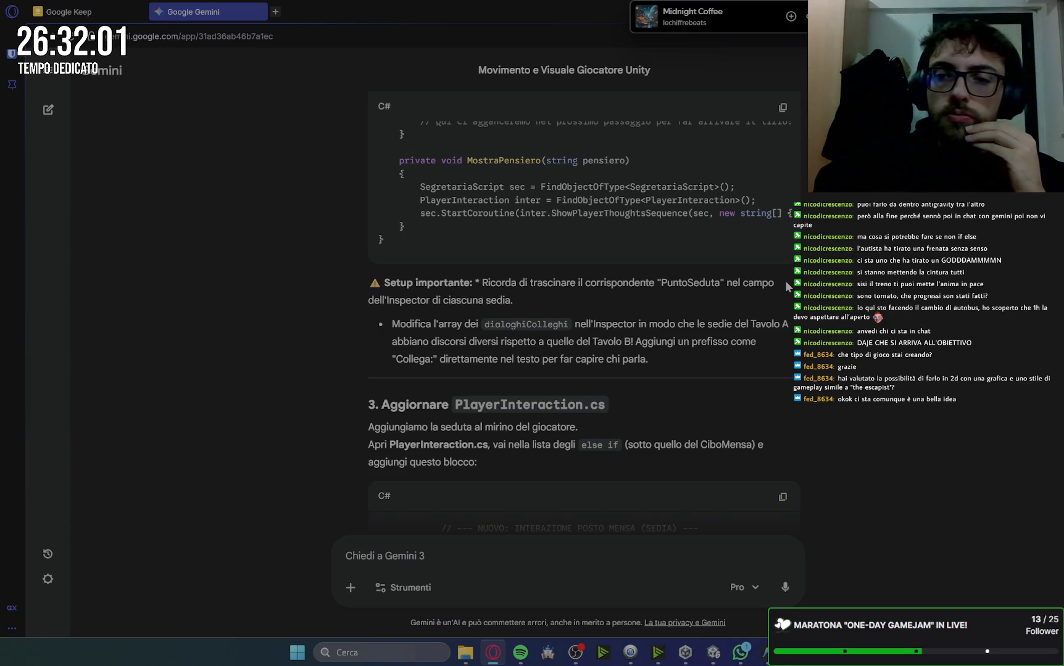
{"action": "scroll", "coordinate": [788, 285], "scroll_direction": "down", "scroll_amount": 5}
{"action": "scroll", "coordinate": [802, 327], "scroll_direction": "down", "scroll_amount": 5}
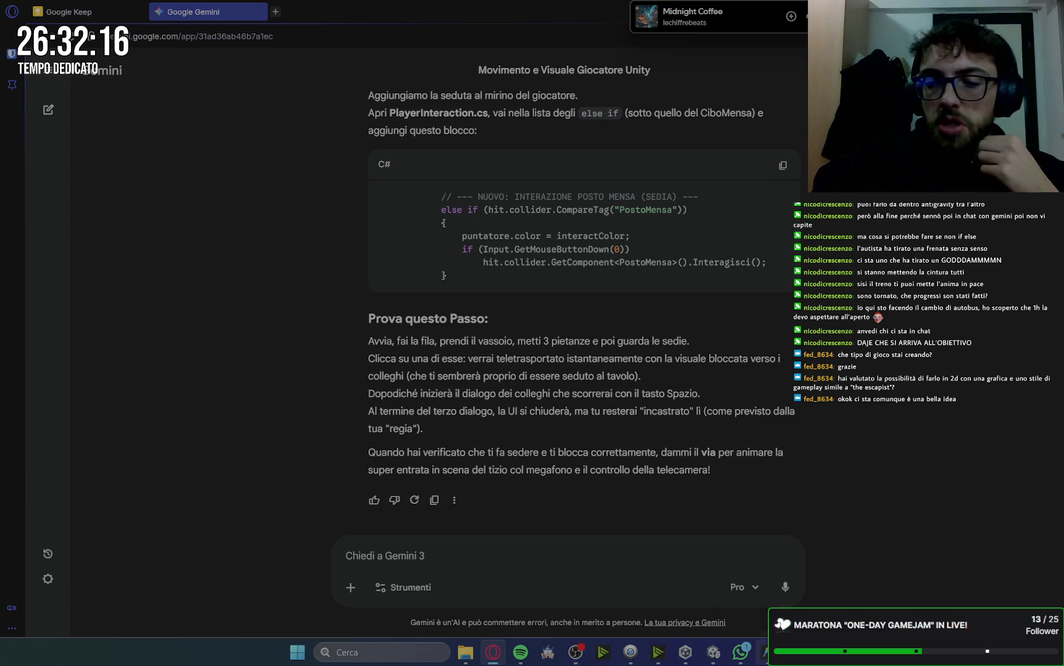
{"action": "mouse_move", "coordinate": [710, 660]}
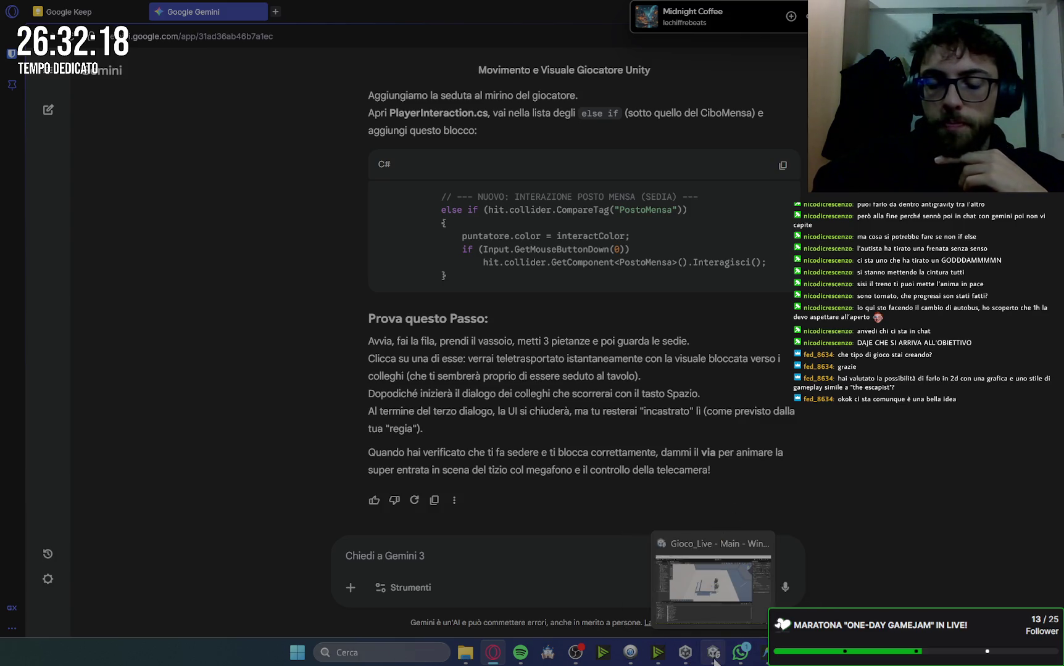
{"action": "left_click", "coordinate": [711, 565]}
Re-read section 1, Preparazione in Unity, covering tables, chairs and the PostoMensa tag
{"action": "left_click", "coordinate": [504, 660]}
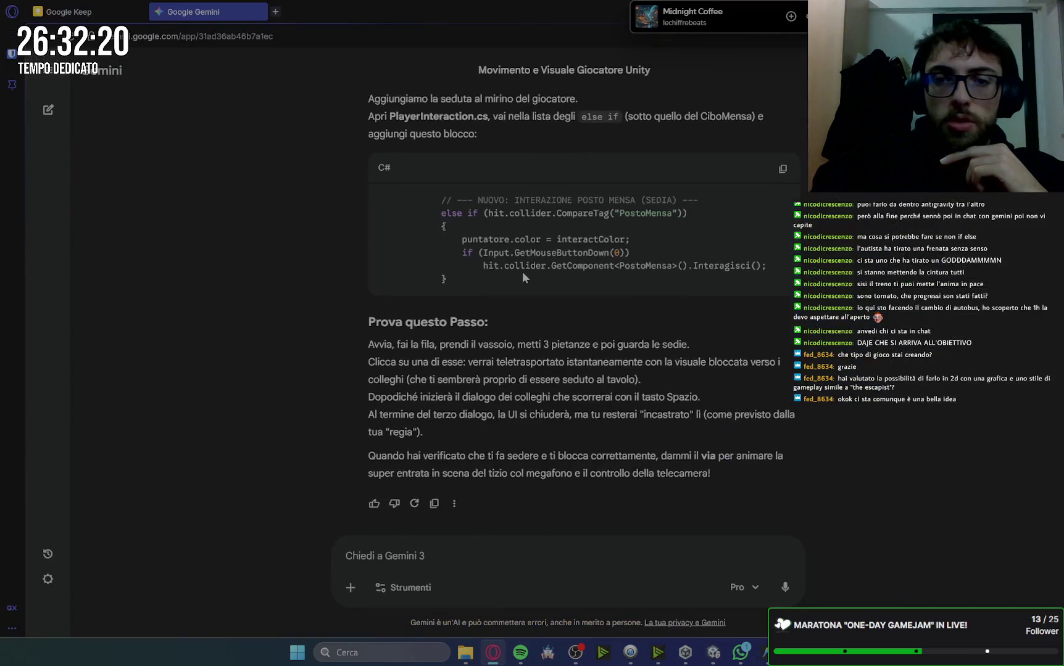
{"action": "scroll", "coordinate": [522, 272], "scroll_direction": "up", "scroll_amount": 15}
{"action": "scroll", "coordinate": [522, 276], "scroll_direction": "down", "scroll_amount": 5}
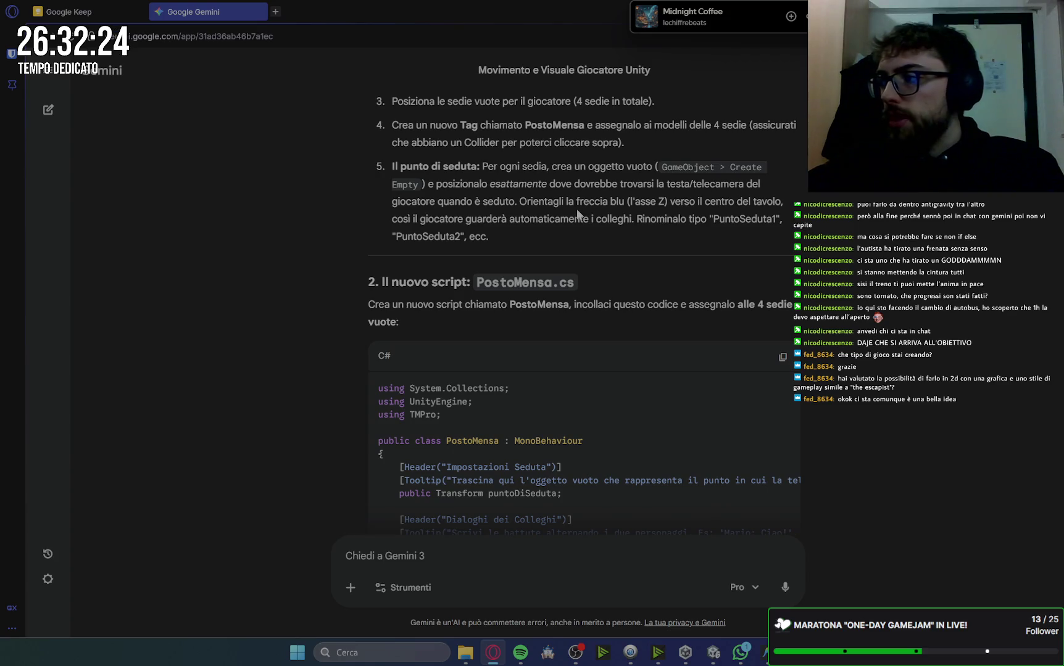
{"action": "scroll", "coordinate": [617, 316], "scroll_direction": "down", "scroll_amount": 3}
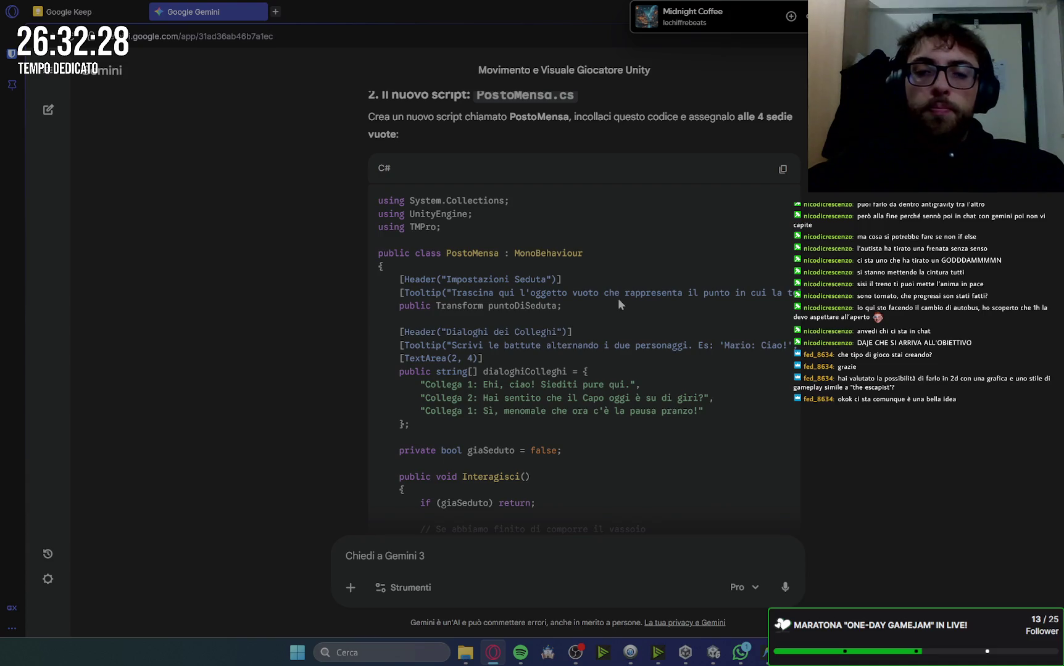
{"action": "scroll", "coordinate": [648, 300], "scroll_direction": "down", "scroll_amount": 2}
{"action": "scroll", "coordinate": [648, 302], "scroll_direction": "up", "scroll_amount": 8}
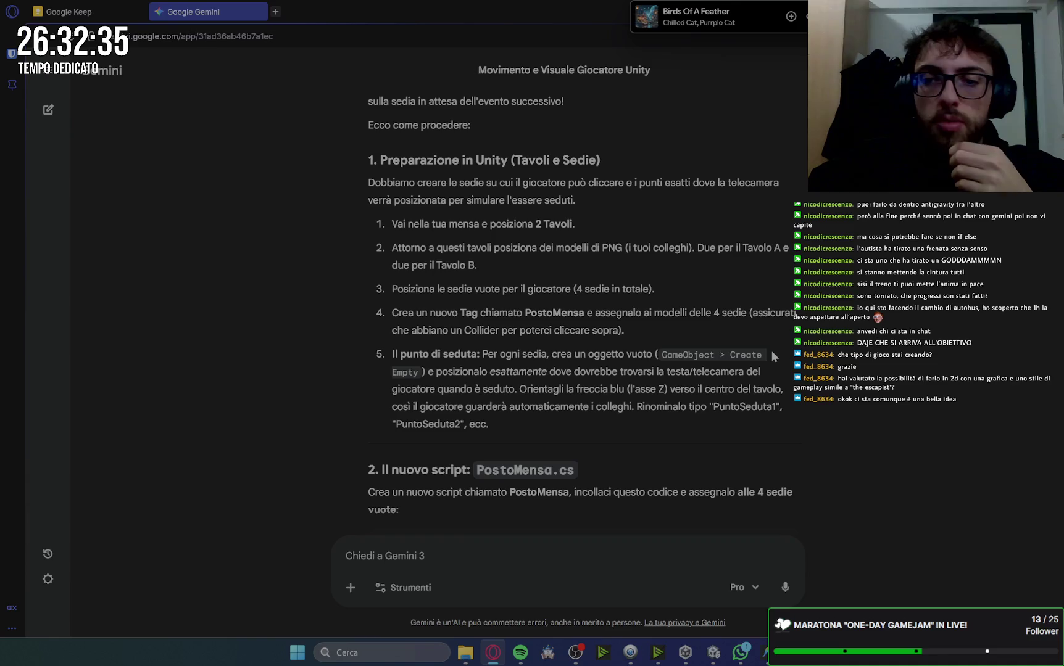
{"action": "left_click", "coordinate": [723, 658]}
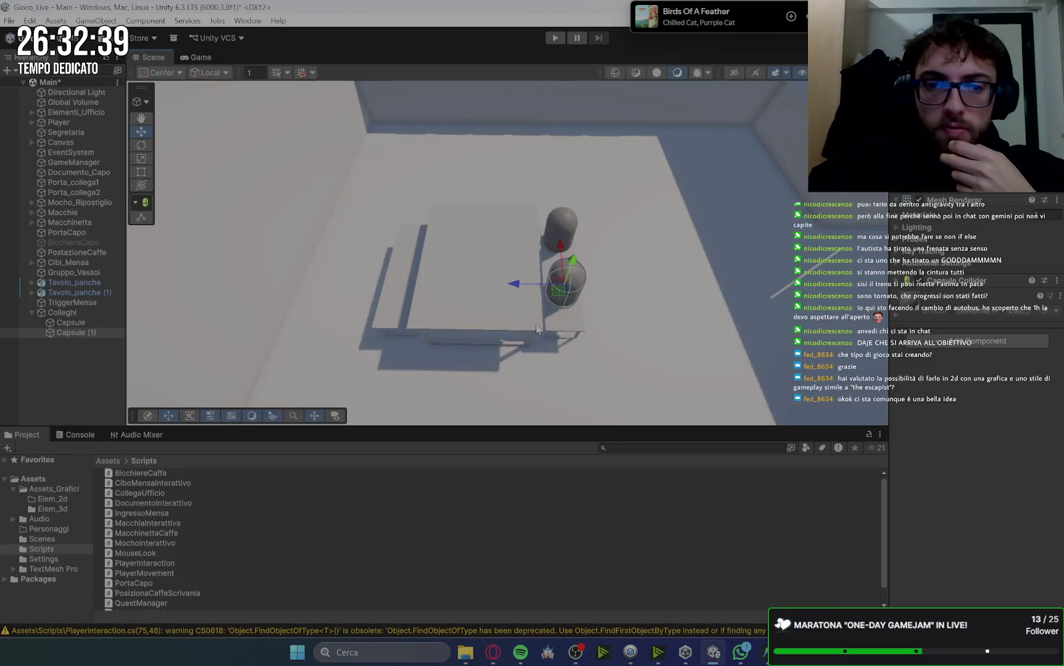
Collapse Elementi_Ufficio and create a new empty object named Sedute
{"action": "right_click", "coordinate": [505, 331]}
{"action": "left_click", "coordinate": [407, 340]}
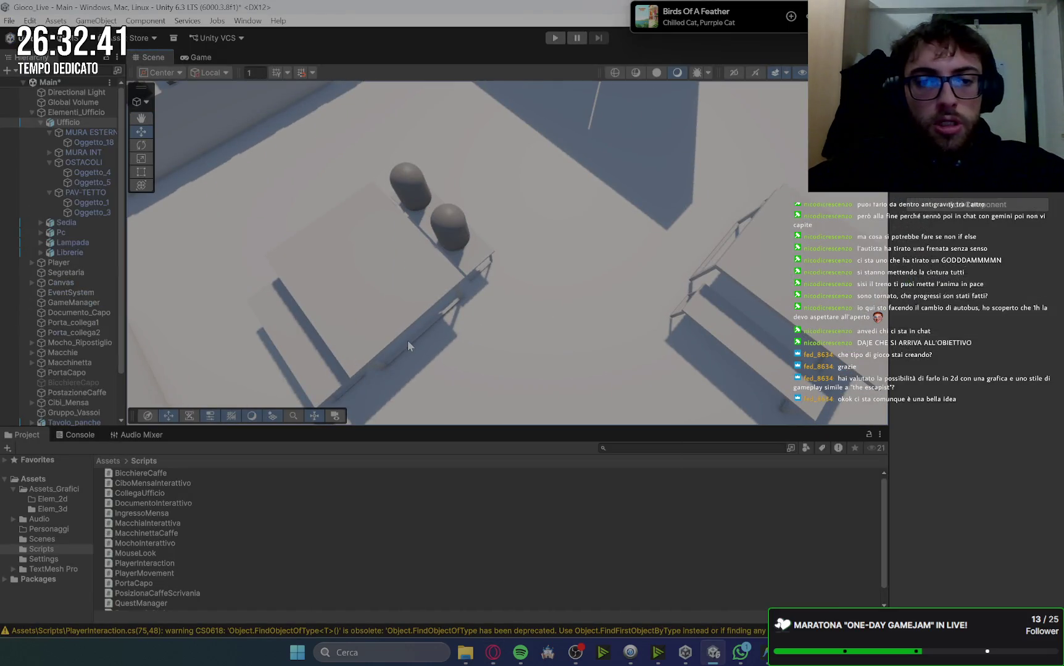
{"action": "key", "text": "f"}
{"action": "scroll", "coordinate": [494, 346], "scroll_direction": "down", "scroll_amount": 5}
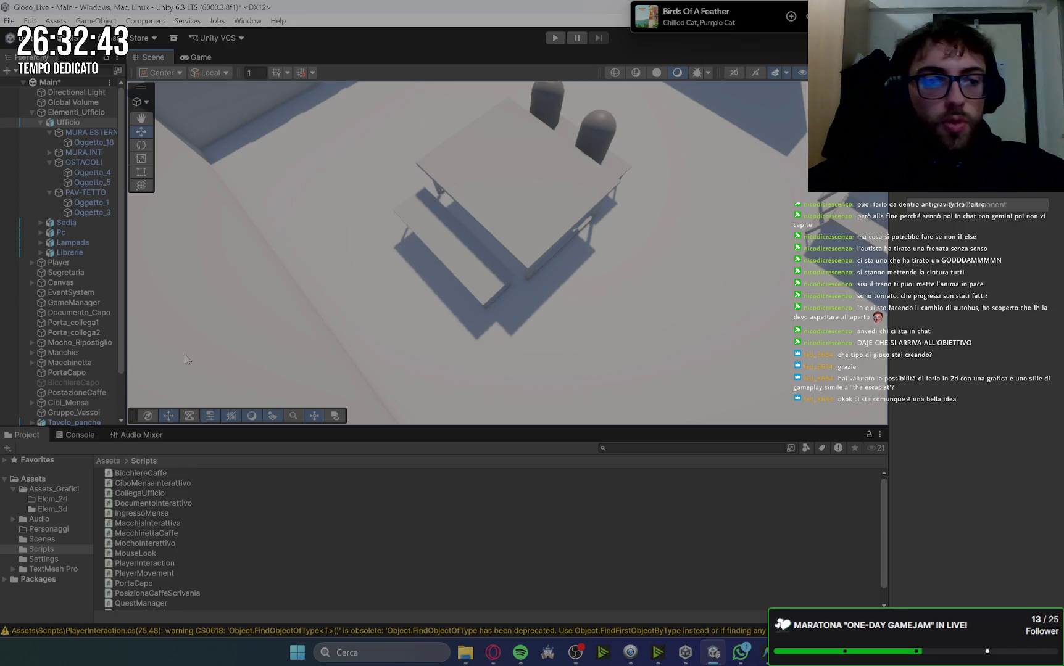
{"action": "scroll", "coordinate": [33, 398], "scroll_direction": "down", "scroll_amount": 2}
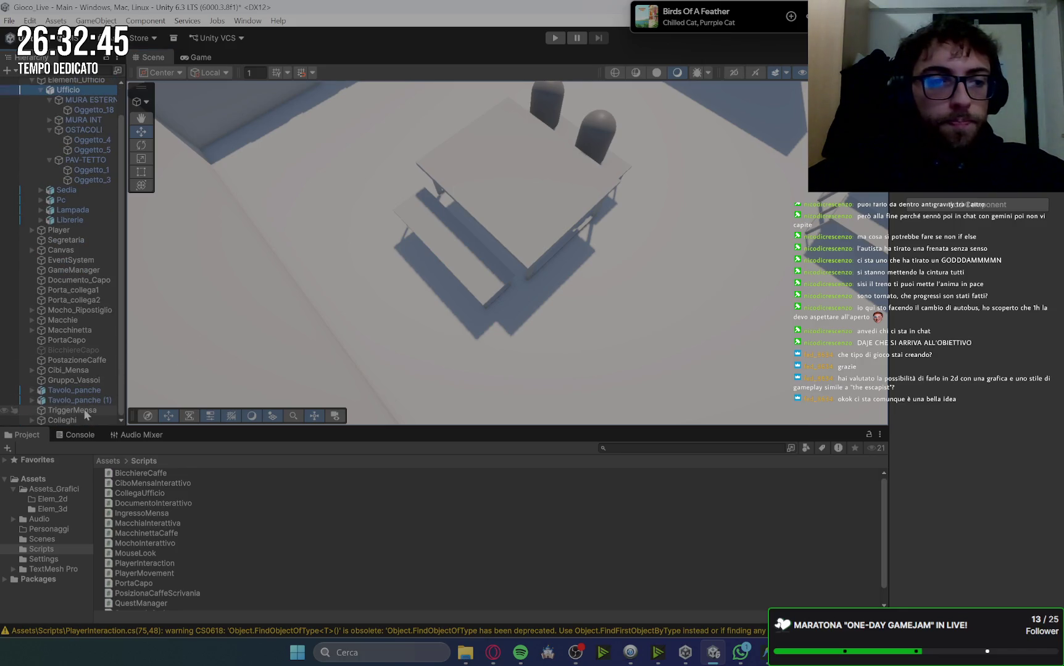
{"action": "left_click", "coordinate": [31, 82]}
{"action": "right_click", "coordinate": [85, 347]}
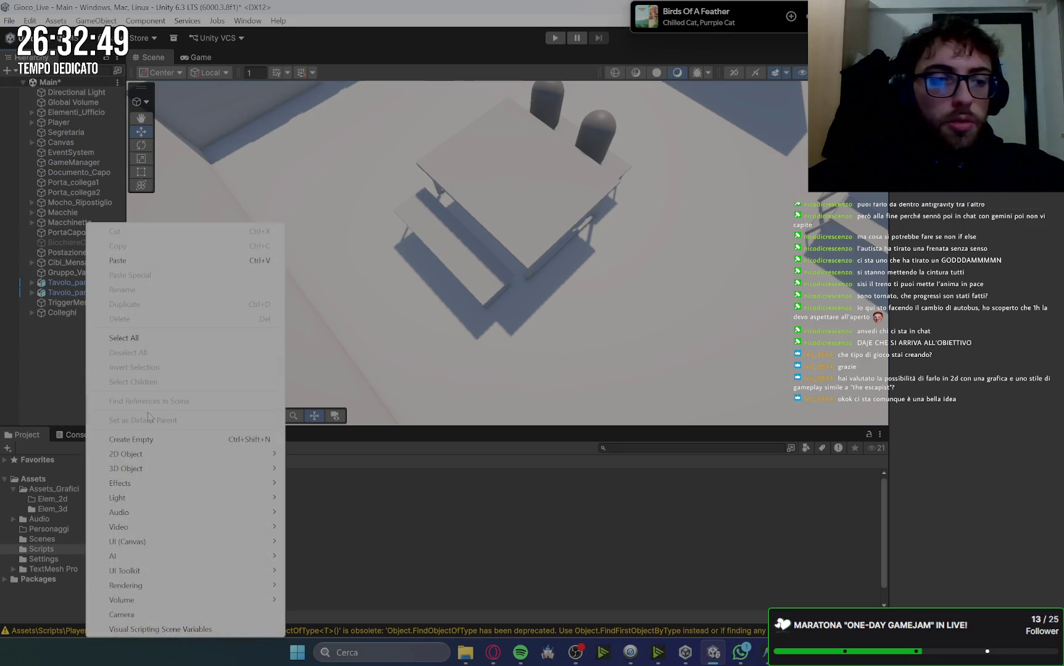
{"action": "left_click", "coordinate": [155, 440]}
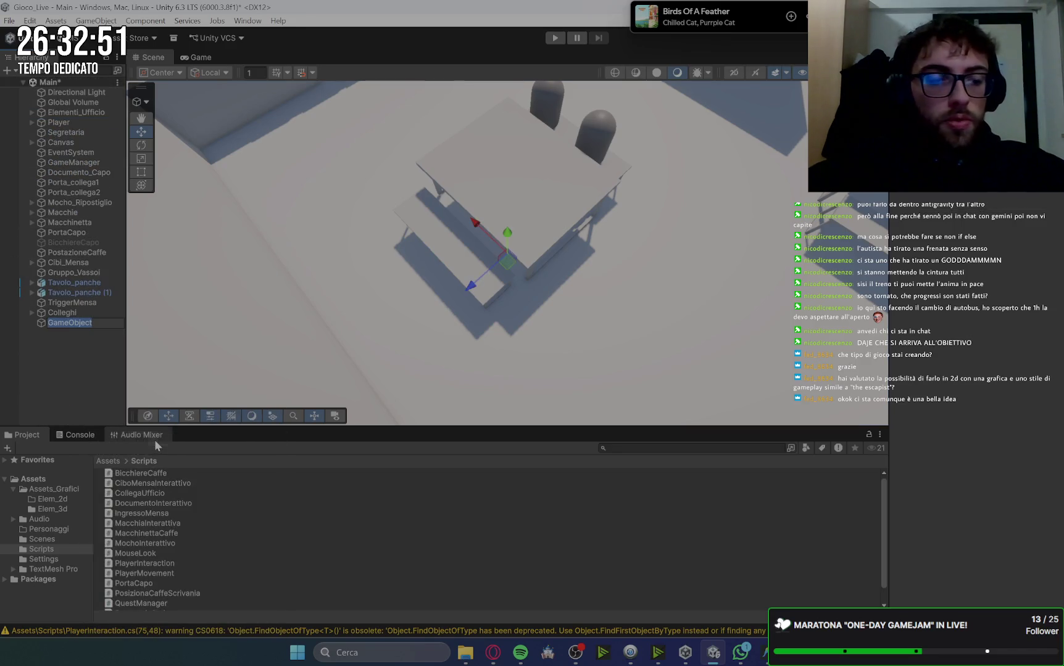
{"action": "type", "text": "Sedute"}
{"action": "key", "text": "Return"}
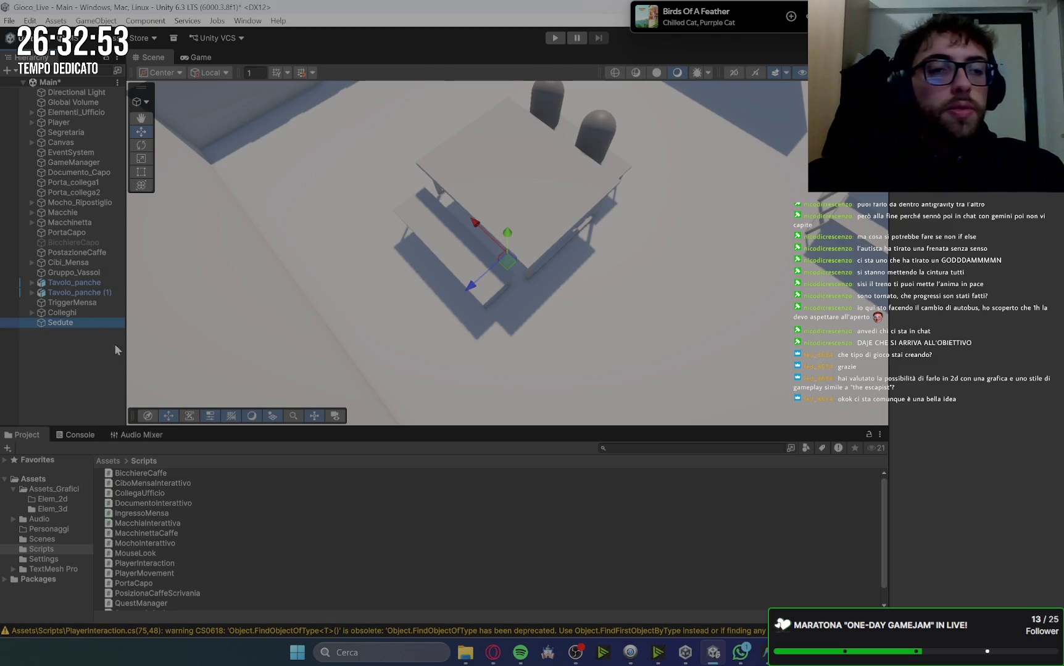
Add an empty child named Seduta1 under Sedute and select it
{"action": "right_click", "coordinate": [76, 322]}
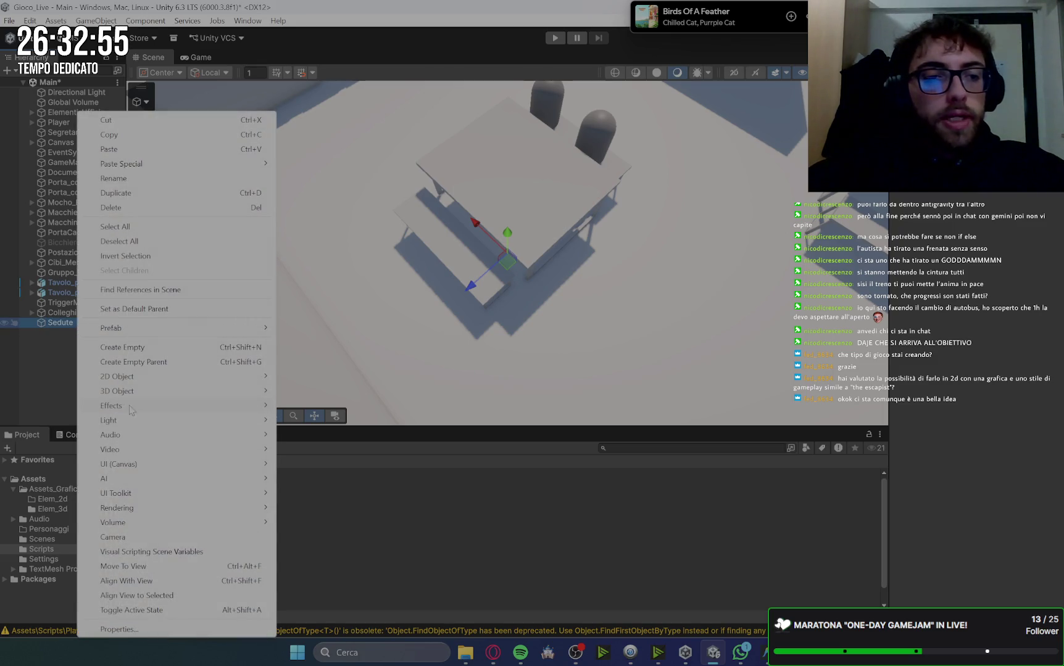
{"action": "left_click", "coordinate": [145, 347]}
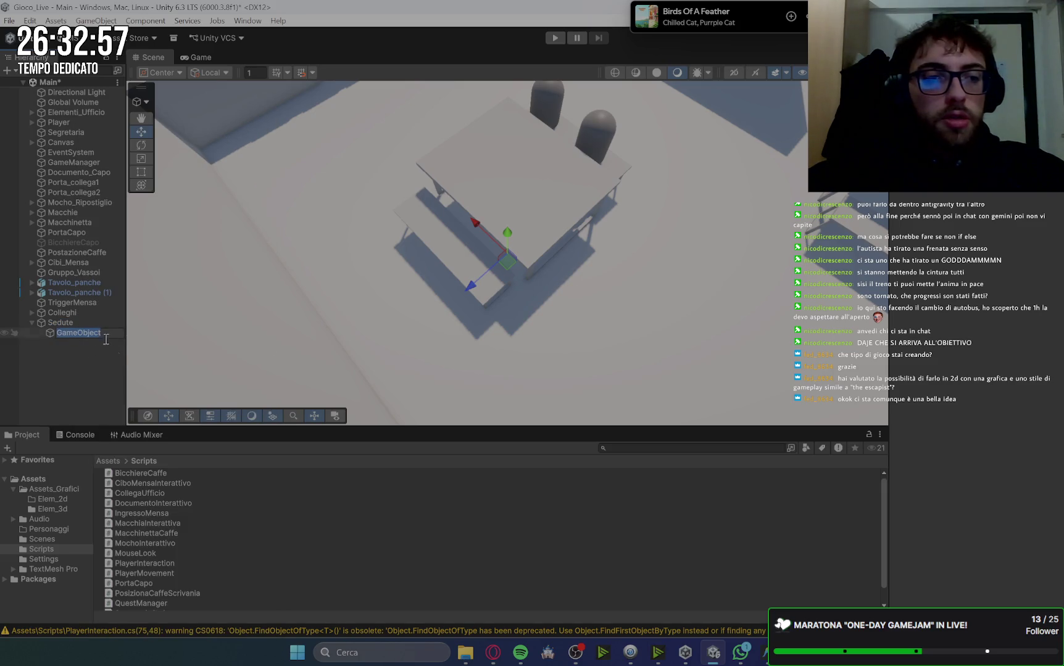
{"action": "type", "text": "Sedut"}
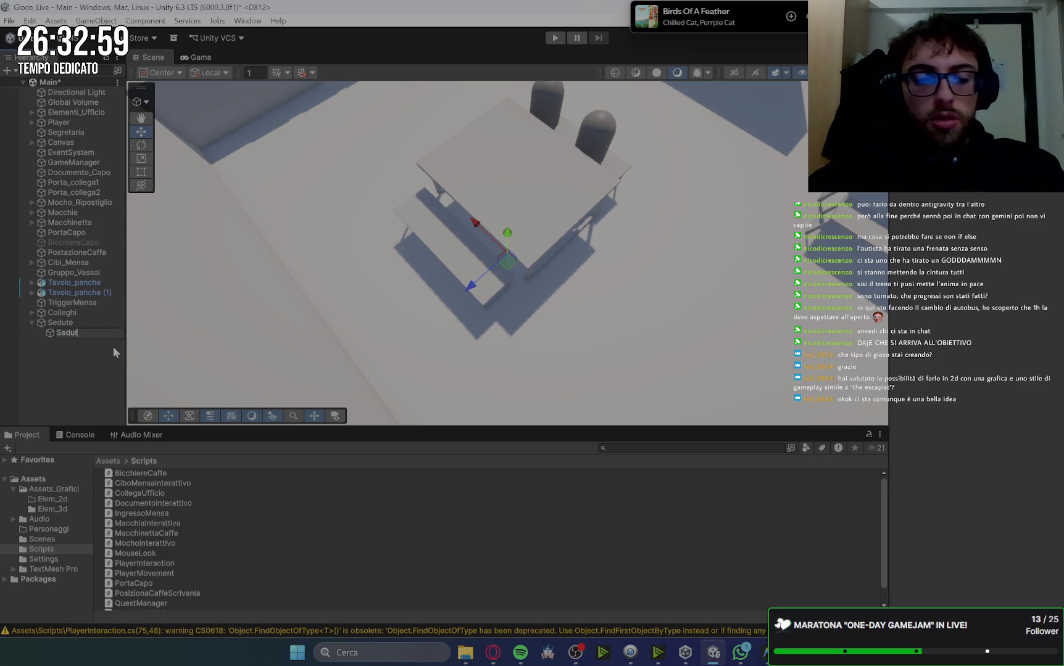
{"action": "type", "text": "a1"}
{"action": "key", "text": "Return"}
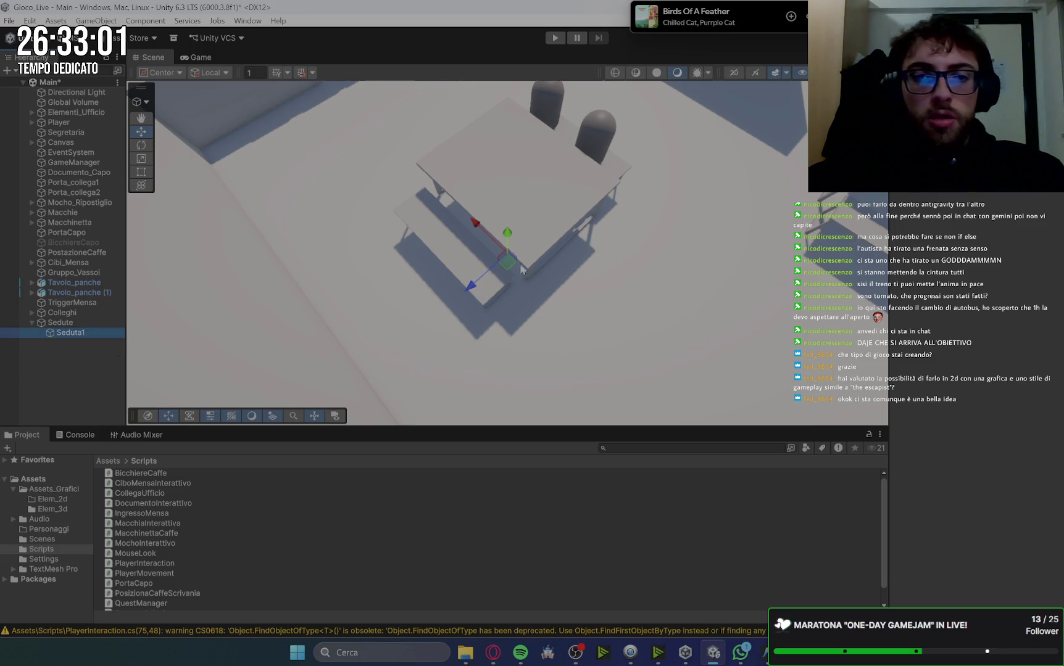
{"action": "left_click", "coordinate": [98, 323]}
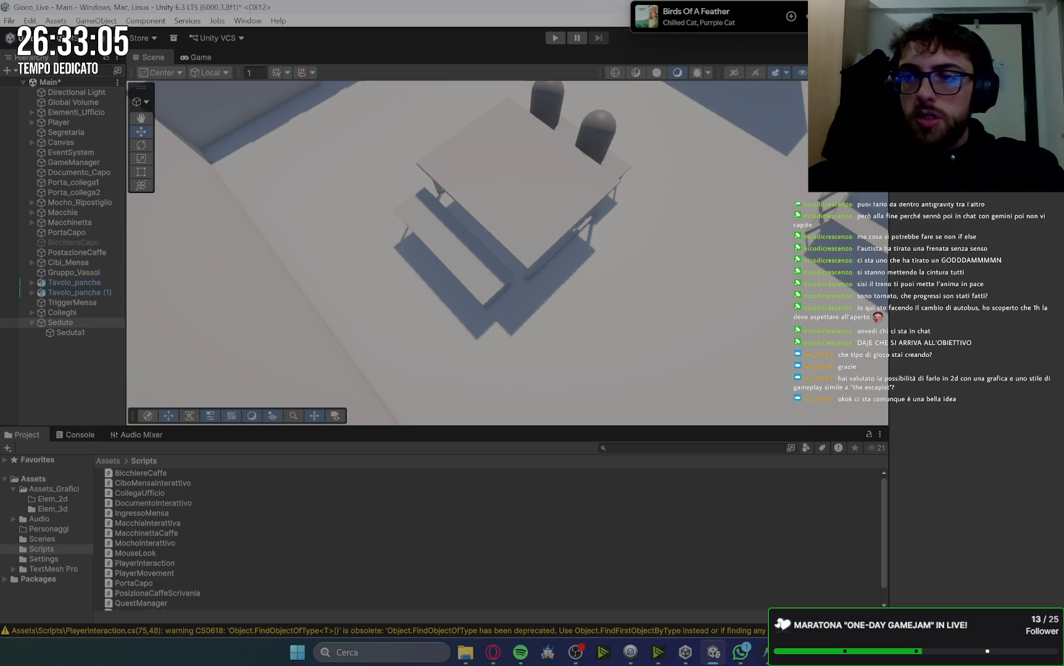
{"action": "left_click", "coordinate": [92, 334]}
Move Seduta1 beside the first table's bench and add a collider component
{"action": "scroll", "coordinate": [457, 220], "scroll_direction": "down", "scroll_amount": 5}
{"action": "scroll", "coordinate": [457, 220], "scroll_direction": "down", "scroll_amount": 6}
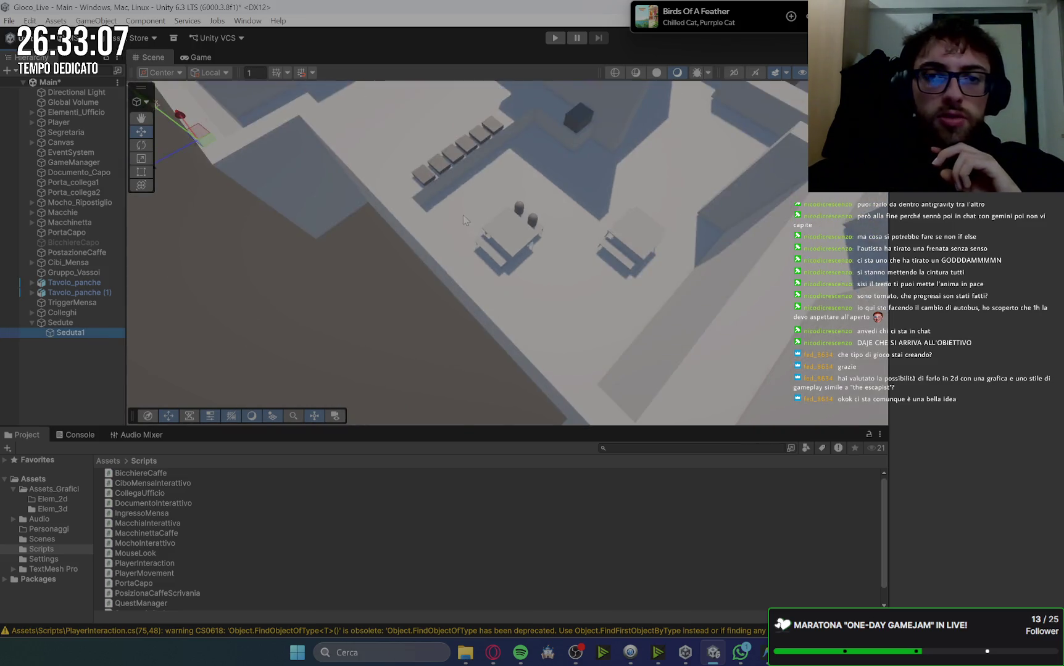
{"action": "left_click_drag", "start_coordinate": [290, 157], "coordinate": [300, 167]}
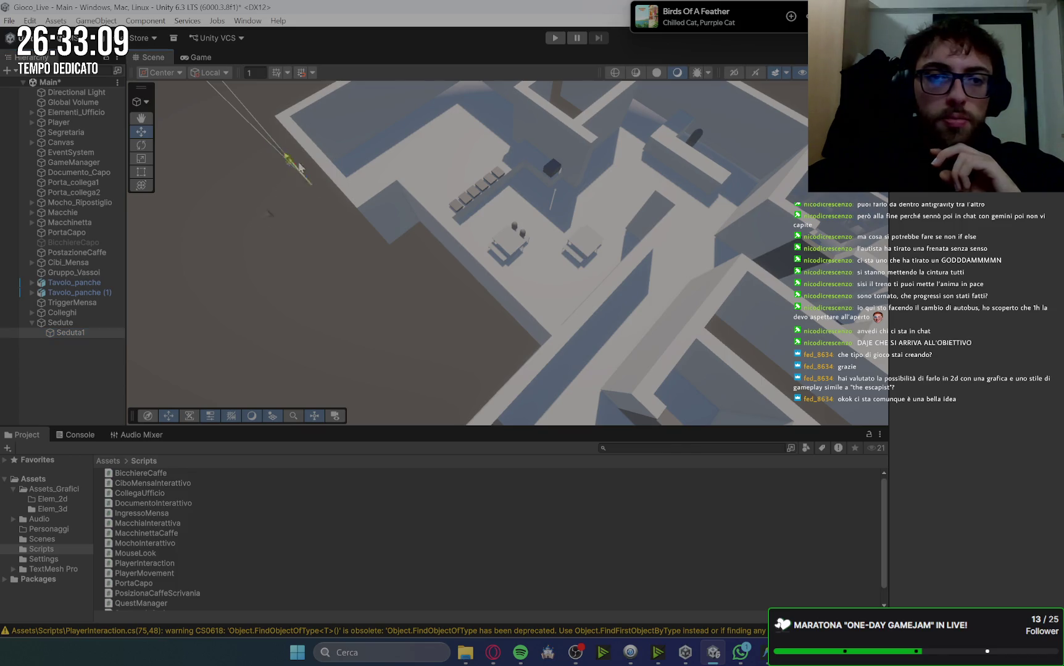
{"action": "left_click_drag", "start_coordinate": [458, 282], "coordinate": [543, 312]}
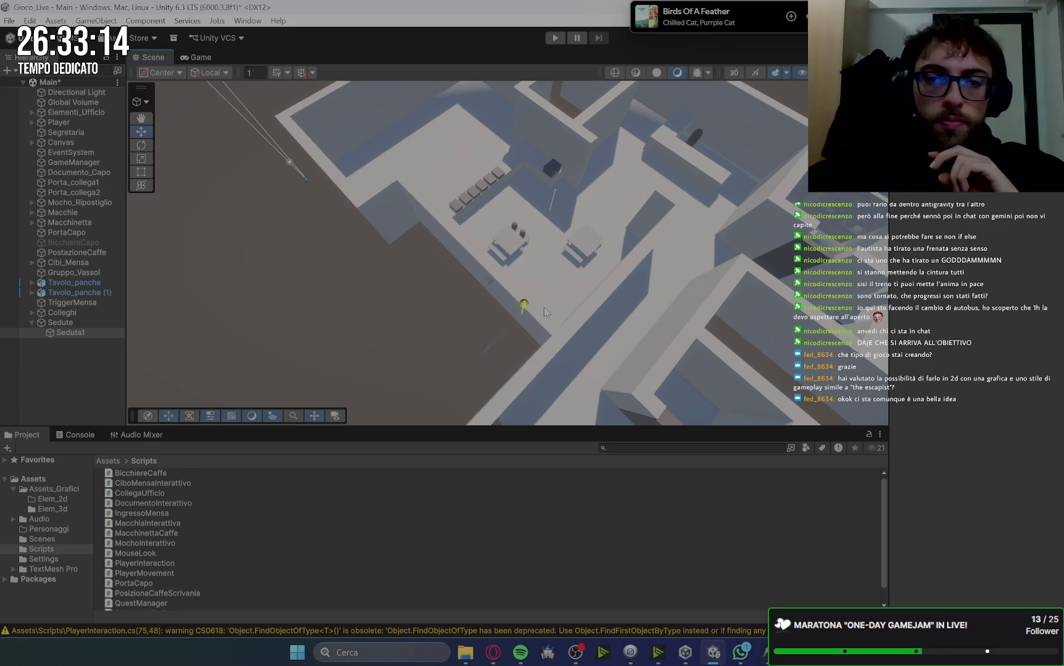
{"action": "left_click", "coordinate": [990, 195]}
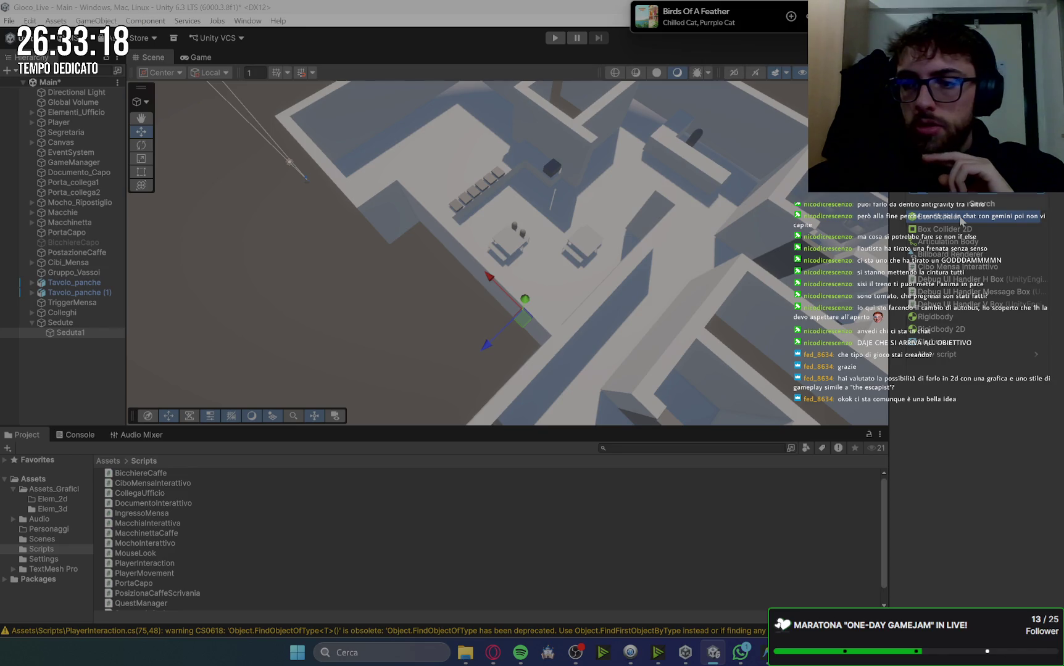
{"action": "left_click", "coordinate": [960, 217]}
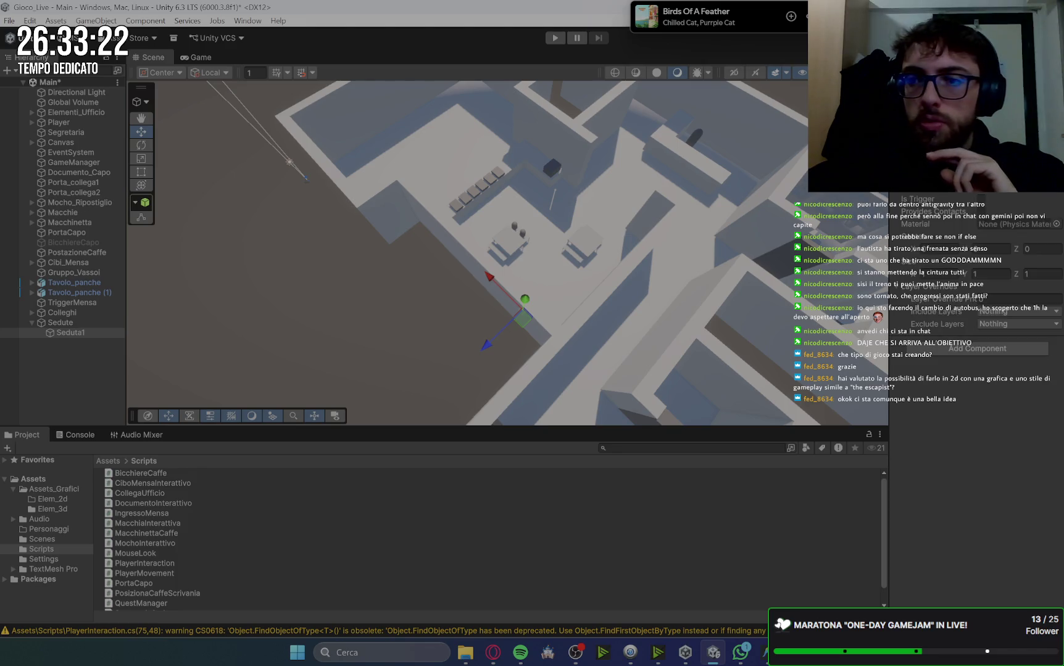
Frame Seduta1, reselect it with the Move tool, and look around the room
{"action": "key", "text": "q"}
{"action": "key", "text": "f"}
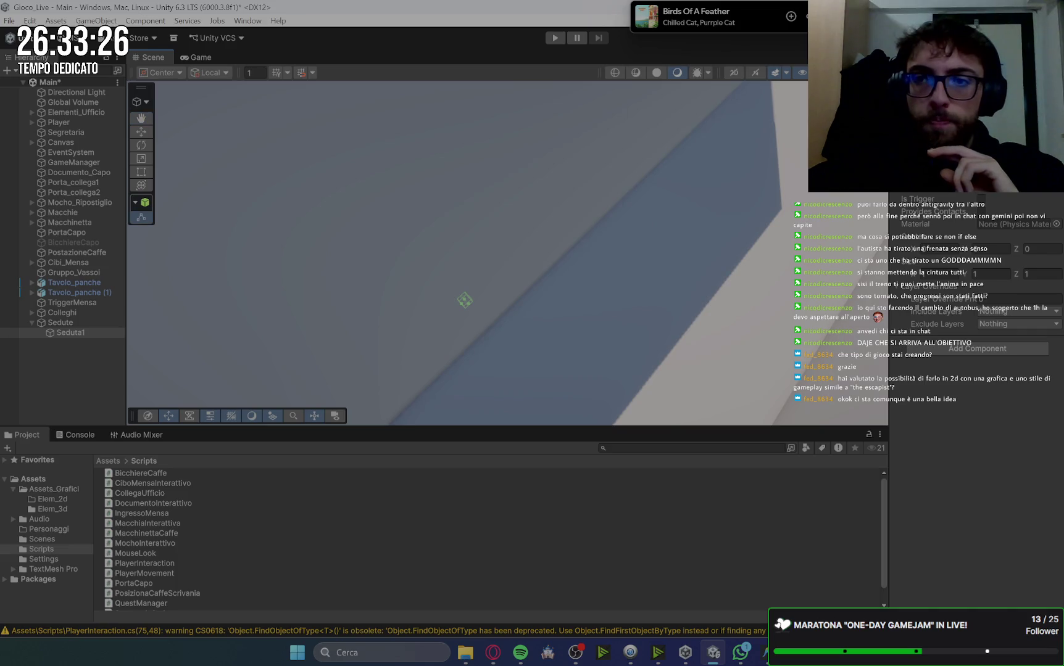
{"action": "scroll", "coordinate": [646, 203], "scroll_direction": "down", "scroll_amount": 5}
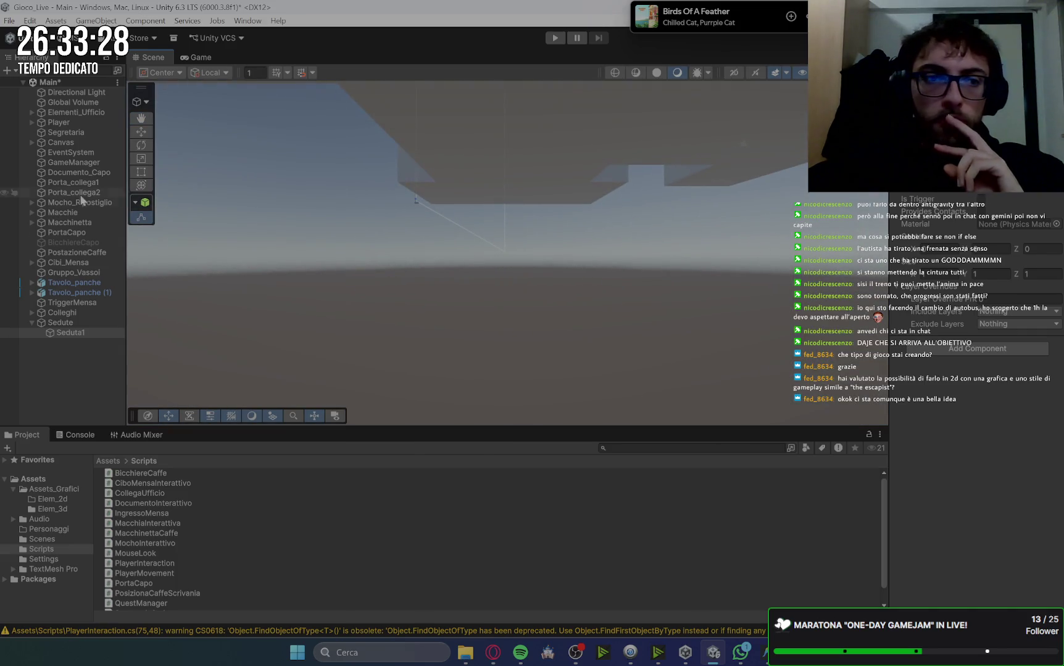
{"action": "left_click", "coordinate": [71, 333]}
{"action": "key", "text": "w"}
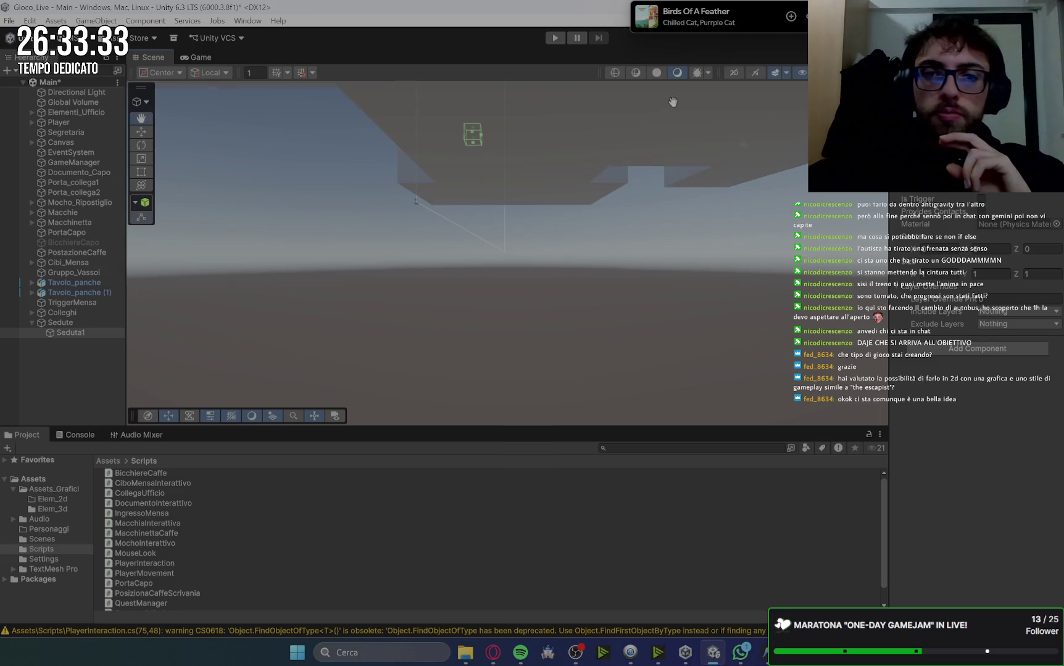
{"action": "mouse_move", "coordinate": [469, 259]}
{"action": "left_mouse_down"}
{"action": "mouse_move", "coordinate": [653, 297]}
{"action": "mouse_move", "coordinate": [452, 387]}
{"action": "left_mouse_up"}
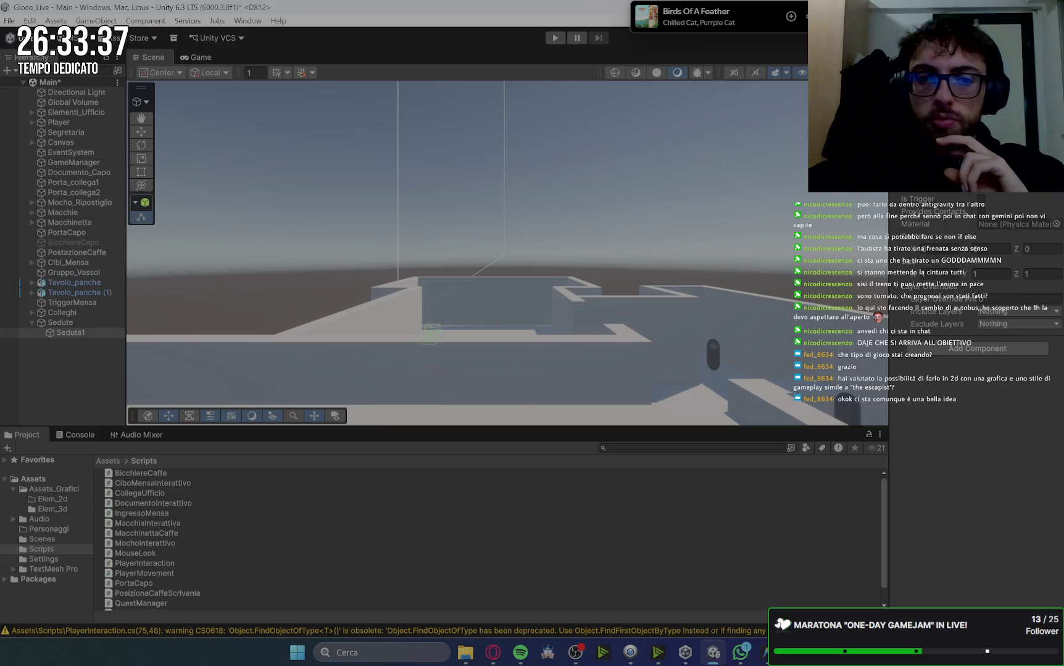
{"action": "mouse_move", "coordinate": [432, 222]}
{"action": "left_mouse_down"}
{"action": "mouse_move", "coordinate": [461, 437]}
{"action": "mouse_move", "coordinate": [432, 156]}
{"action": "mouse_move", "coordinate": [473, 256]}
{"action": "mouse_move", "coordinate": [536, 328]}
{"action": "mouse_move", "coordinate": [544, 240]}
{"action": "mouse_move", "coordinate": [482, 181]}
{"action": "left_mouse_up"}
Check Tavolo_panche and Tavolo_panche (1), then raise Seduta1 slightly at the bench
{"action": "left_click", "coordinate": [458, 188]}
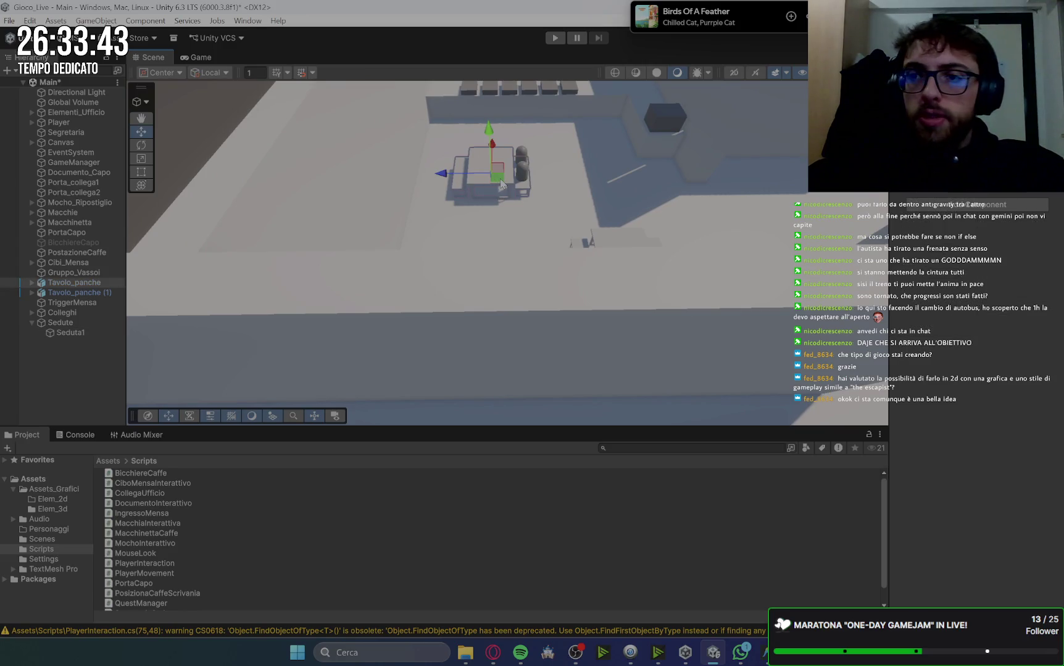
{"action": "left_click", "coordinate": [31, 283]}
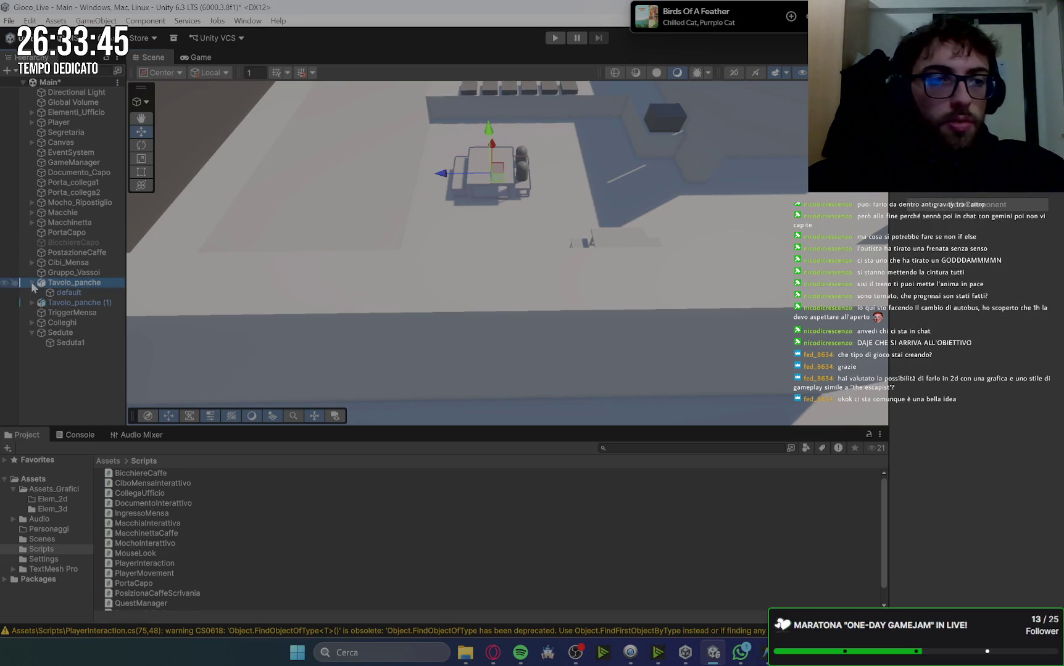
{"action": "left_click", "coordinate": [80, 293]}
{"action": "left_click", "coordinate": [82, 282]}
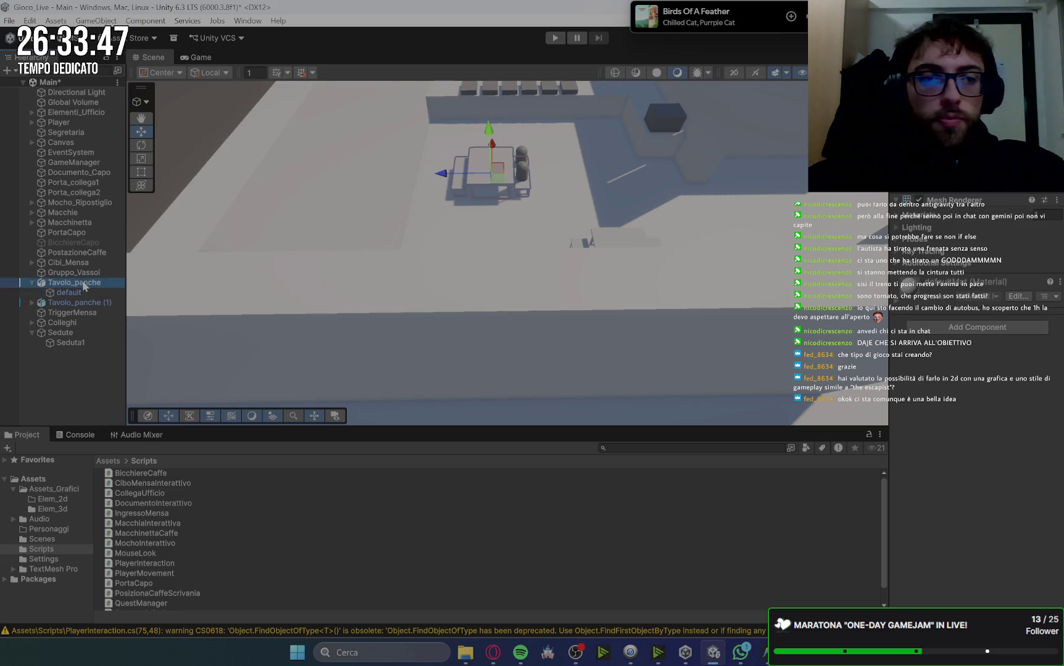
{"action": "key", "text": "Left"}
{"action": "left_click", "coordinate": [87, 293]}
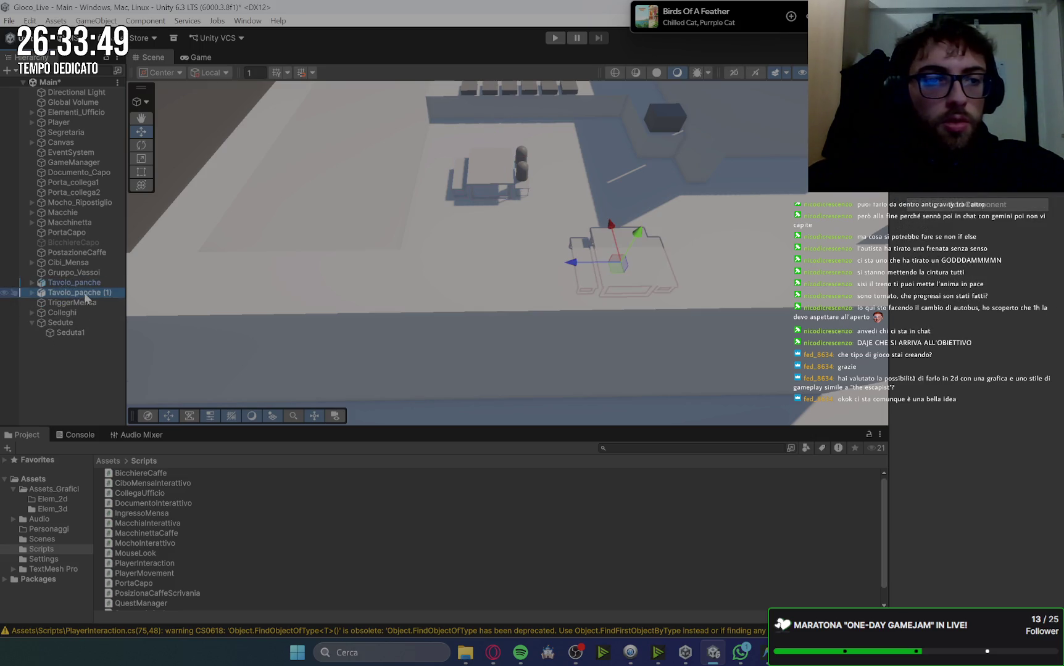
{"action": "left_click", "coordinate": [86, 284]}
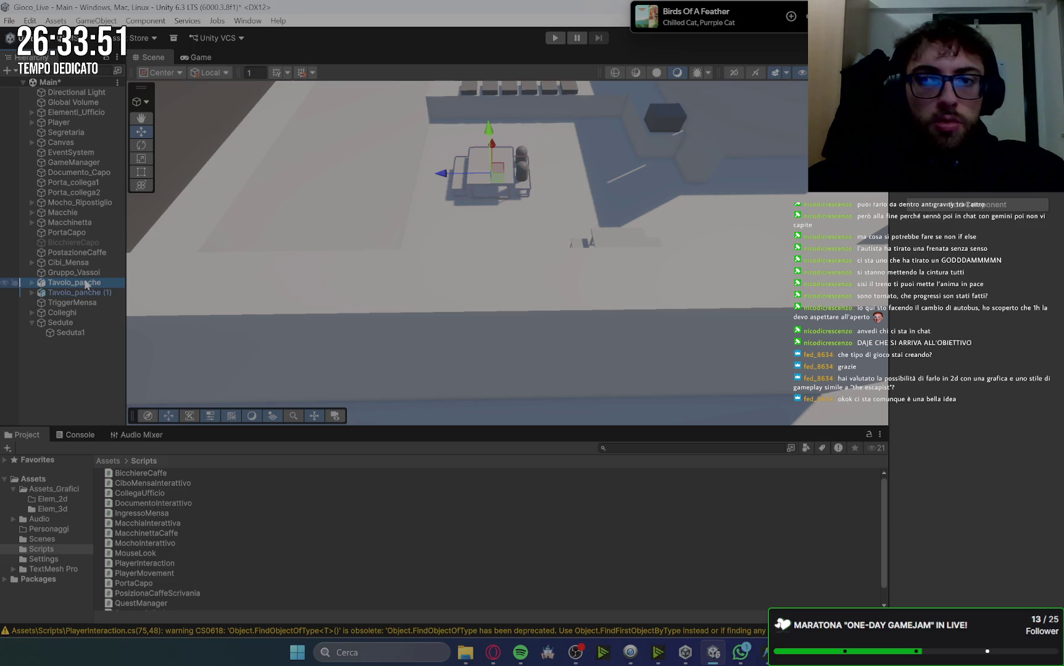
{"action": "left_click", "coordinate": [70, 332]}
{"action": "mouse_move", "coordinate": [493, 118]}
{"action": "left_mouse_down"}
{"action": "mouse_move", "coordinate": [501, 218]}
{"action": "mouse_move", "coordinate": [521, 120]}
{"action": "mouse_move", "coordinate": [500, 123]}
{"action": "mouse_move", "coordinate": [500, 139]}
{"action": "left_mouse_up"}
{"action": "left_click_drag", "start_coordinate": [505, 237], "coordinate": [505, 216]}
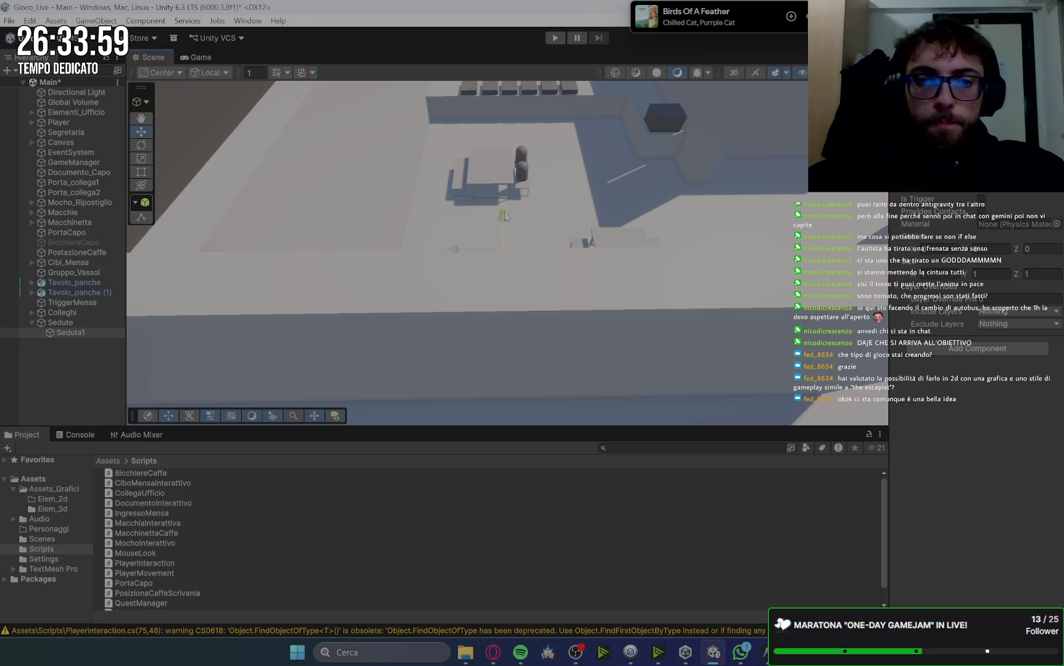
Lift Seduta1 off the floor and slide it sideways toward the table
{"action": "mouse_move", "coordinate": [510, 127]}
{"action": "left_mouse_down"}
{"action": "mouse_move", "coordinate": [513, 166]}
{"action": "mouse_move", "coordinate": [523, 143]}
{"action": "mouse_move", "coordinate": [602, 294]}
{"action": "left_mouse_up"}
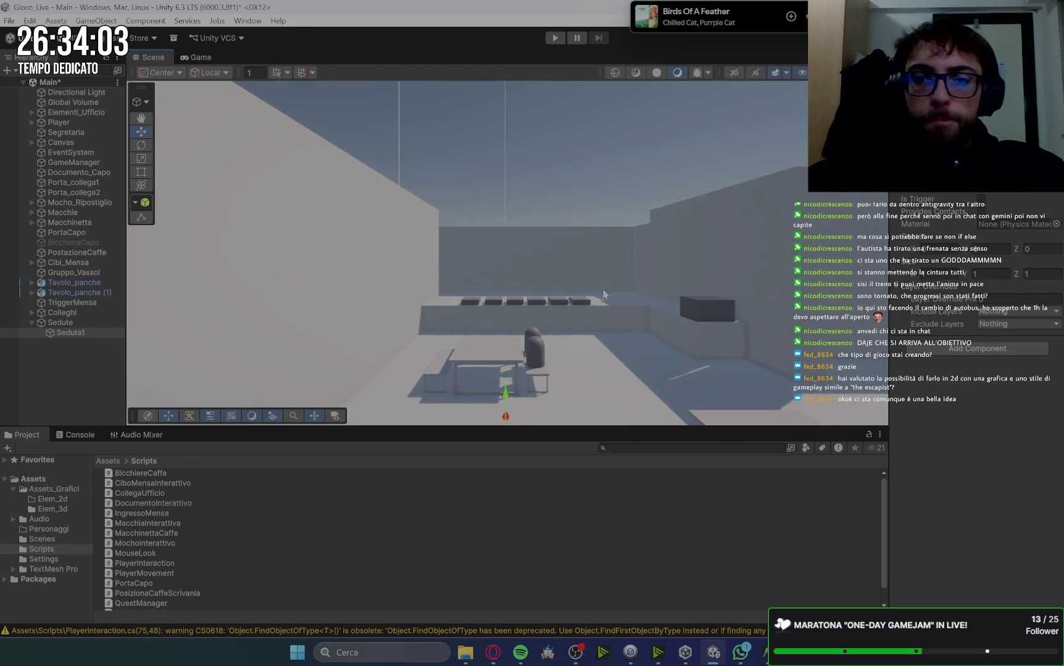
{"action": "left_click_drag", "start_coordinate": [506, 401], "coordinate": [517, 282]}
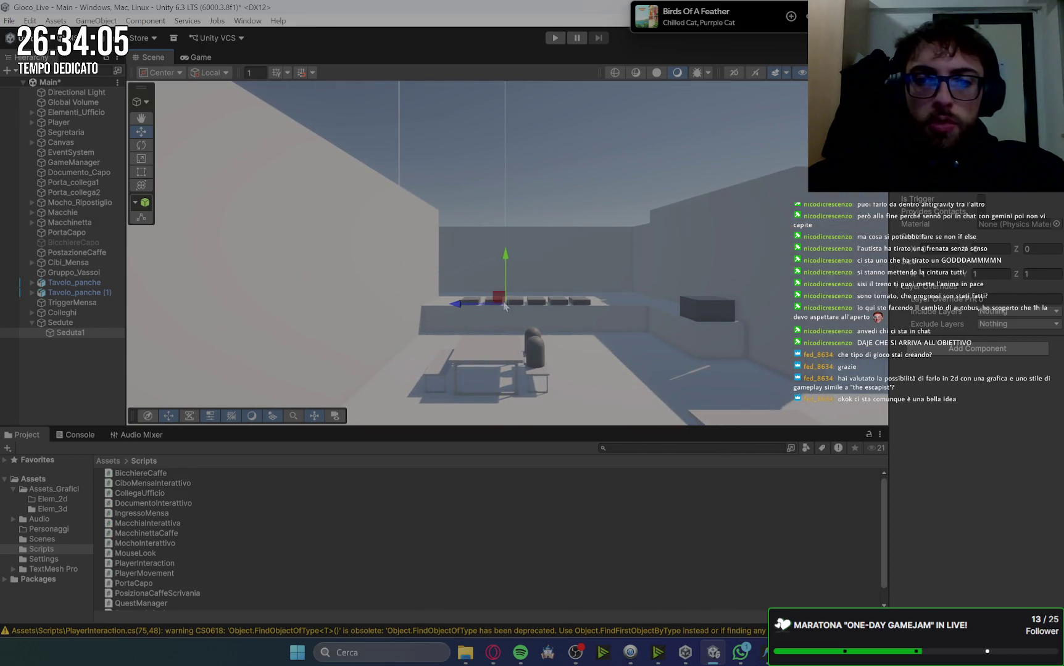
{"action": "left_click_drag", "start_coordinate": [585, 305], "coordinate": [636, 234]}
{"action": "scroll", "coordinate": [770, 287], "scroll_direction": "up", "scroll_amount": 5}
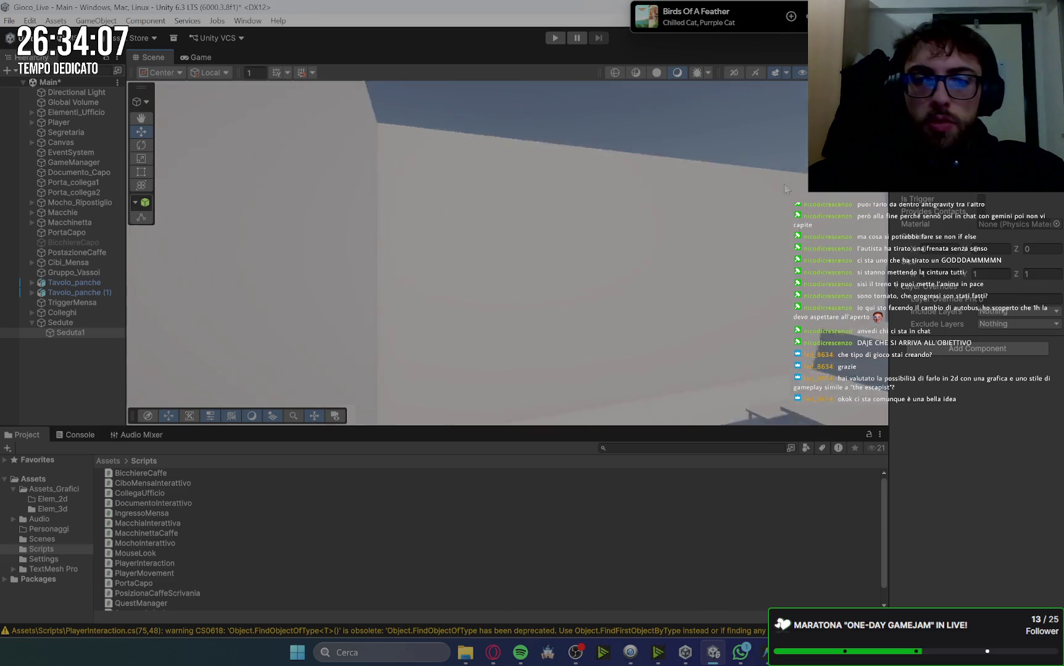
{"action": "left_click_drag", "start_coordinate": [744, 290], "coordinate": [514, 214]}
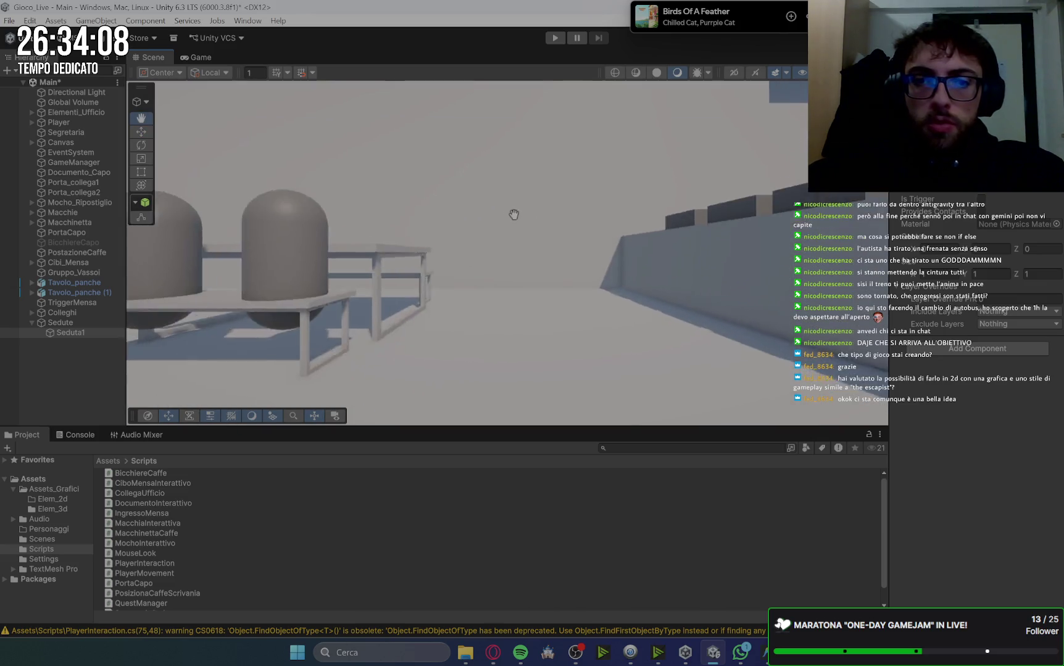
{"action": "scroll", "coordinate": [580, 214], "scroll_direction": "down", "scroll_amount": 8}
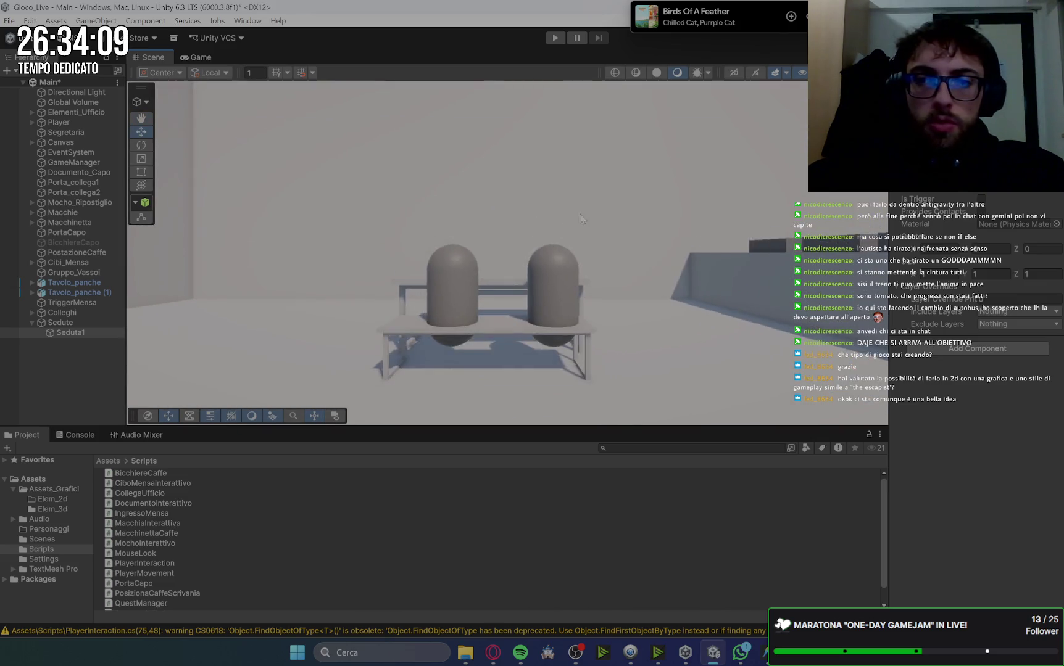
{"action": "mouse_move", "coordinate": [587, 270]}
{"action": "left_mouse_down"}
{"action": "mouse_move", "coordinate": [444, 254]}
{"action": "mouse_move", "coordinate": [568, 268]}
{"action": "left_mouse_up"}
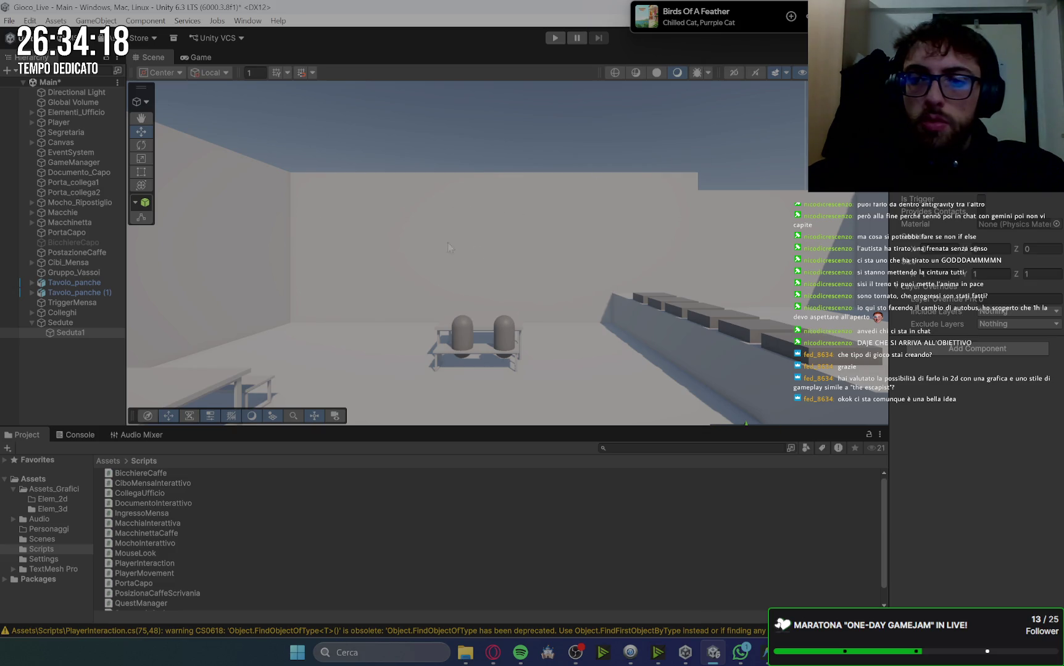
{"action": "left_click_drag", "start_coordinate": [746, 422], "coordinate": [730, 233]}
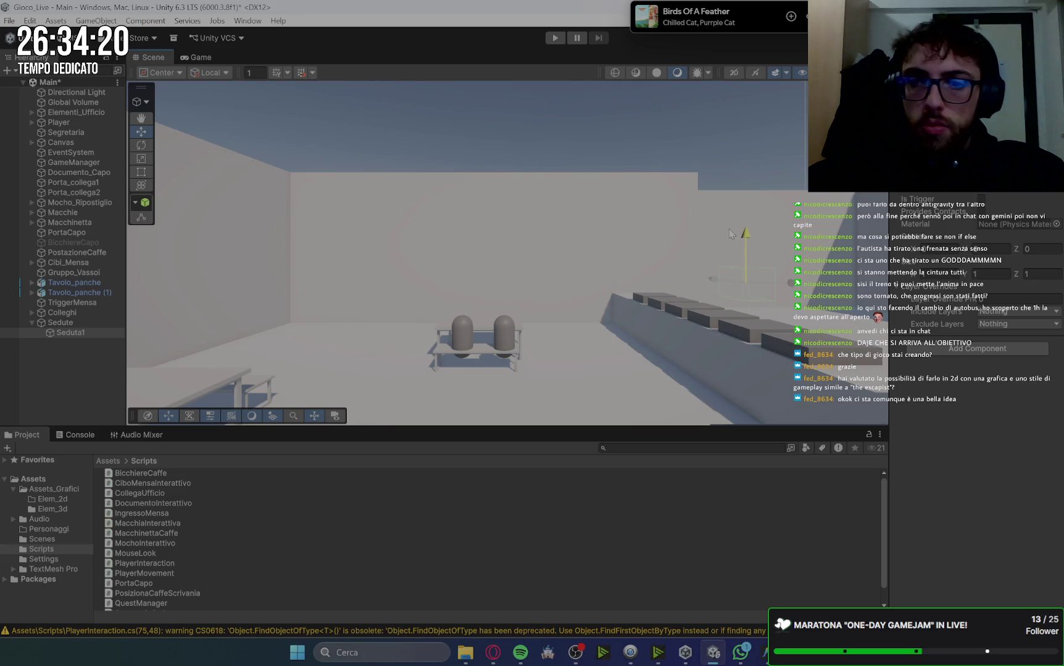
{"action": "left_click_drag", "start_coordinate": [812, 291], "coordinate": [542, 291]}
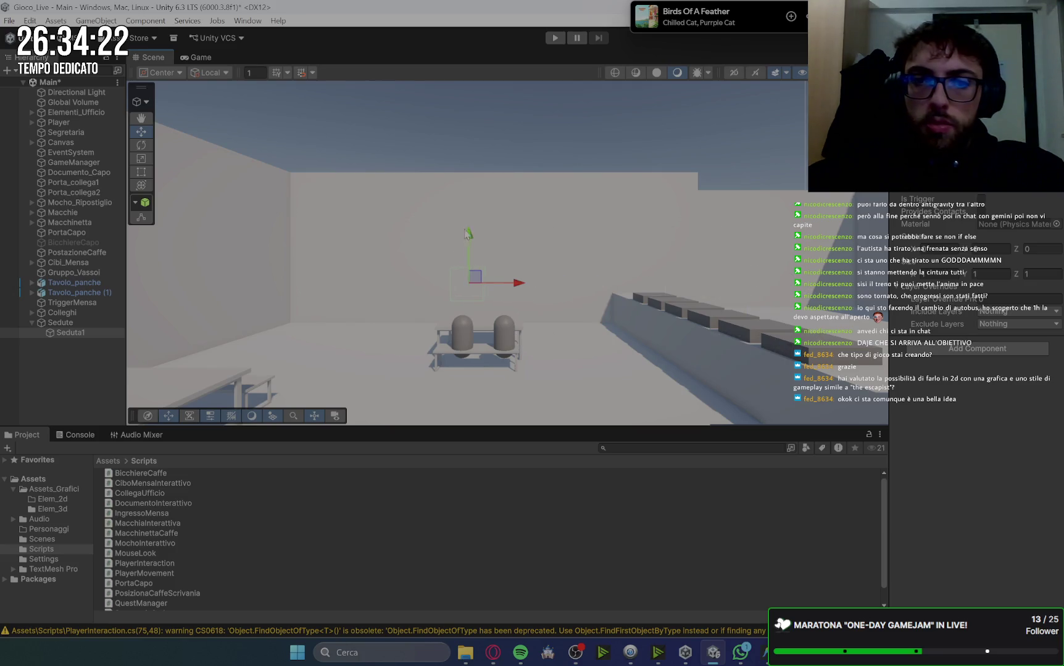
Lower Seduta1 onto the bench and check its placement from above
{"action": "left_click", "coordinate": [471, 272]}
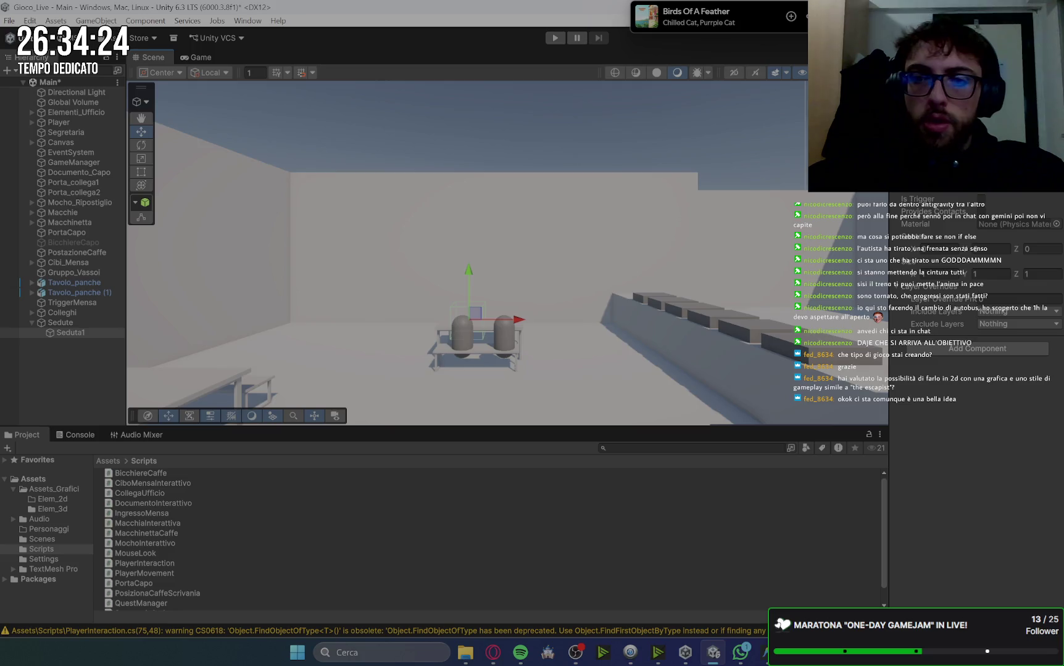
{"action": "left_click_drag", "start_coordinate": [432, 309], "coordinate": [369, 332]}
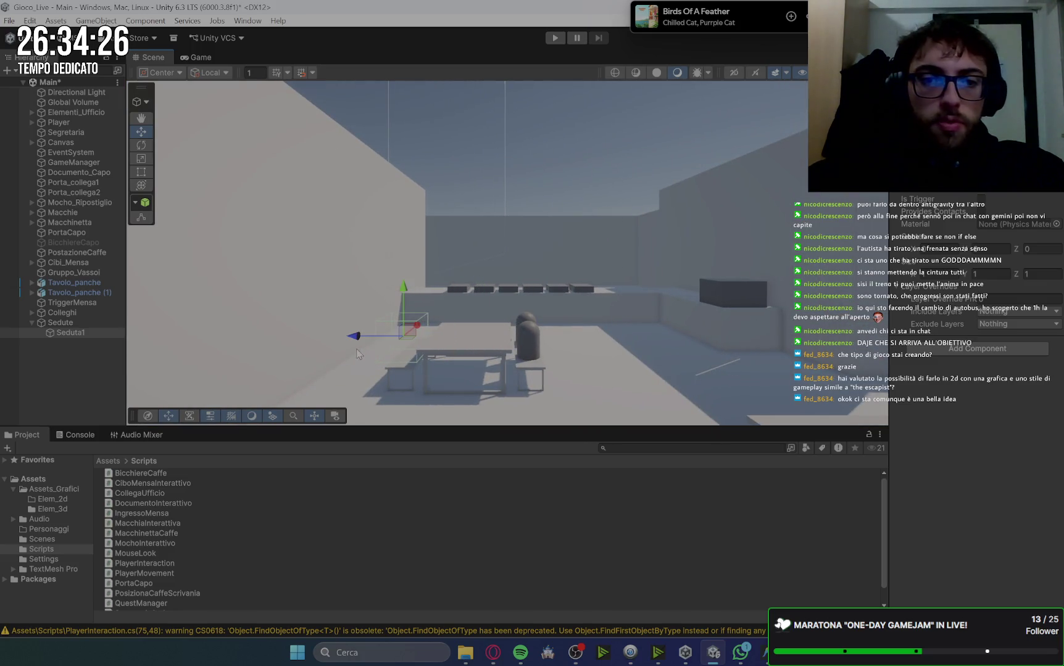
{"action": "left_click_drag", "start_coordinate": [405, 293], "coordinate": [397, 310]}
{"action": "scroll", "coordinate": [428, 247], "scroll_direction": "up", "scroll_amount": 3}
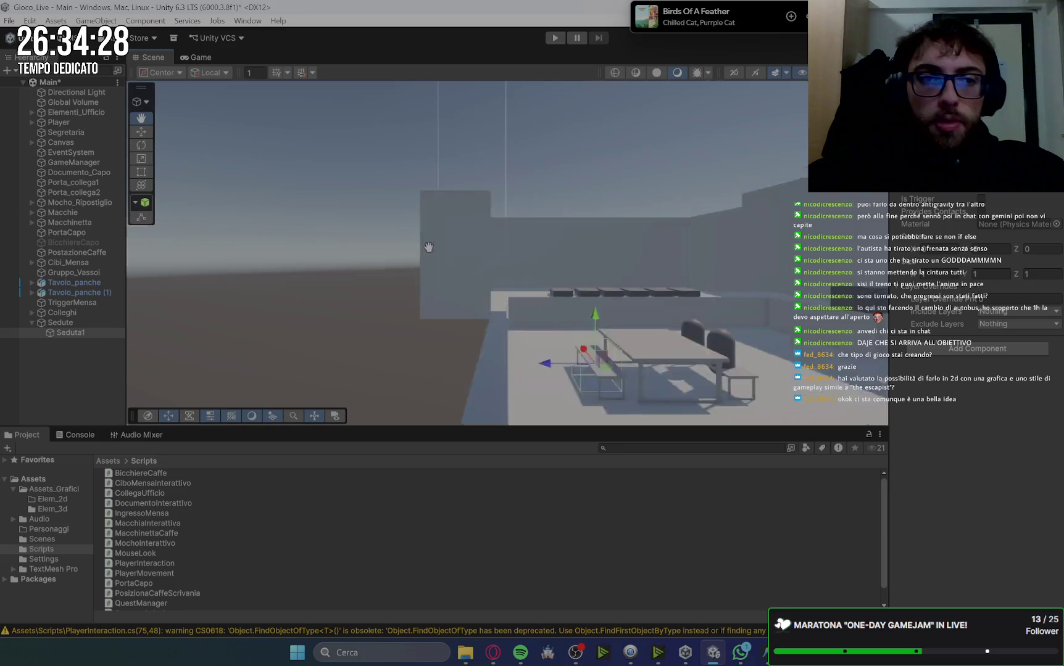
{"action": "scroll", "coordinate": [703, 227], "scroll_direction": "down", "scroll_amount": 2}
{"action": "left_click", "coordinate": [858, 105]}
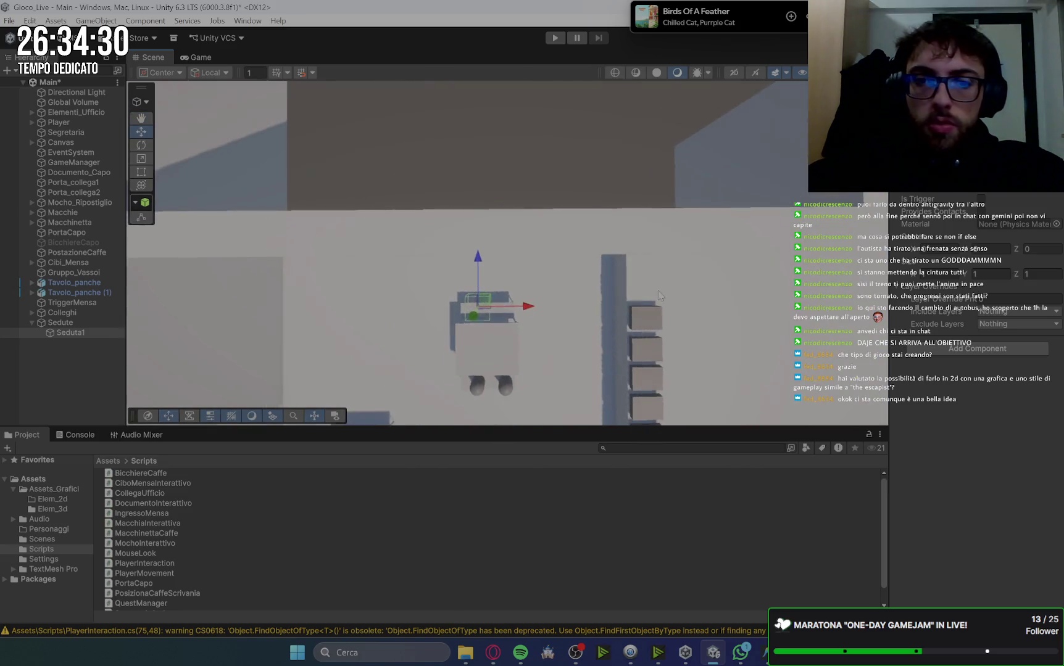
{"action": "scroll", "coordinate": [526, 335], "scroll_direction": "up", "scroll_amount": 2}
{"action": "scroll", "coordinate": [526, 335], "scroll_direction": "down", "scroll_amount": 2}
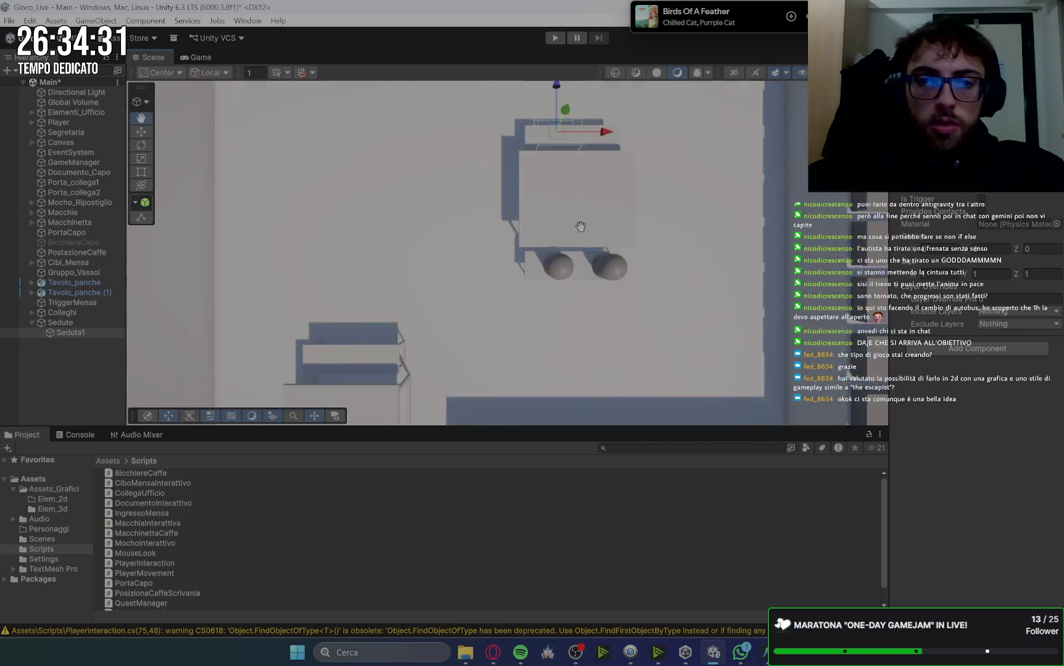
{"action": "scroll", "coordinate": [537, 272], "scroll_direction": "up", "scroll_amount": 3}
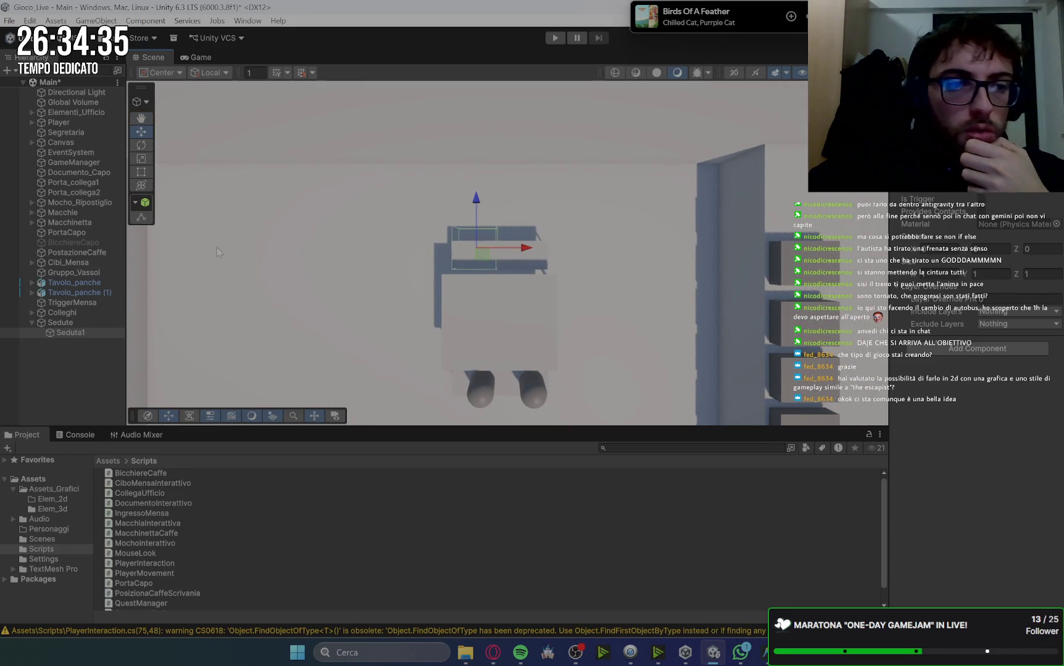
{"action": "left_click", "coordinate": [142, 217]}
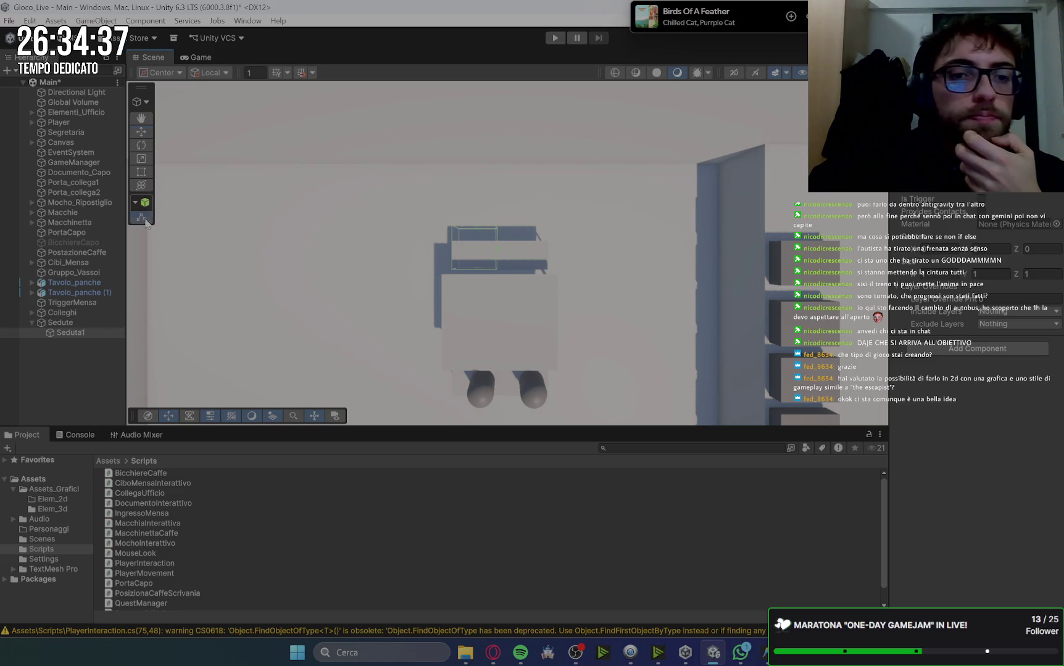
Lower the collider's top face and raise its bottom face to a thin slab over the bench
{"action": "left_click_drag", "start_coordinate": [475, 232], "coordinate": [474, 270]}
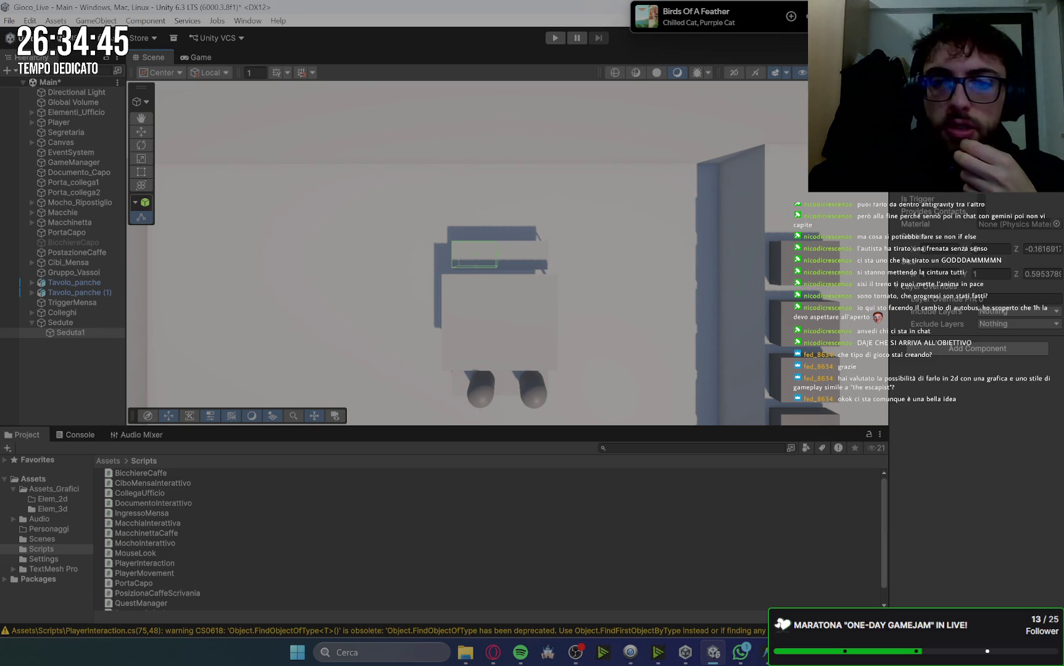
{"action": "mouse_move", "coordinate": [475, 253]}
{"action": "left_mouse_down"}
{"action": "mouse_move", "coordinate": [707, 548]}
{"action": "mouse_move", "coordinate": [682, 592]}
{"action": "mouse_move", "coordinate": [685, 575]}
{"action": "left_mouse_up"}
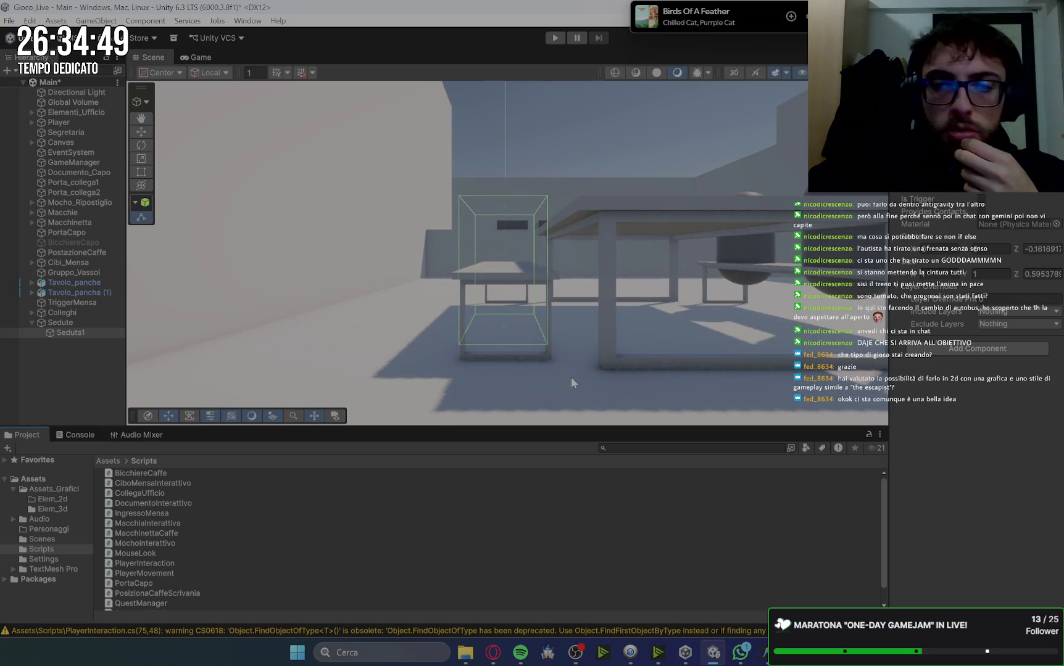
{"action": "left_click_drag", "start_coordinate": [503, 212], "coordinate": [512, 260]}
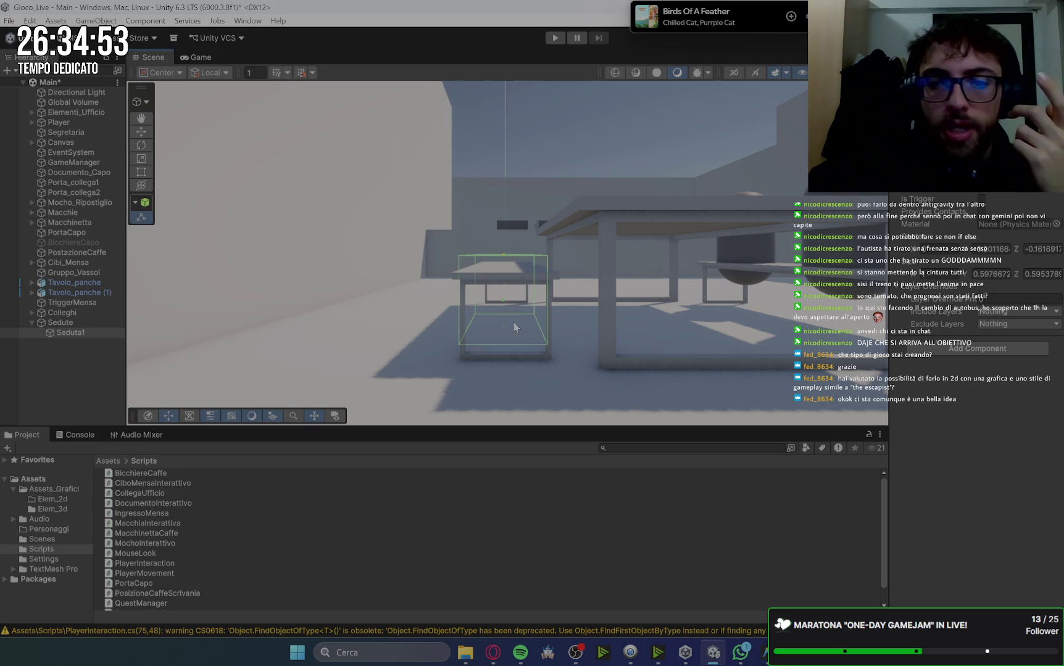
{"action": "left_click_drag", "start_coordinate": [516, 327], "coordinate": [518, 288]}
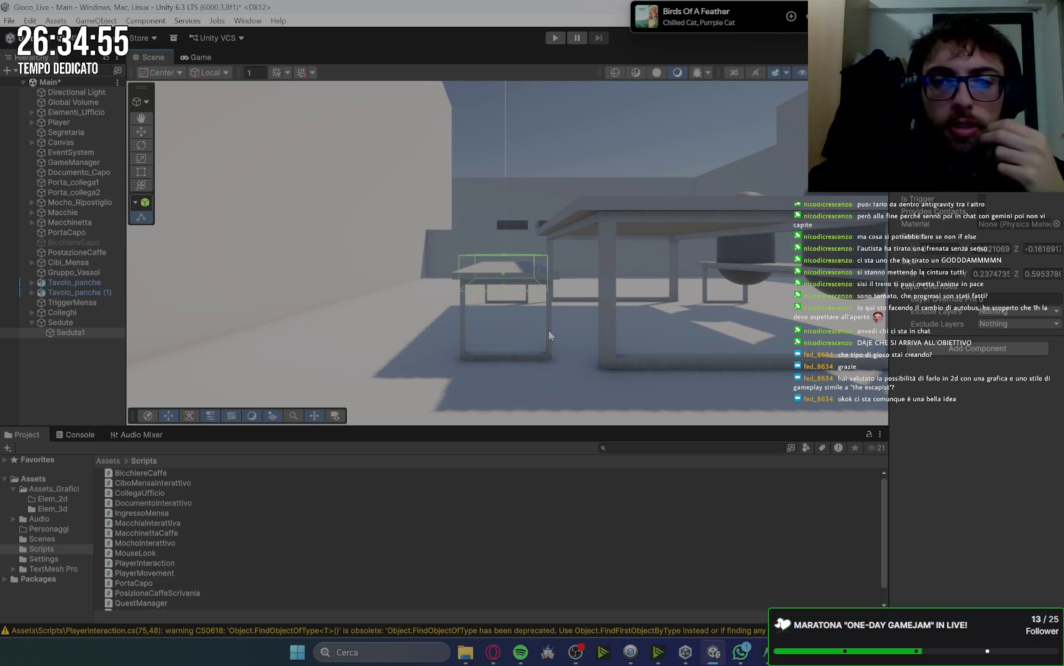
{"action": "mouse_move", "coordinate": [622, 284]}
{"action": "left_mouse_down"}
{"action": "mouse_move", "coordinate": [570, 225]}
{"action": "mouse_move", "coordinate": [601, 352]}
{"action": "mouse_move", "coordinate": [459, 216]}
{"action": "mouse_move", "coordinate": [555, 361]}
{"action": "left_mouse_up"}
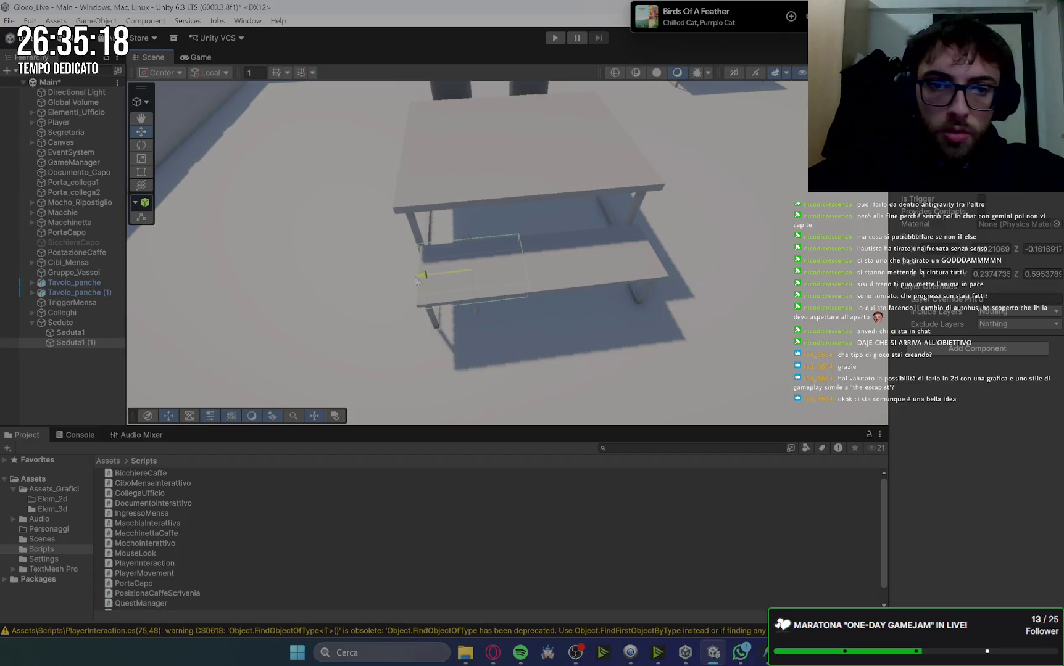
{"action": "left_click", "coordinate": [70, 333]}
{"action": "left_click", "coordinate": [71, 344]}
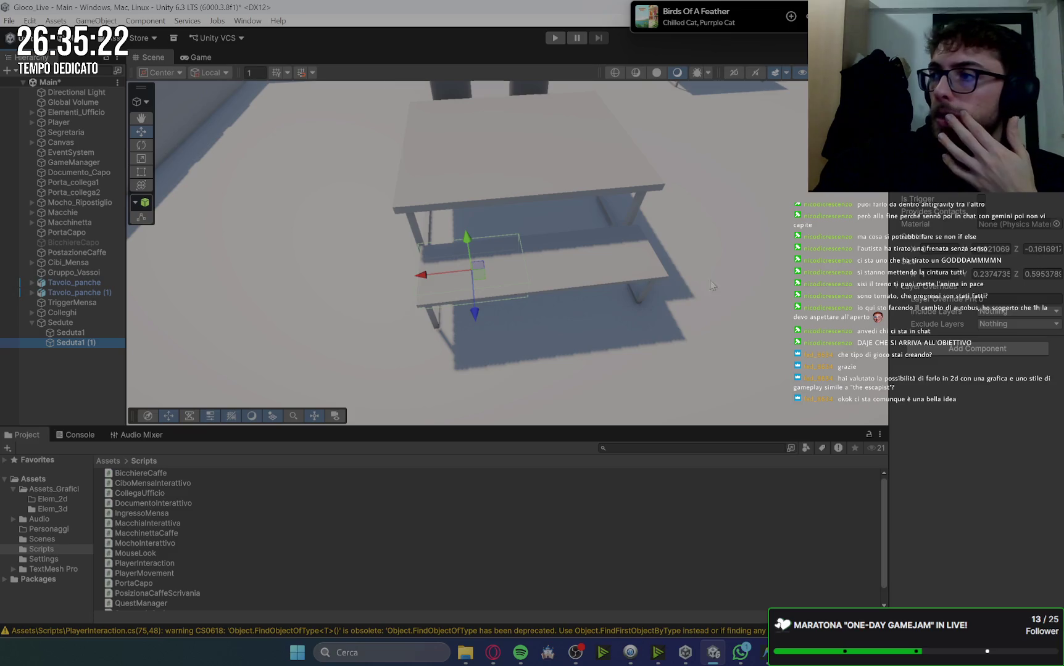
{"action": "mouse_move", "coordinate": [647, 212]}
{"action": "left_mouse_down"}
{"action": "mouse_move", "coordinate": [688, 236]}
{"action": "mouse_move", "coordinate": [572, 264]}
{"action": "mouse_move", "coordinate": [586, 287]}
{"action": "left_mouse_up"}
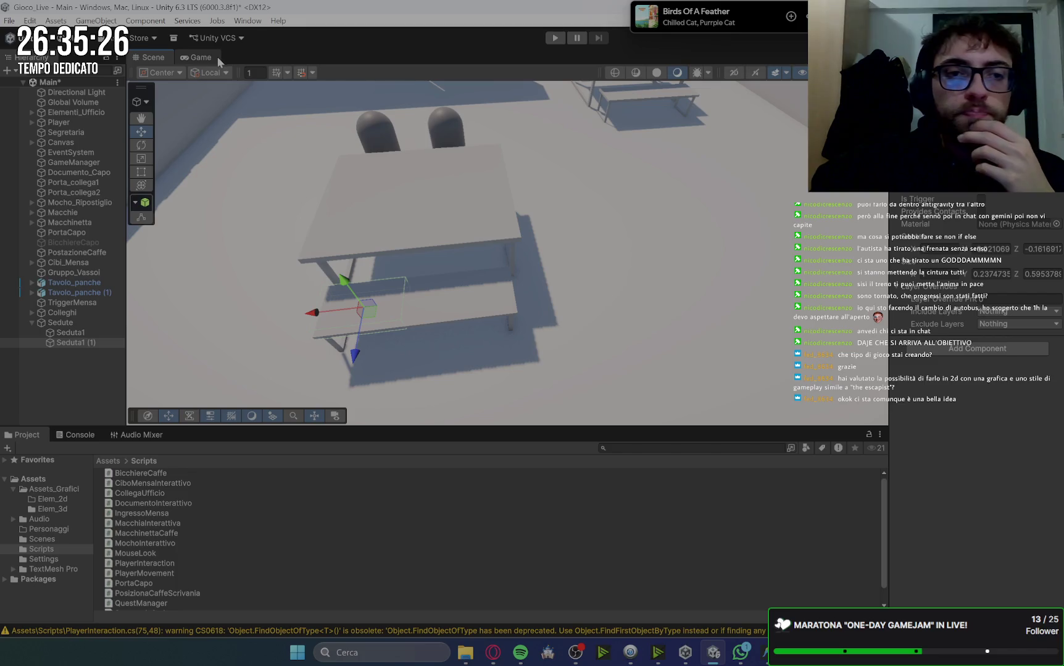
{"action": "left_click", "coordinate": [485, 654]}
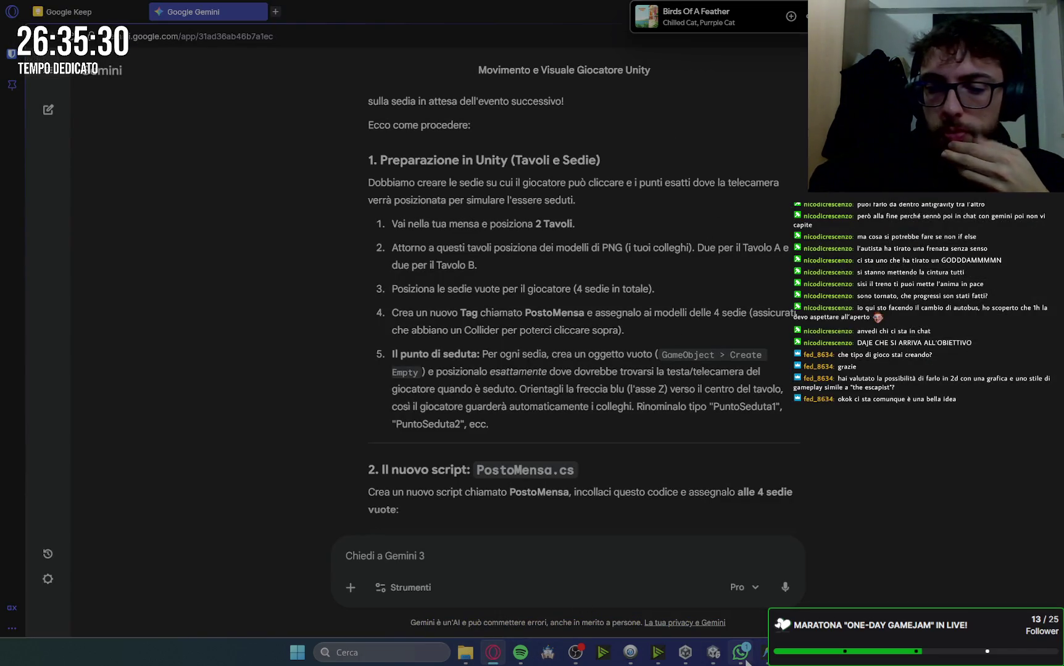
{"action": "left_click", "coordinate": [713, 654]}
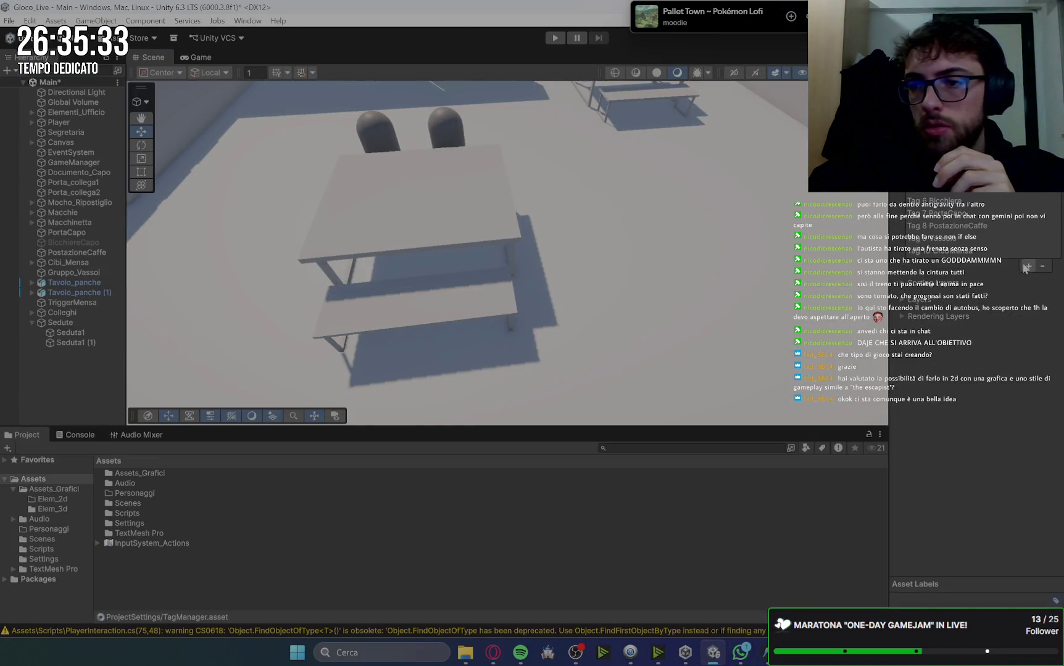
Add a new PostoMensa tag and assign it to both Seduta1 and Seduta1 (1)
{"action": "left_click", "coordinate": [1027, 266]}
{"action": "type", "text": "Pos"}
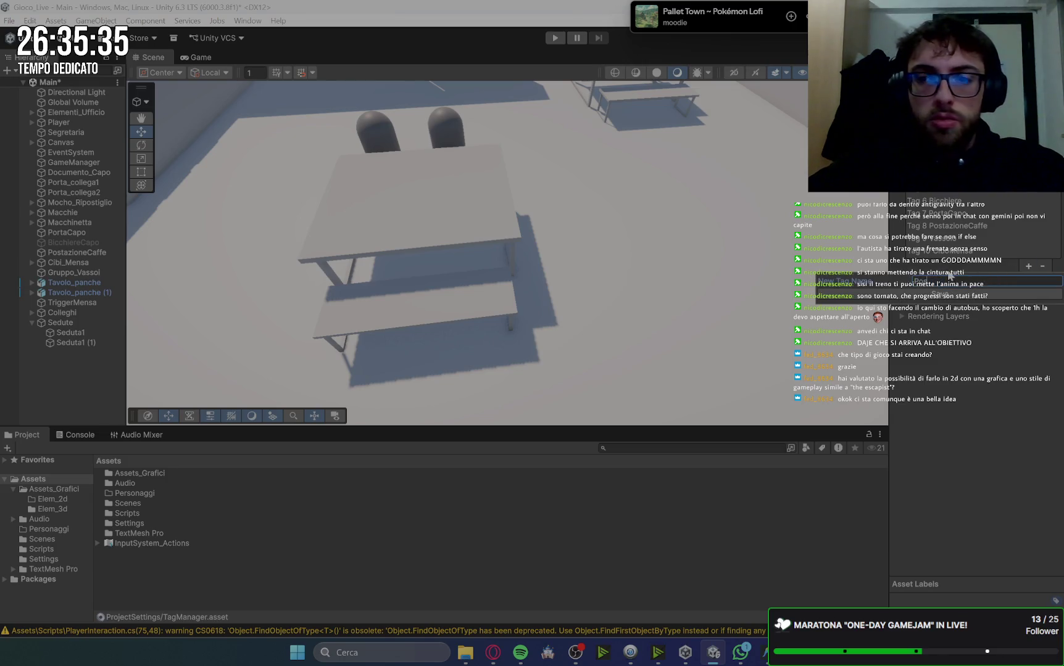
{"action": "type", "text": "toMensa"}
{"action": "key", "text": "Return"}
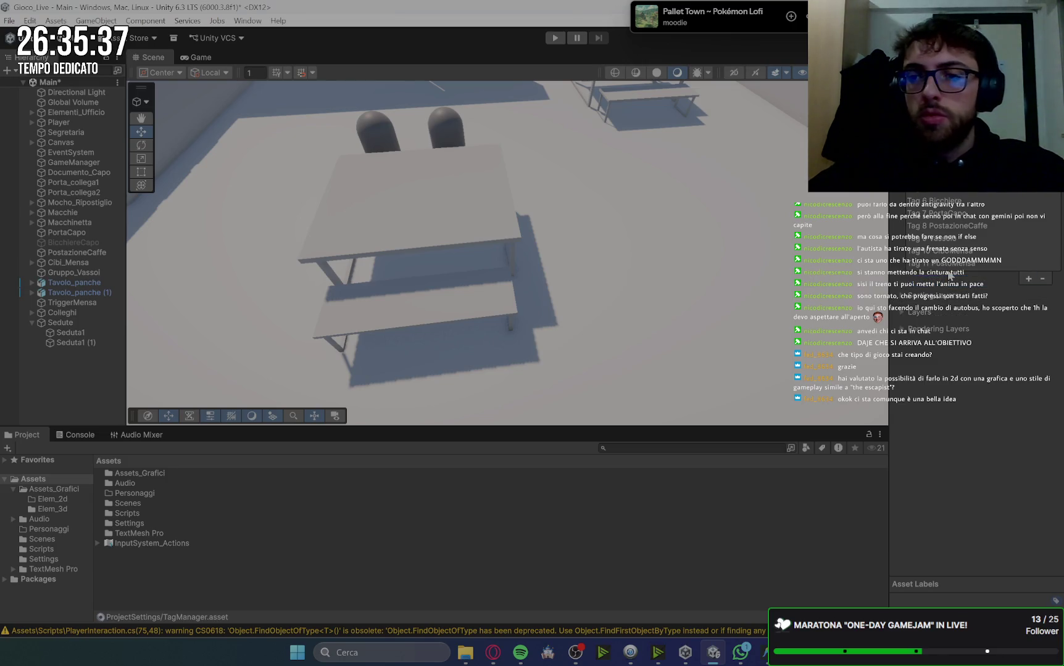
{"action": "left_click", "coordinate": [74, 333]}
{"action": "left_click", "coordinate": [88, 343], "text": "shift"}
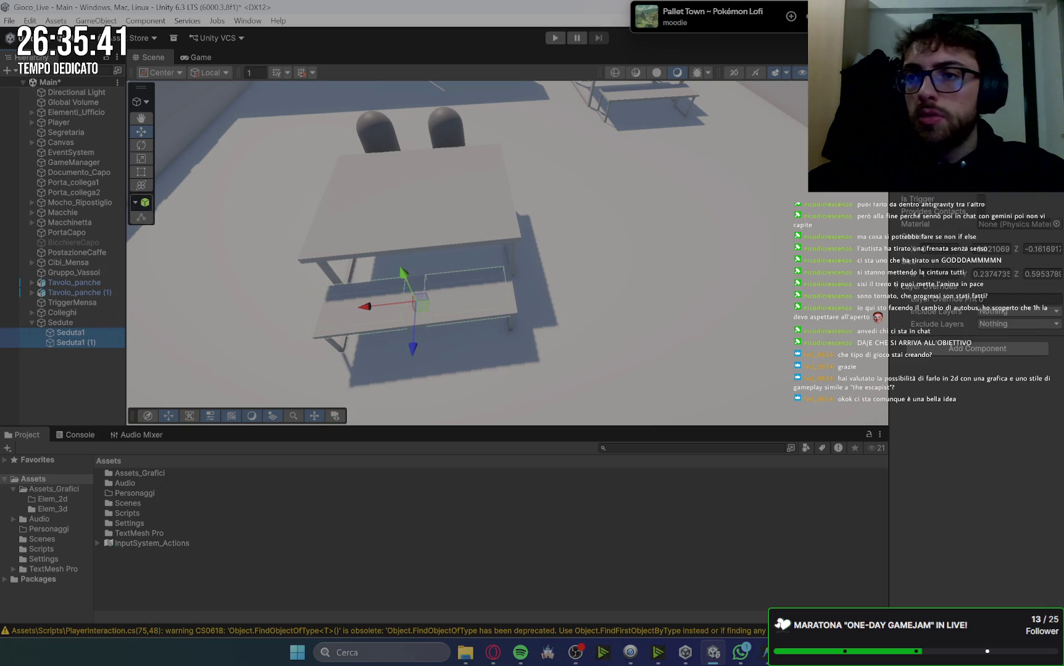
{"action": "left_click", "coordinate": [953, 89]}
{"action": "left_click", "coordinate": [986, 370]}
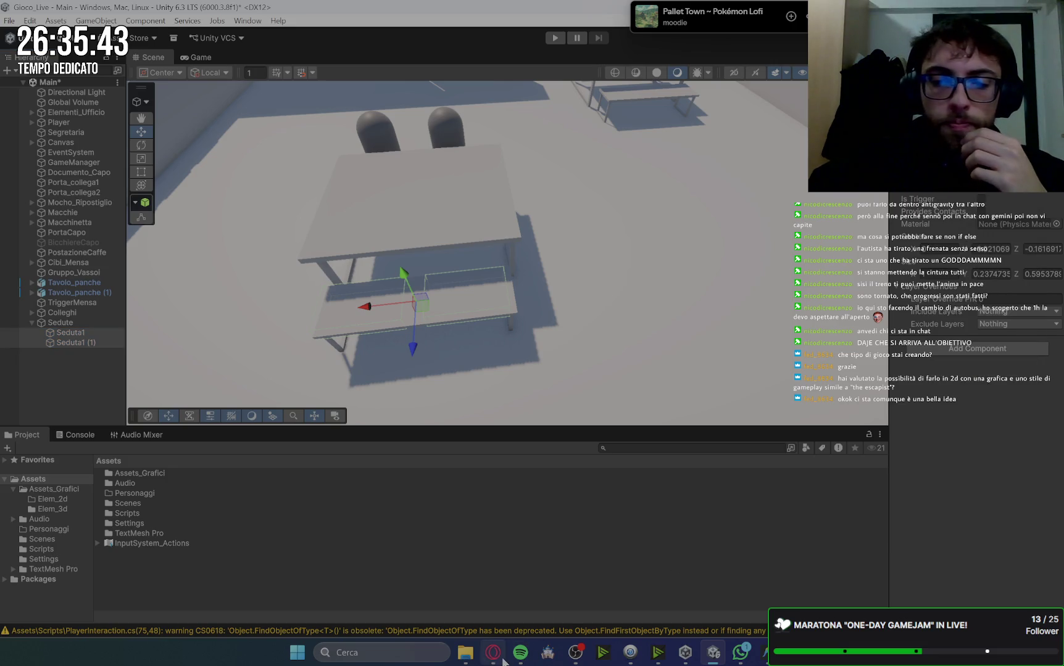
{"action": "key", "text": "alt+Tab"}
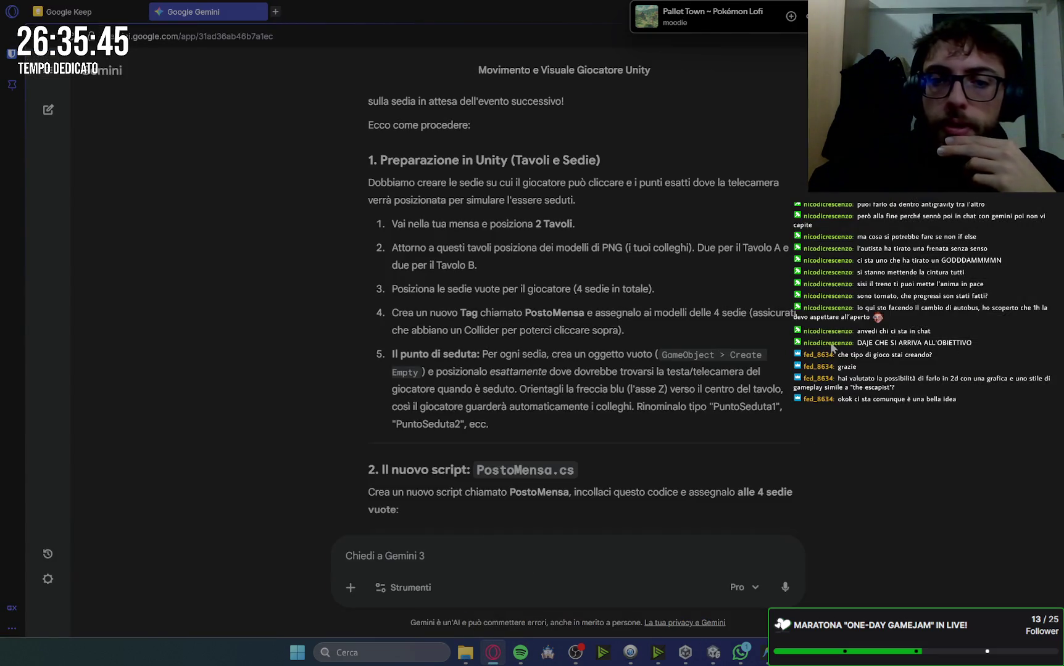
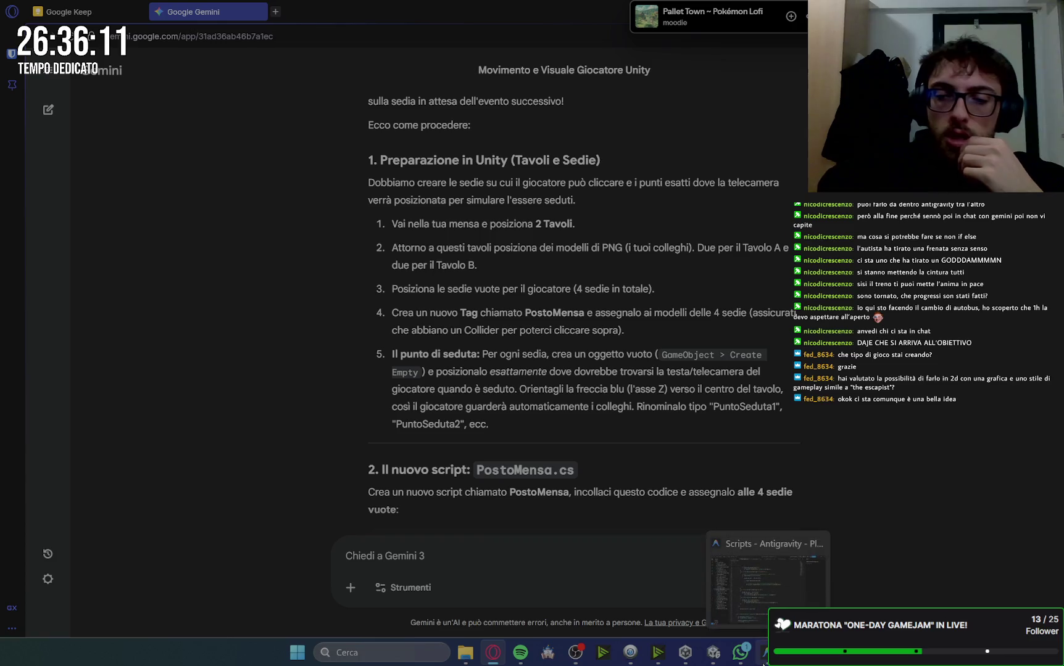
Switch from Gemini to the Unity editor showing the Sedute seats in the office scene
{"action": "left_click", "coordinate": [713, 652]}
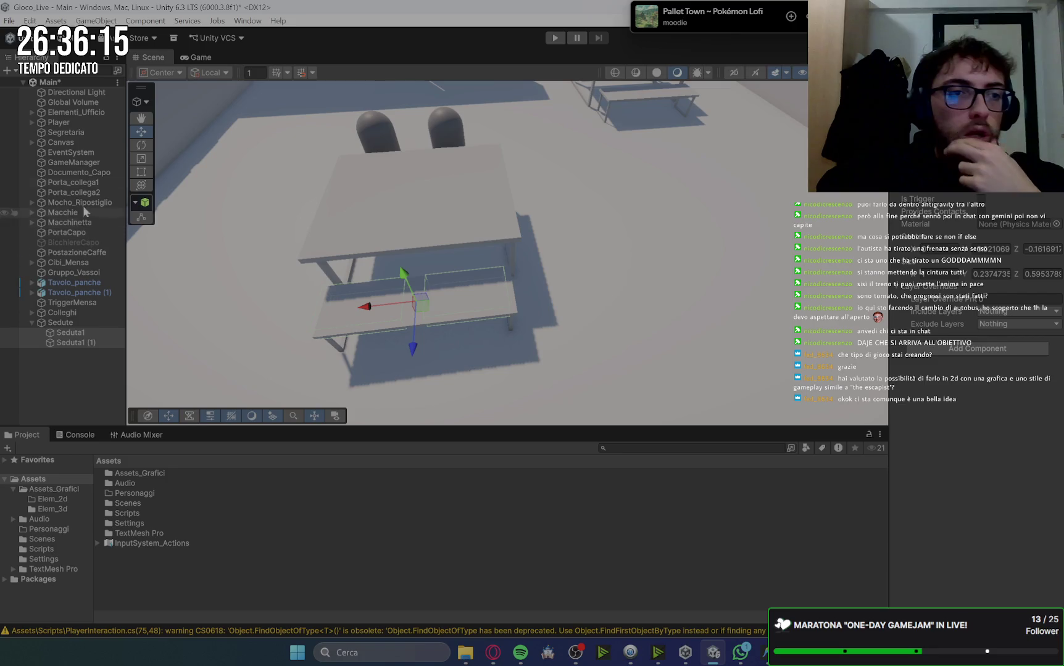
Move the Player in front of the canteen table with the two colleague capsules
{"action": "left_click", "coordinate": [78, 124]}
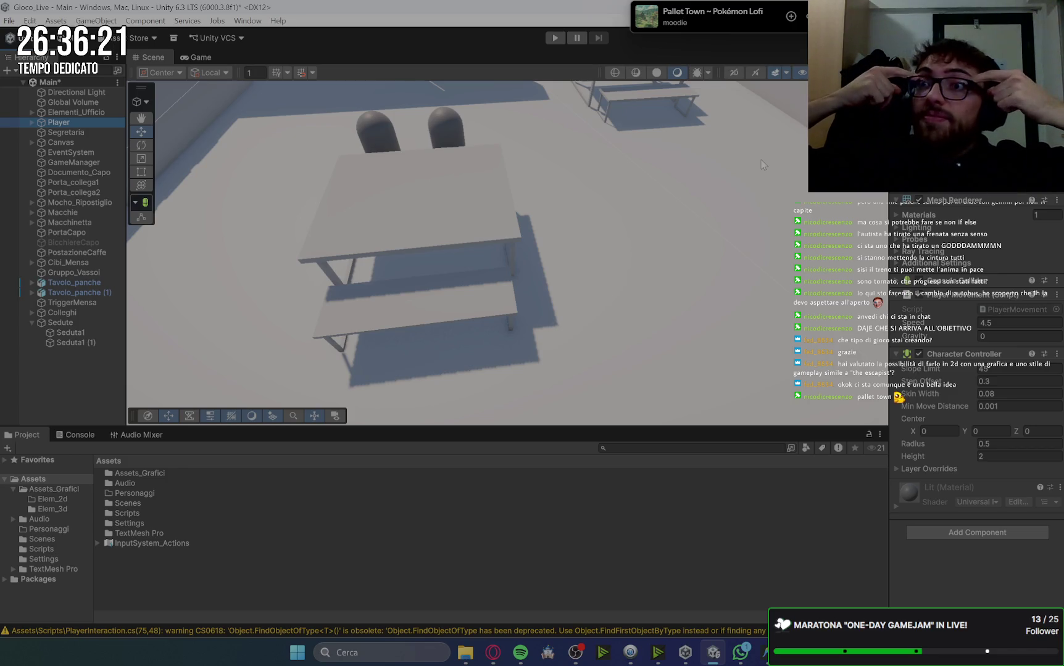
{"action": "scroll", "coordinate": [642, 169], "scroll_direction": "down", "scroll_amount": 10}
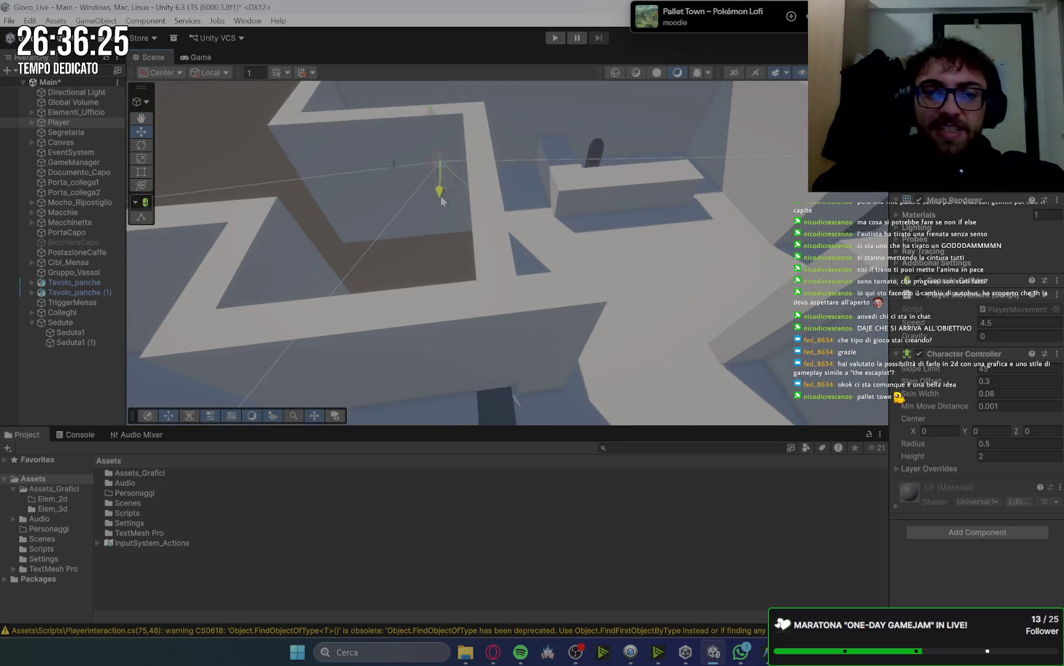
{"action": "scroll", "coordinate": [440, 195], "scroll_direction": "up", "scroll_amount": 10}
{"action": "scroll", "coordinate": [650, 218], "scroll_direction": "down", "scroll_amount": 3}
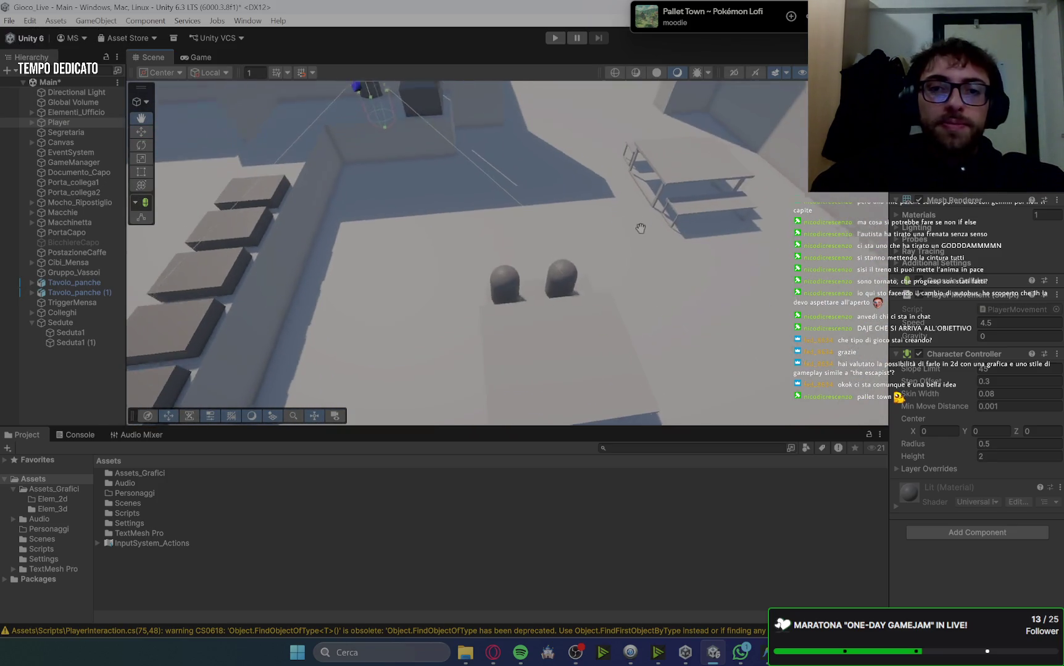
{"action": "left_click_drag", "start_coordinate": [352, 117], "coordinate": [324, 302]}
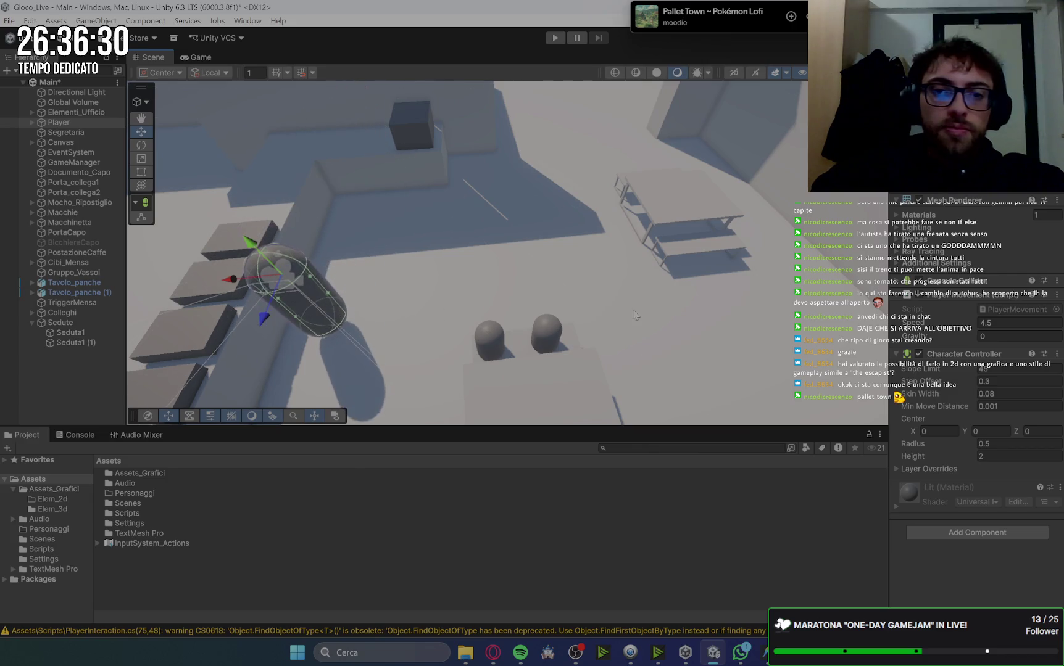
{"action": "scroll", "coordinate": [620, 226], "scroll_direction": "up", "scroll_amount": 5}
{"action": "scroll", "coordinate": [559, 181], "scroll_direction": "down", "scroll_amount": 3}
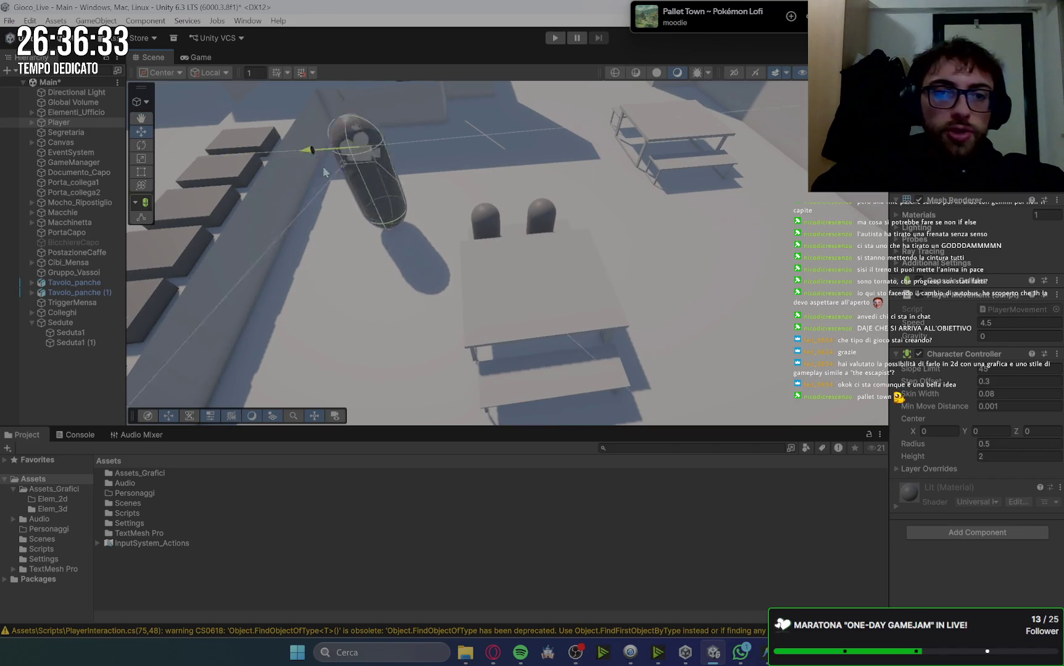
{"action": "mouse_move", "coordinate": [324, 171]}
{"action": "left_mouse_down"}
{"action": "mouse_move", "coordinate": [460, 172]}
{"action": "mouse_move", "coordinate": [463, 371]}
{"action": "mouse_move", "coordinate": [472, 356]}
{"action": "left_mouse_up"}
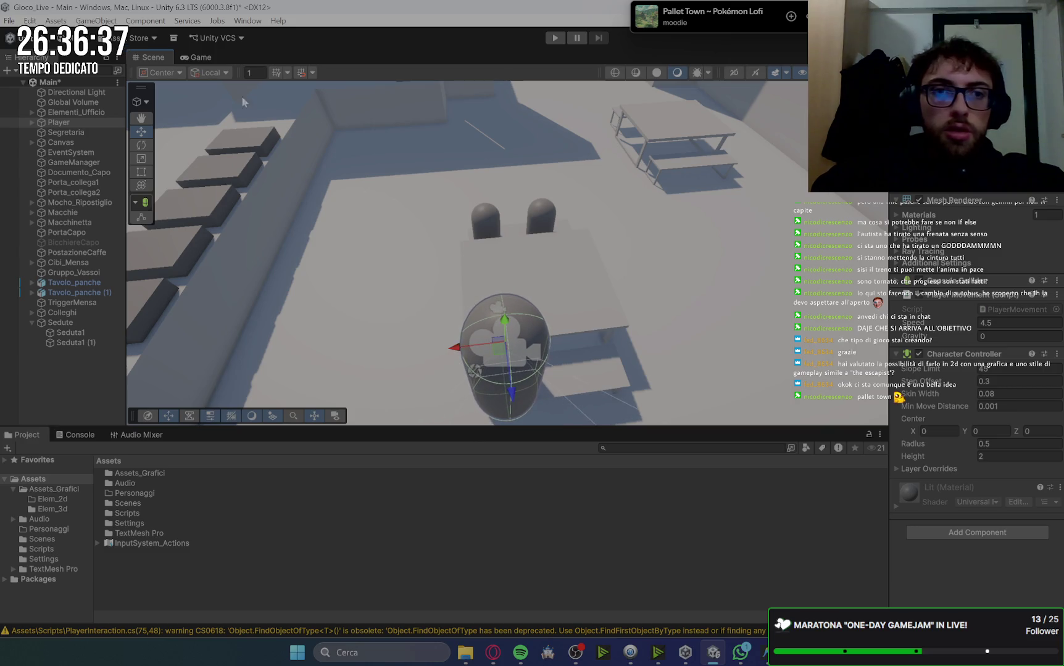
Show the Game view to see the seat capsules from the player's camera
{"action": "left_click", "coordinate": [196, 57]}
{"action": "left_click", "coordinate": [152, 58]}
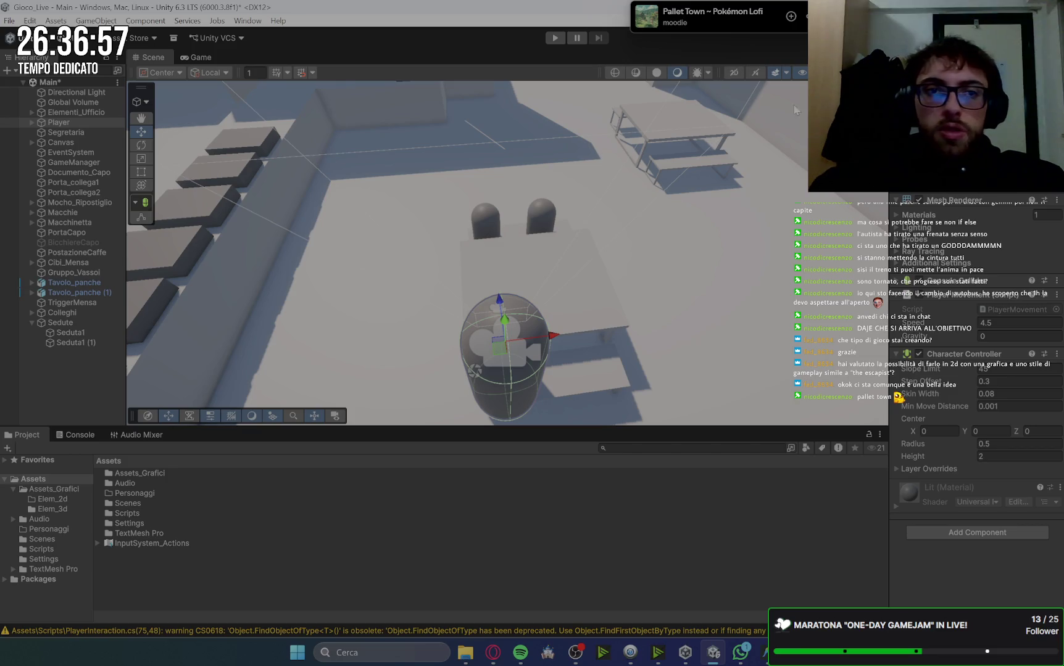
{"action": "left_click", "coordinate": [196, 57]}
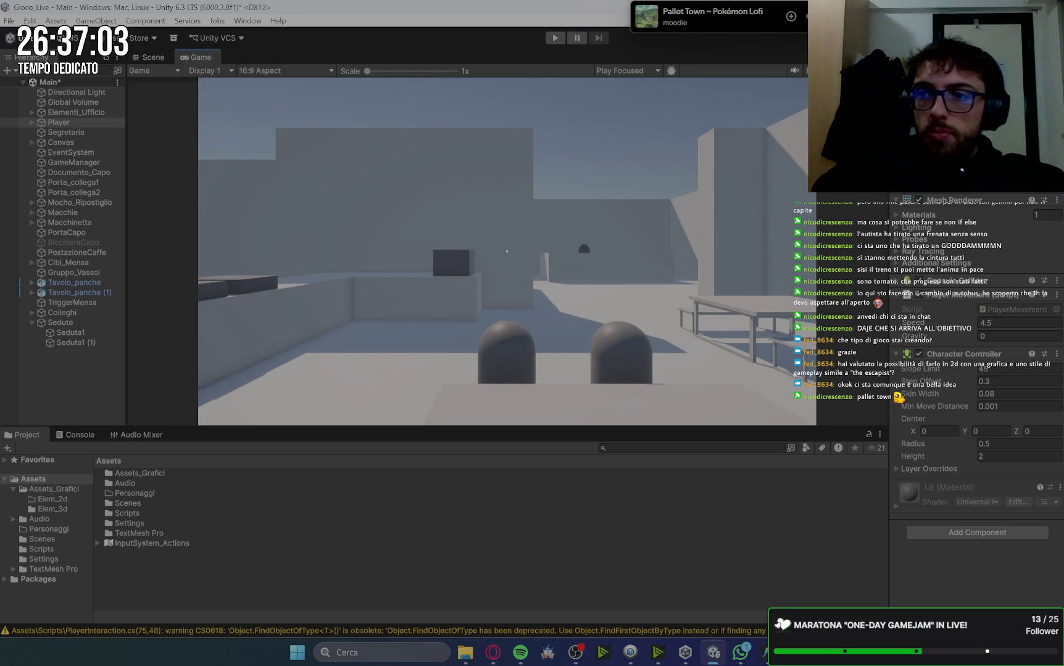
Walk the player forward with W and sideways with A up to the two seat capsules
{"action": "key", "text": "w"}
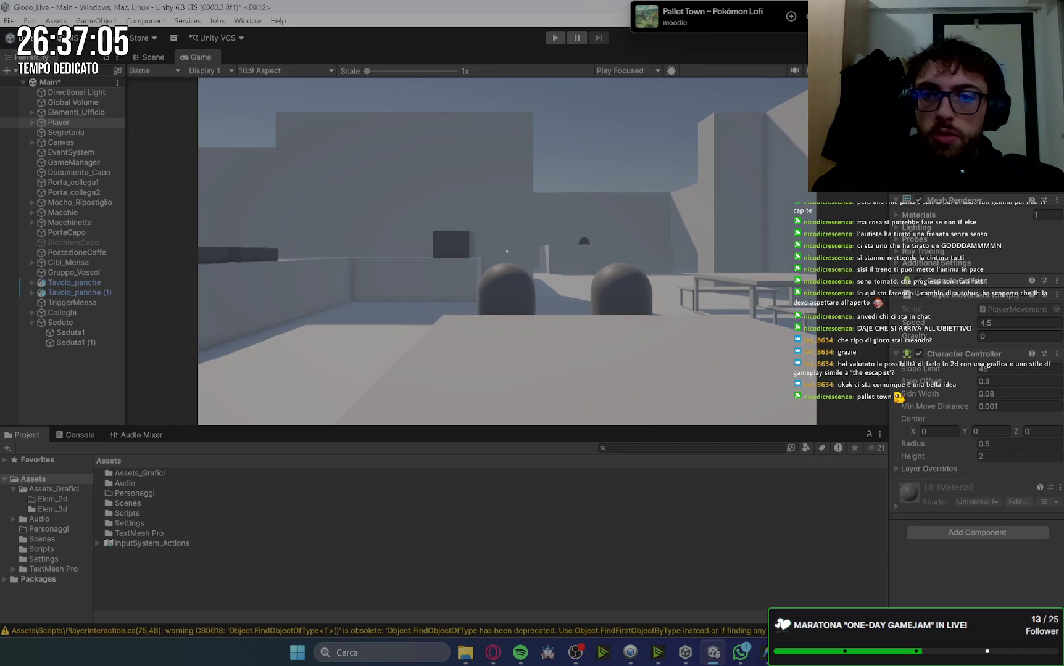
{"action": "key", "text": "w"}
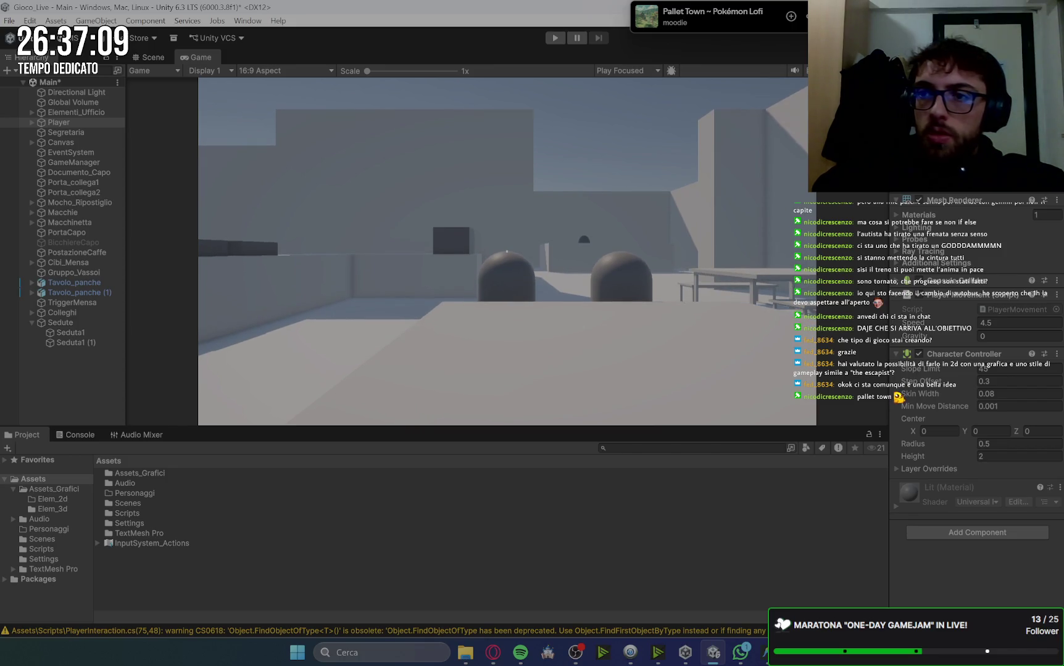
{"action": "key", "text": "a"}
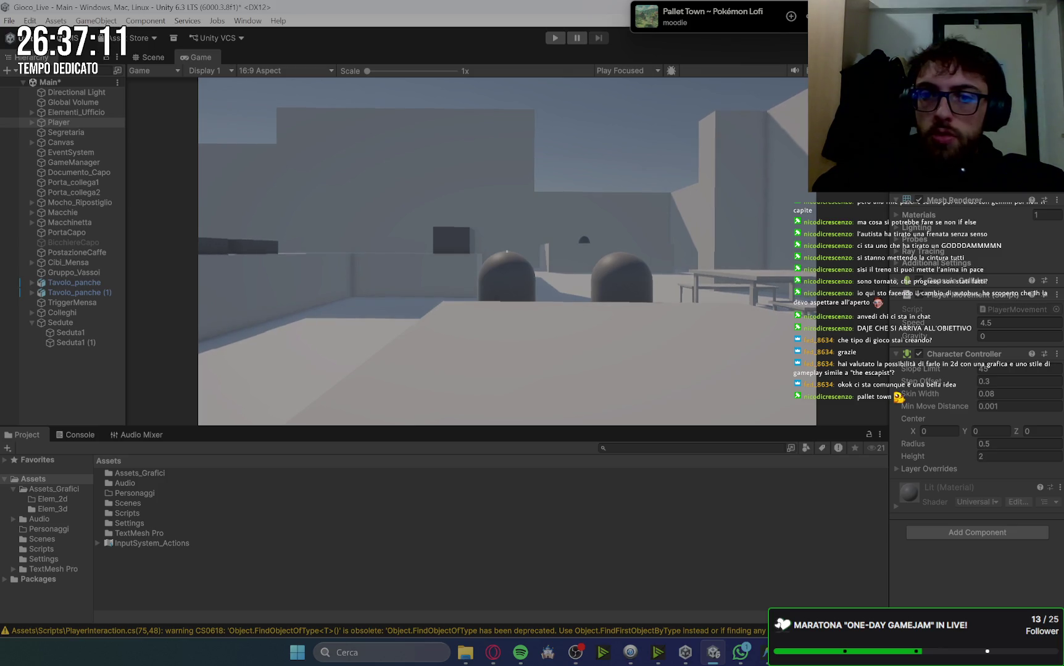
{"action": "key", "text": "a"}
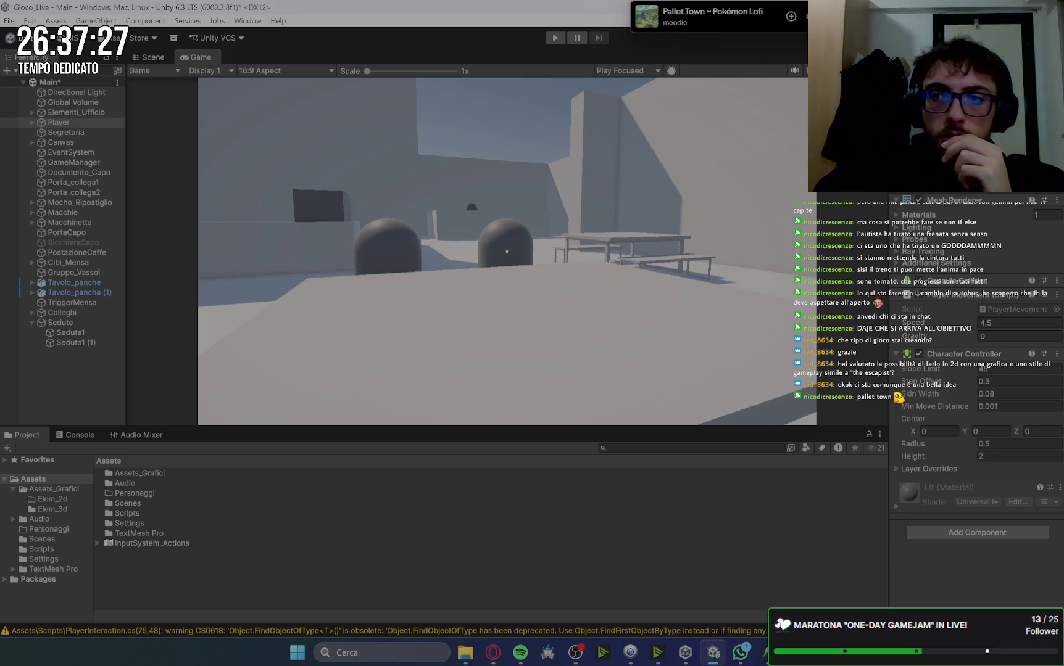
Create an empty child object under Seduta1 and name it POV1
{"action": "right_click", "coordinate": [79, 331]}
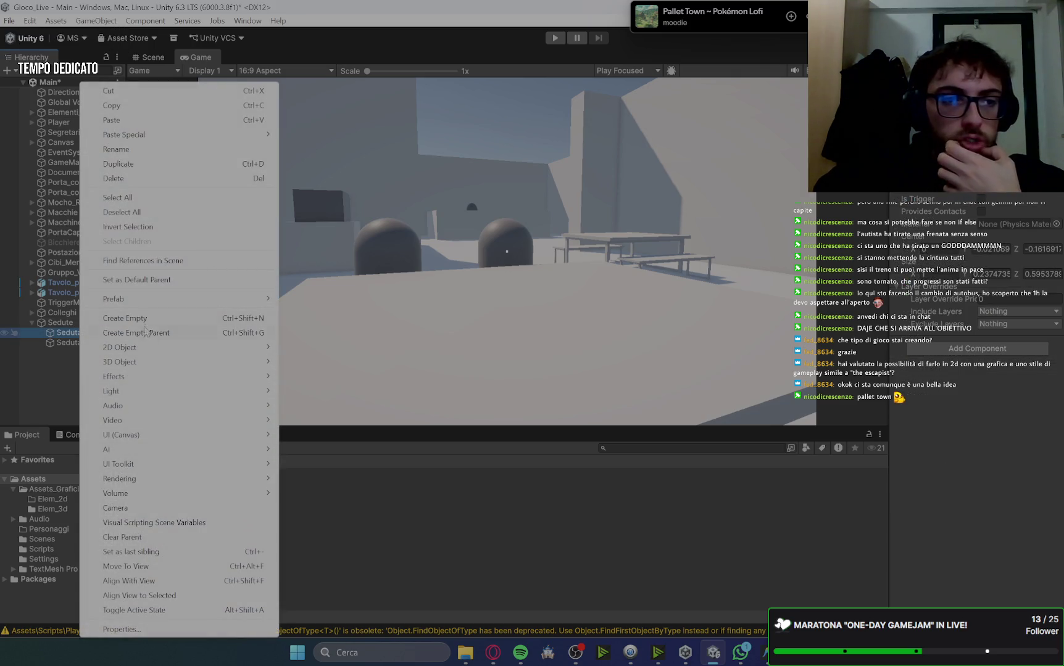
{"action": "left_click", "coordinate": [143, 318]}
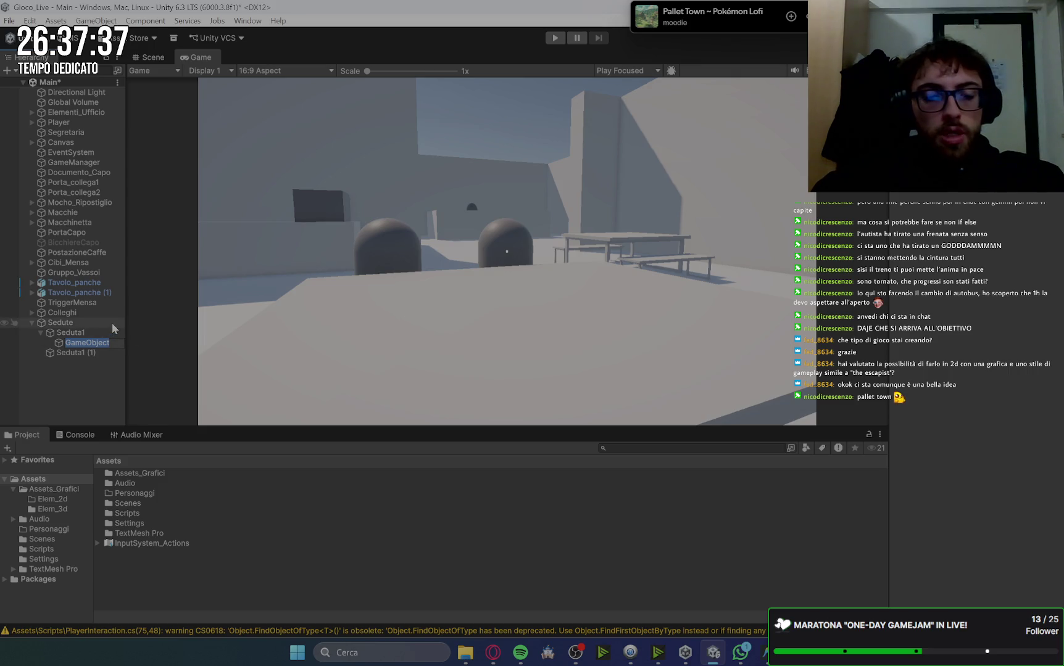
{"action": "type", "text": "Punto"}
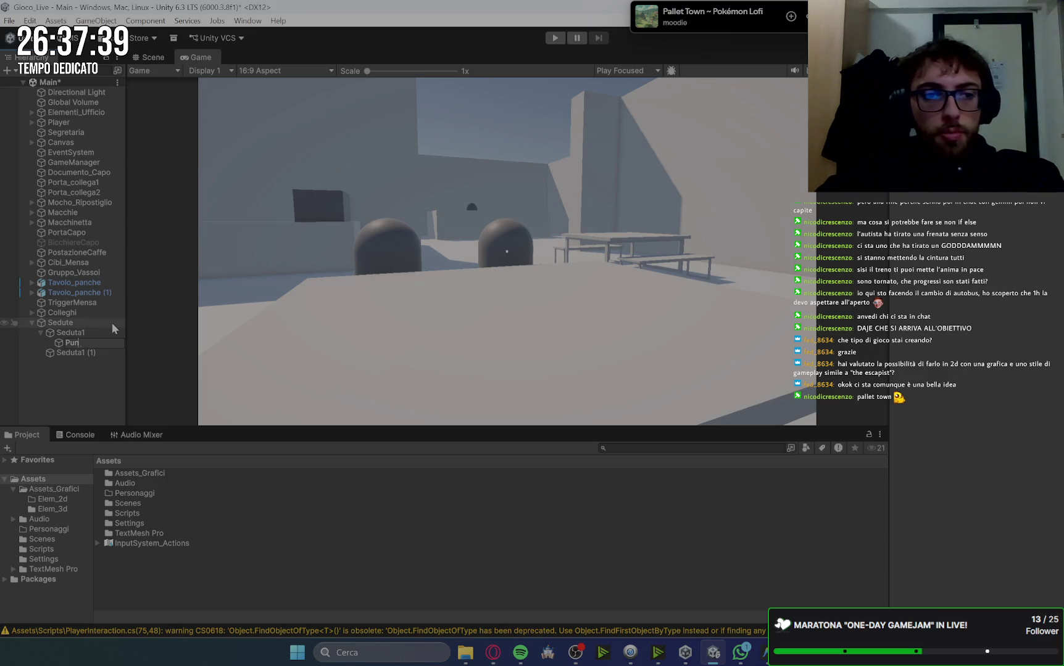
{"action": "key", "text": "BackSpace"}
{"action": "key", "text": "BackSpace"}
{"action": "type", "text": "Ov"}
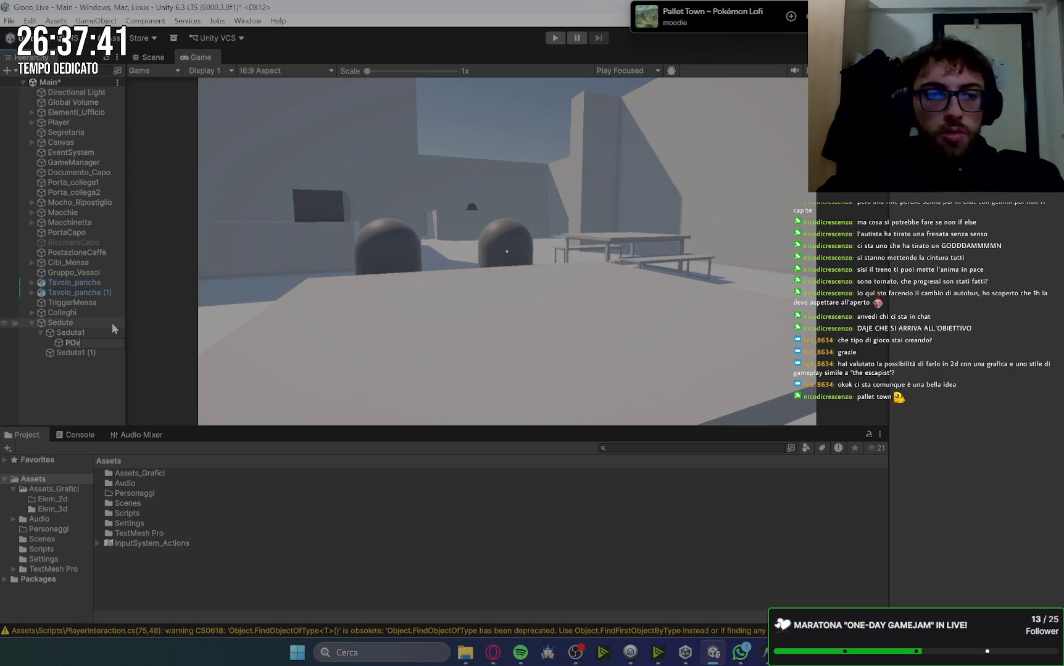
{"action": "key", "text": "BackSpace"}
{"action": "type", "text": "V"}
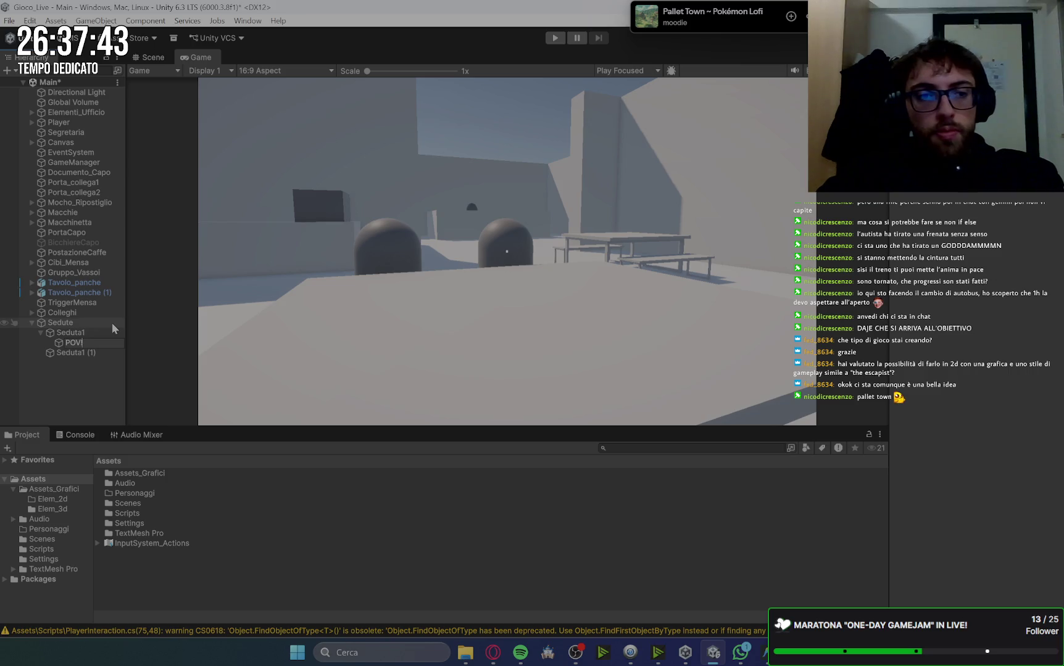
{"action": "type", "text": "1"}
{"action": "key", "text": "Return"}
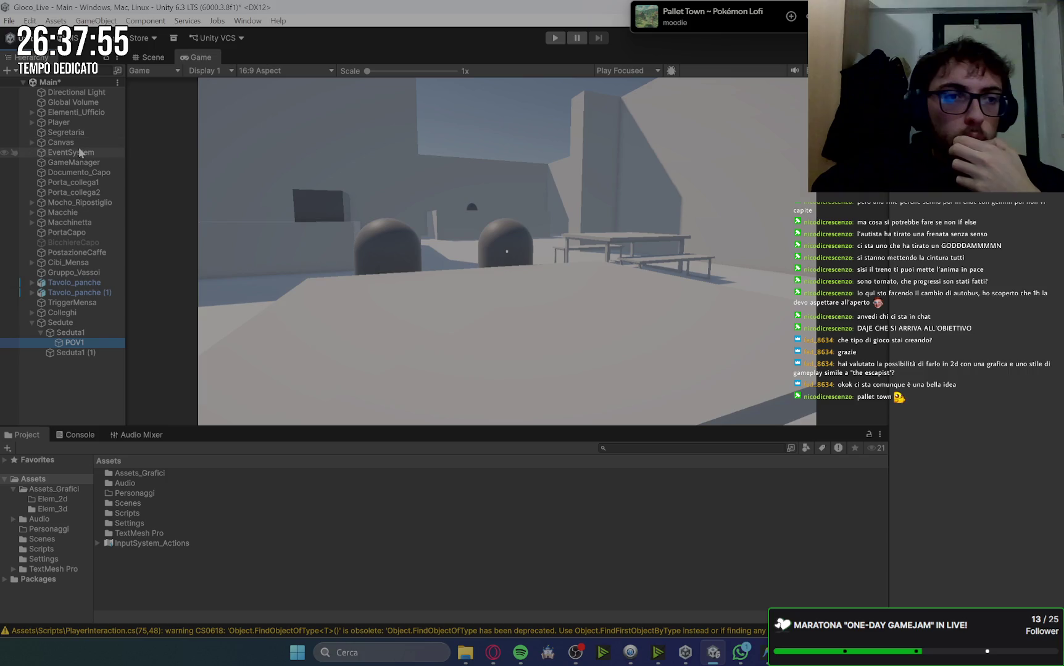
{"action": "left_click", "coordinate": [76, 124]}
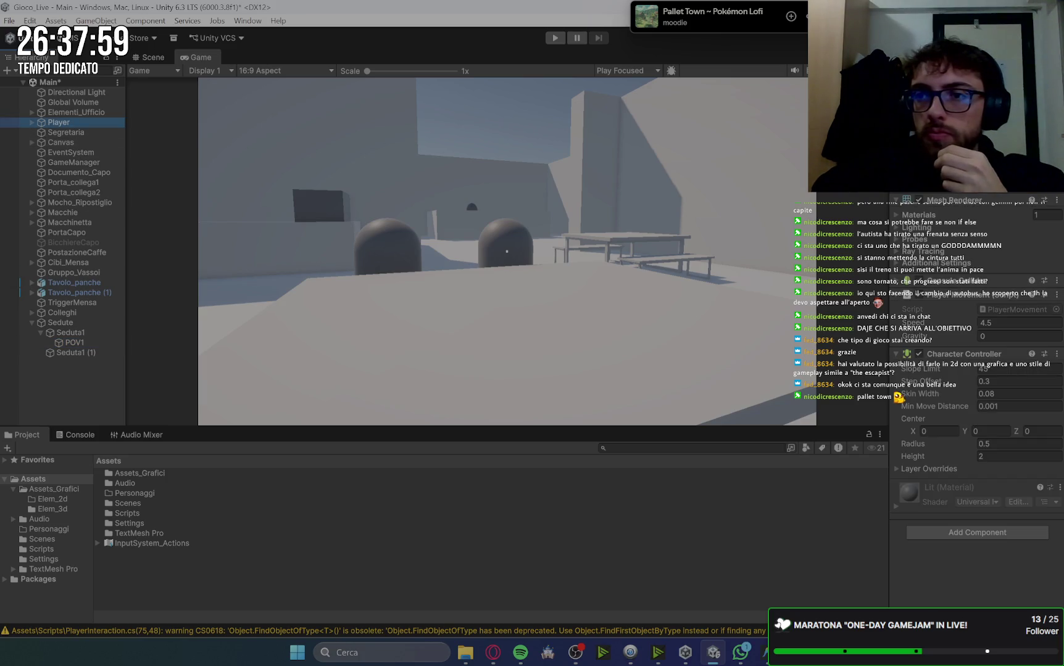
Copy the Player's Transform rotation and paste it onto POV1's Transform
{"action": "right_click", "coordinate": [930, 185]}
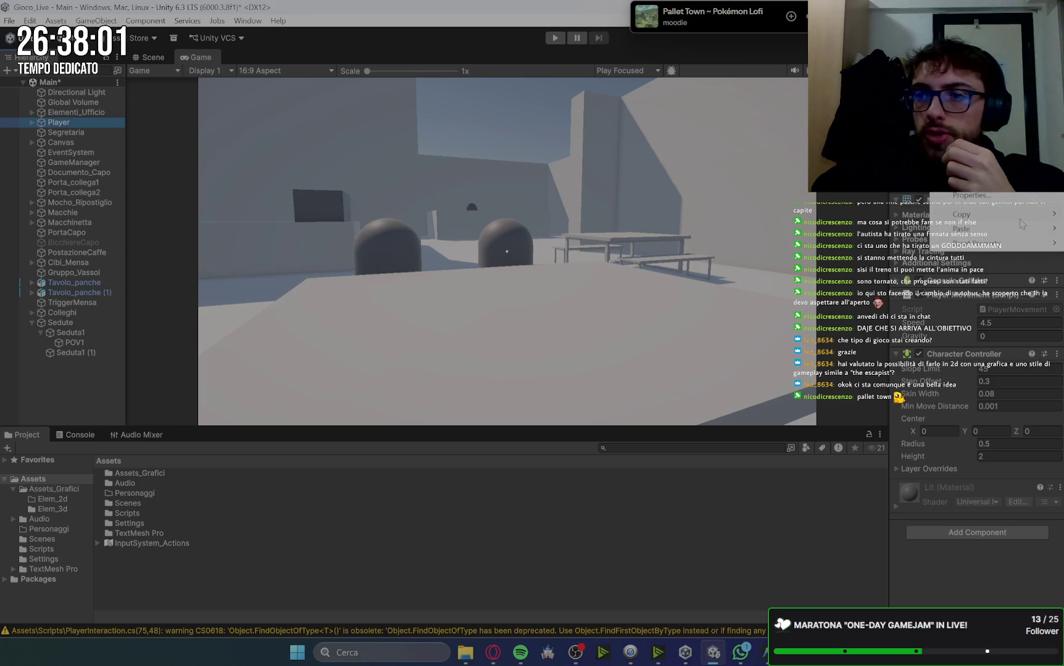
{"action": "mouse_move", "coordinate": [995, 216]}
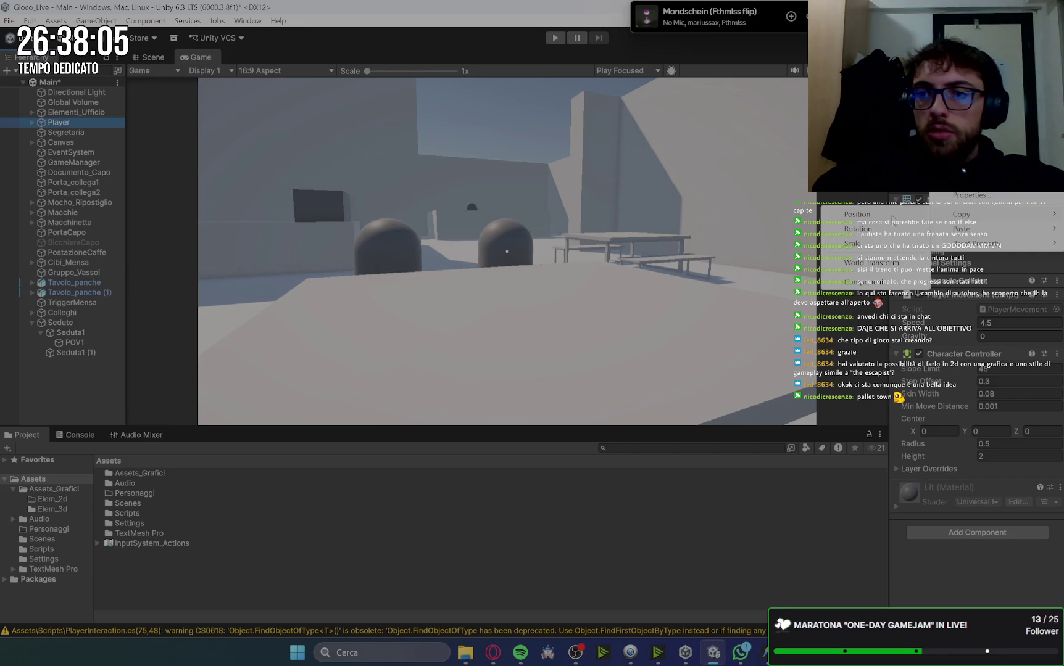
{"action": "left_click", "coordinate": [893, 220]}
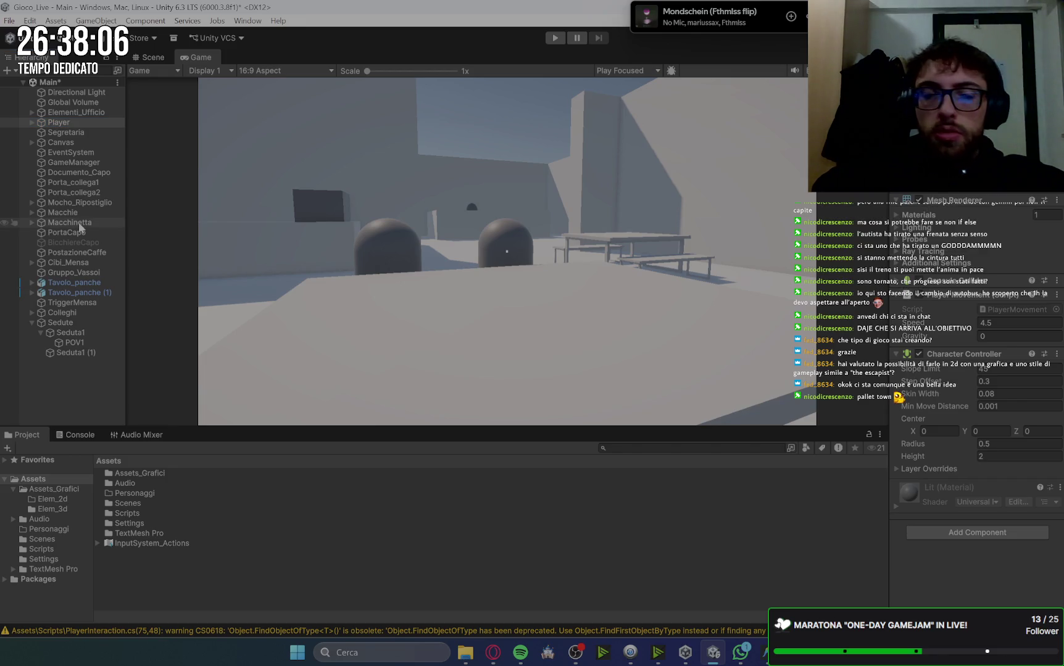
{"action": "left_click", "coordinate": [88, 343]}
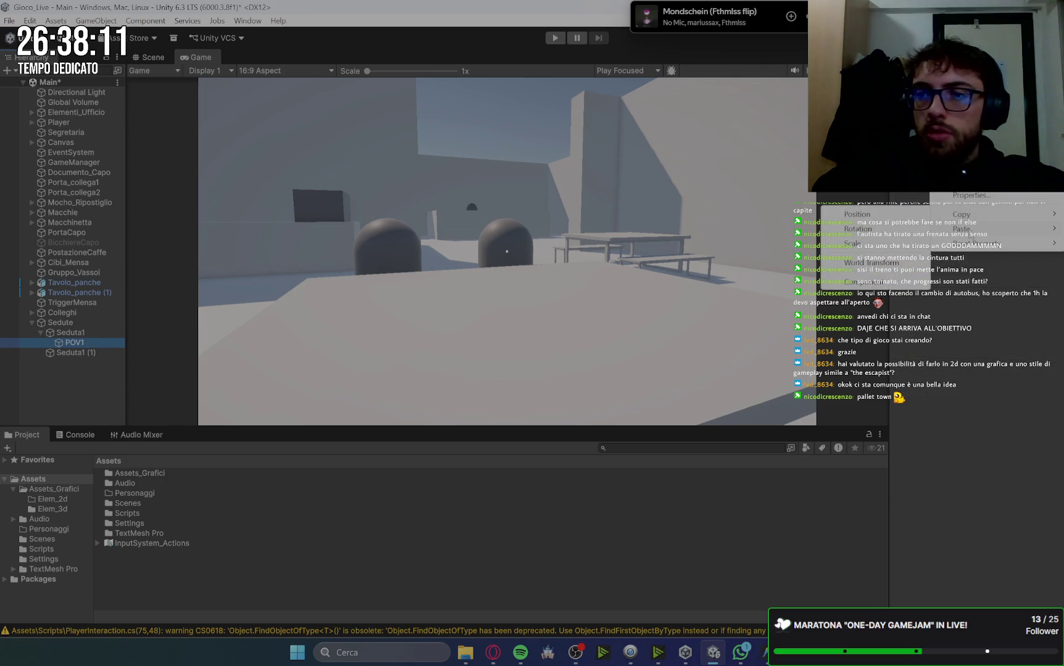
{"action": "left_click", "coordinate": [789, 235]}
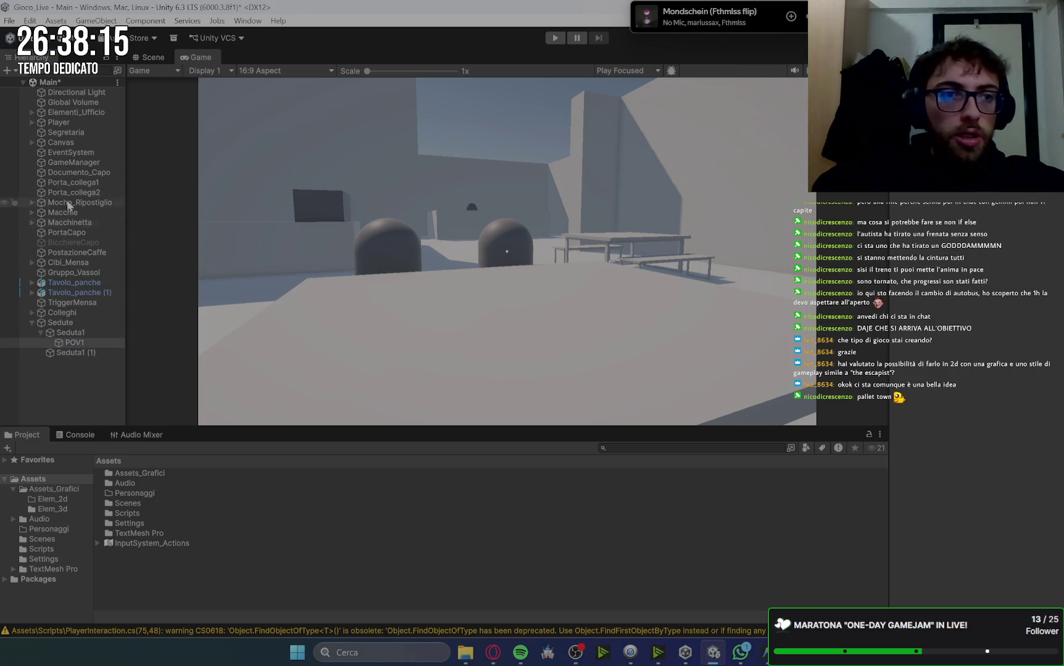
{"action": "left_click", "coordinate": [77, 124]}
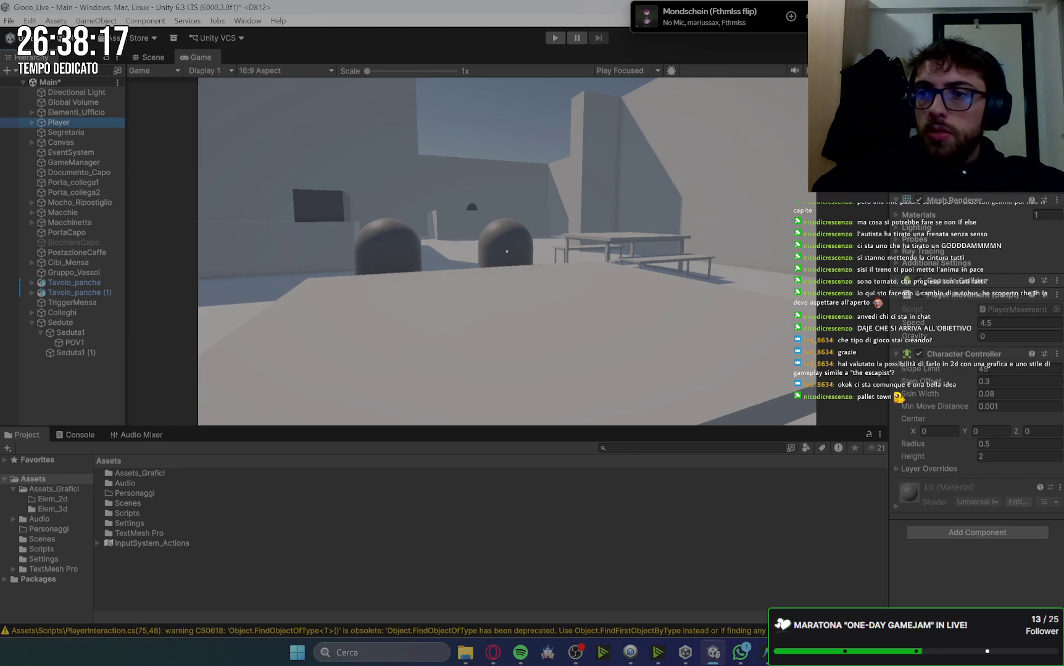
{"action": "right_click", "coordinate": [998, 195]}
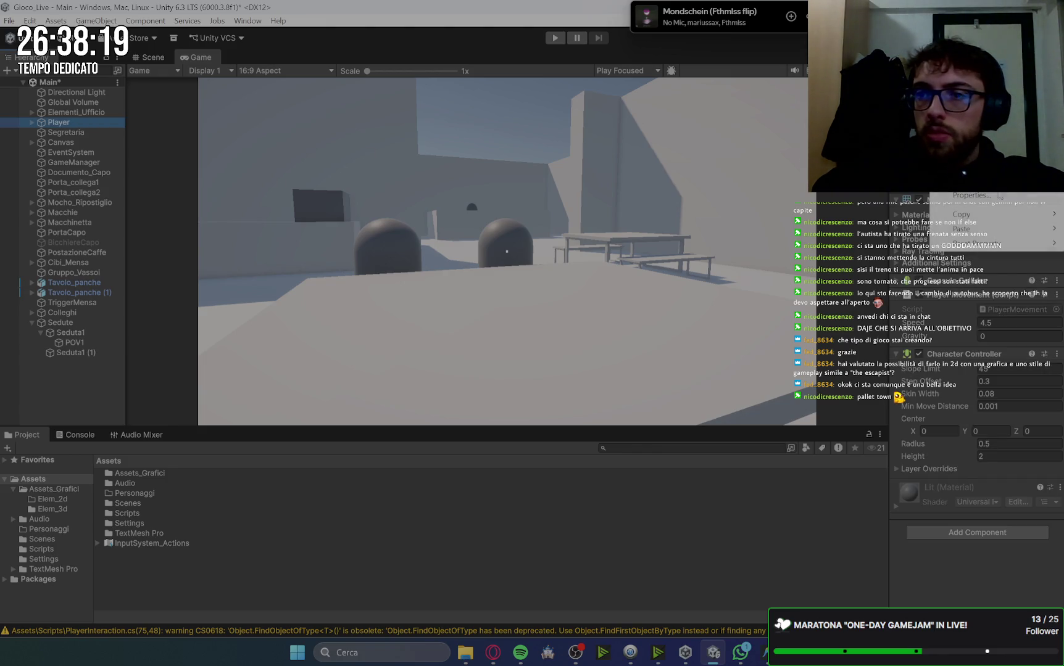
{"action": "mouse_move", "coordinate": [983, 220]}
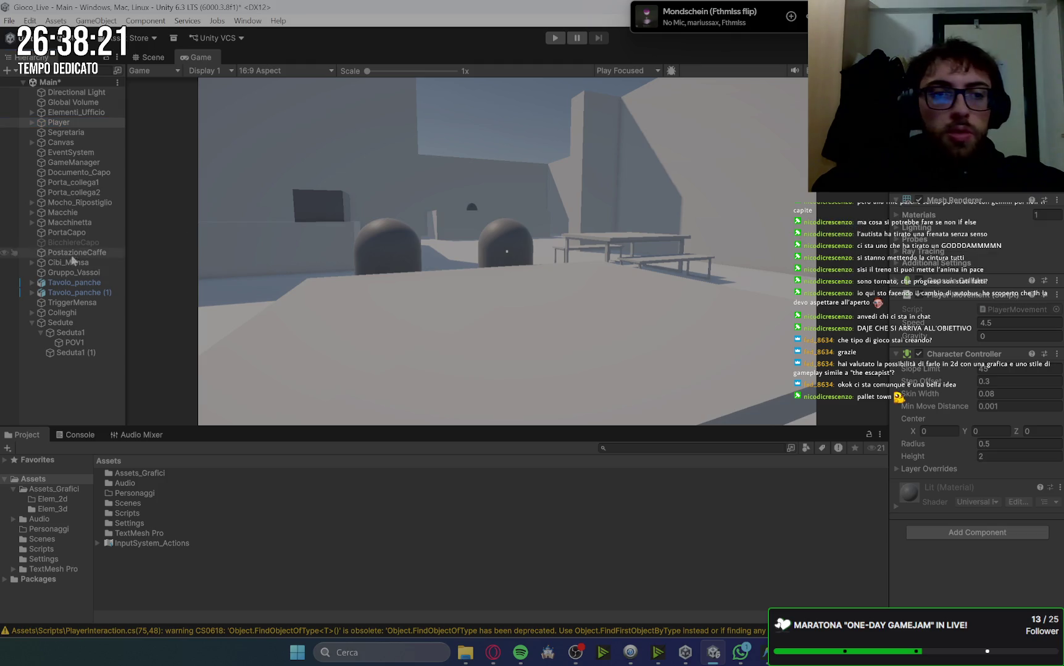
{"action": "left_click", "coordinate": [75, 343]}
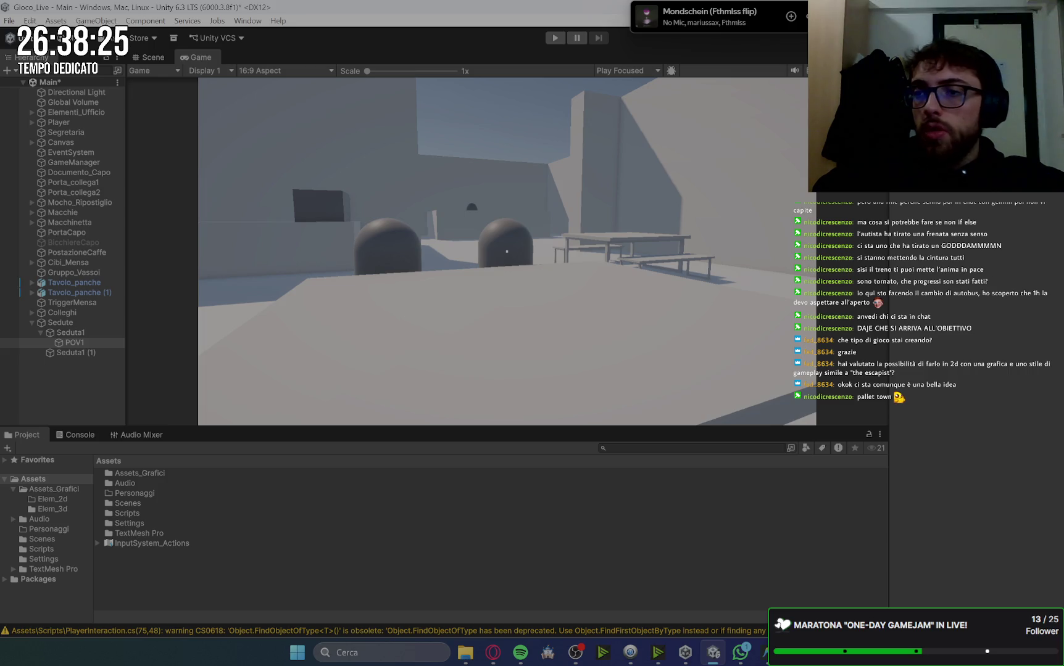
{"action": "left_click", "coordinate": [1053, 186]}
{"action": "mouse_move", "coordinate": [984, 229]}
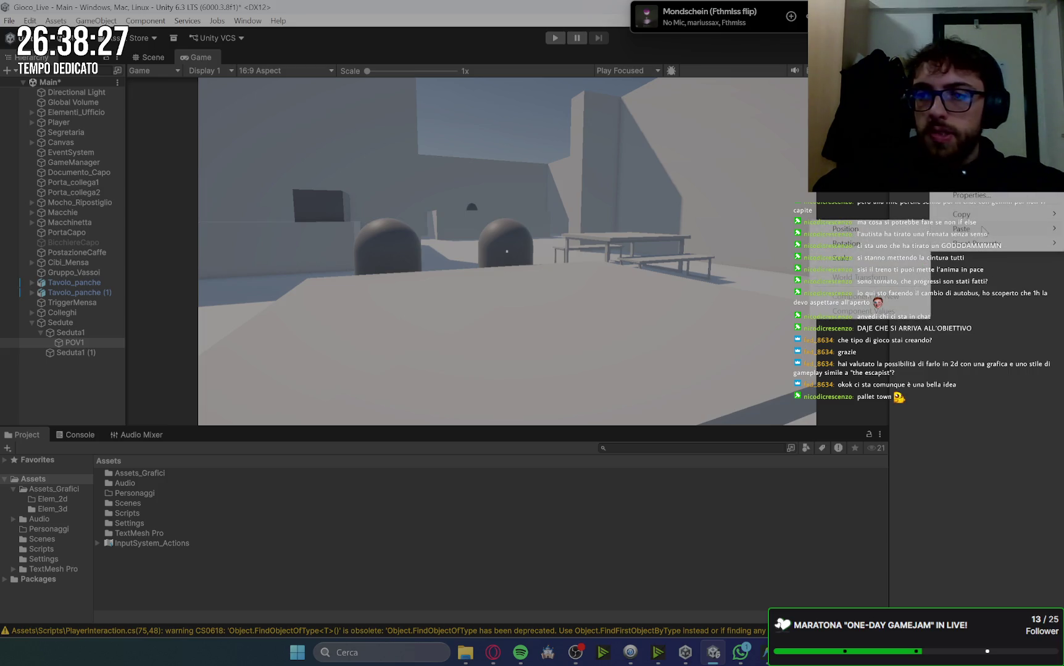
{"action": "left_click", "coordinate": [868, 243]}
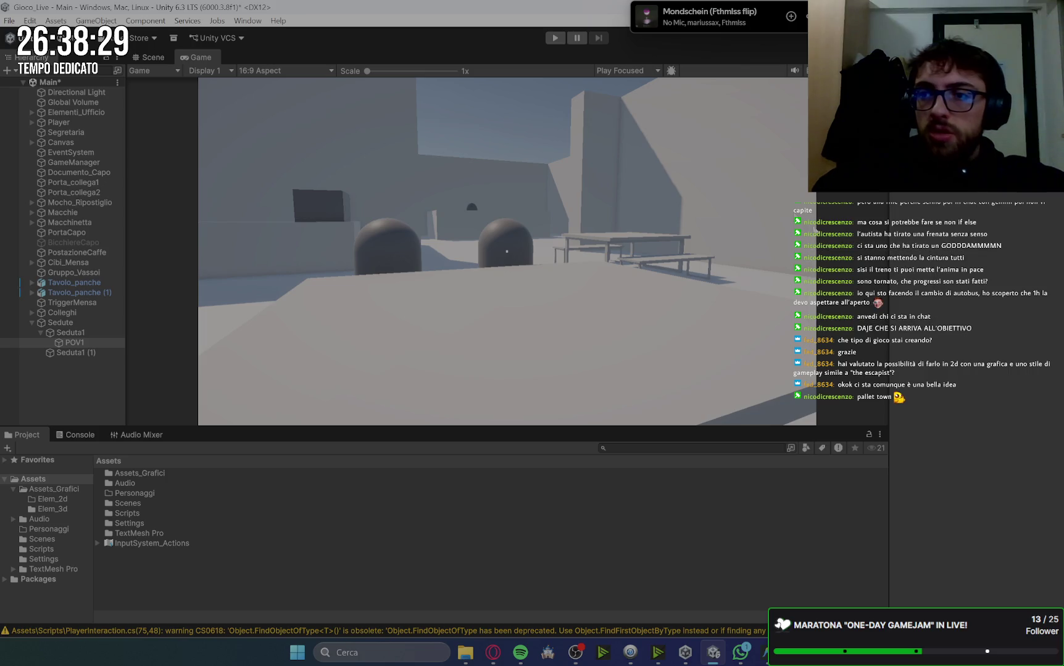
Nudge the Player capsule beside the near end of the canteen table, then show the Game view
{"action": "left_click", "coordinate": [168, 58]}
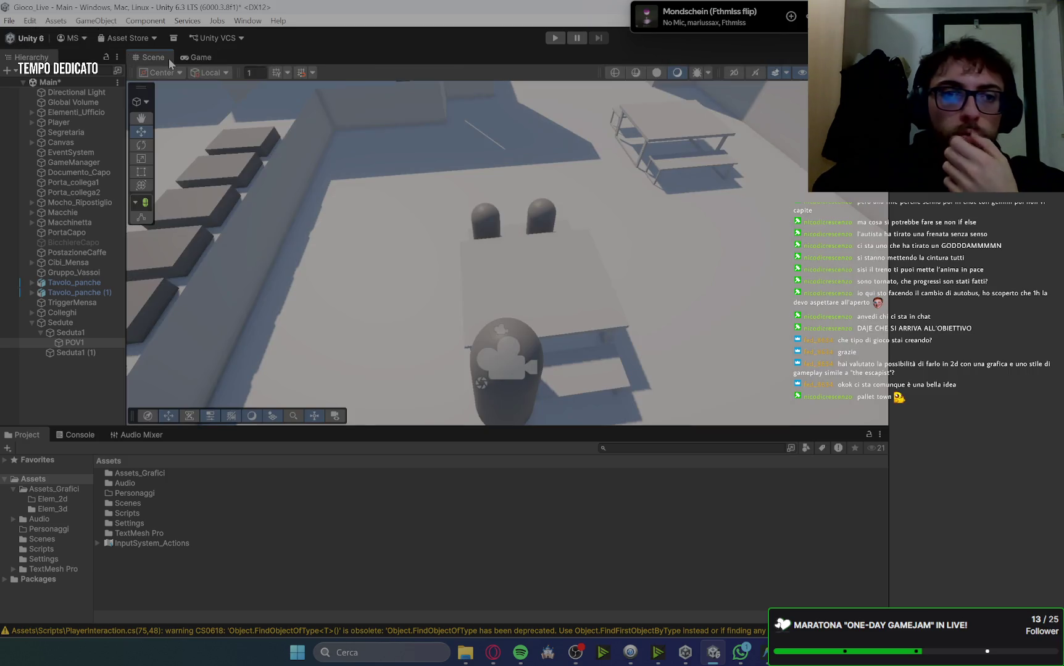
{"action": "left_click", "coordinate": [507, 408]}
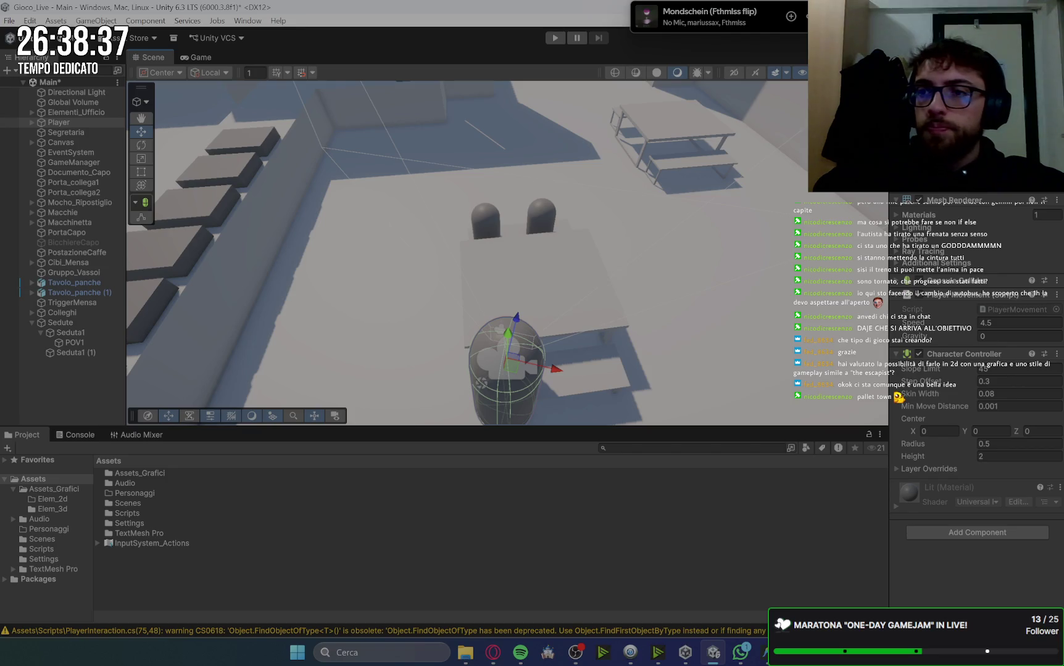
{"action": "left_click_drag", "start_coordinate": [513, 364], "coordinate": [670, 350]}
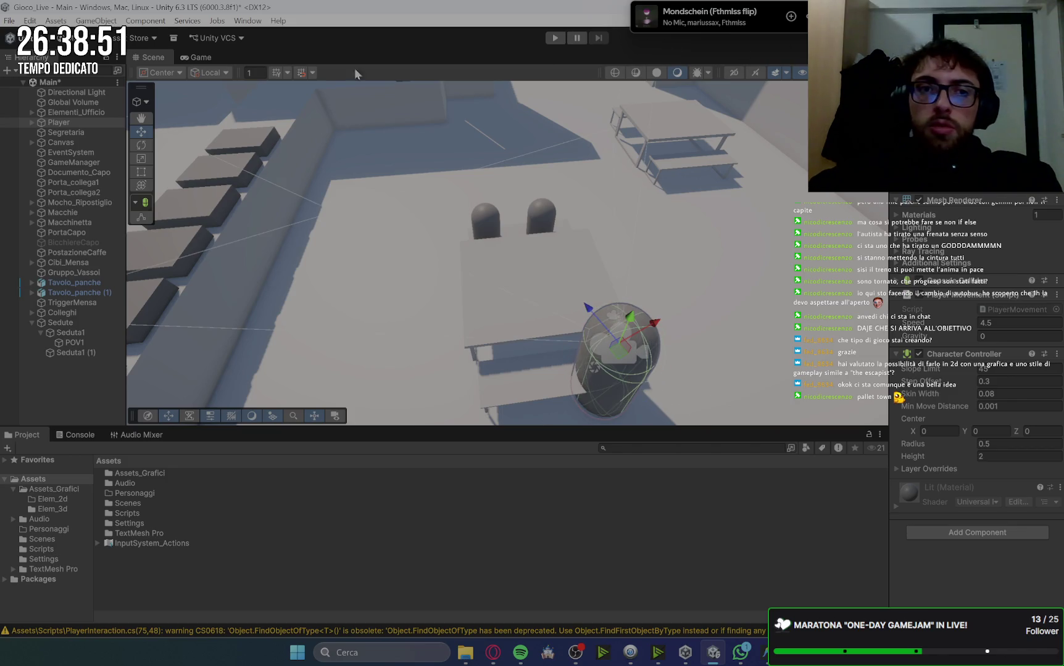
{"action": "left_click", "coordinate": [189, 58]}
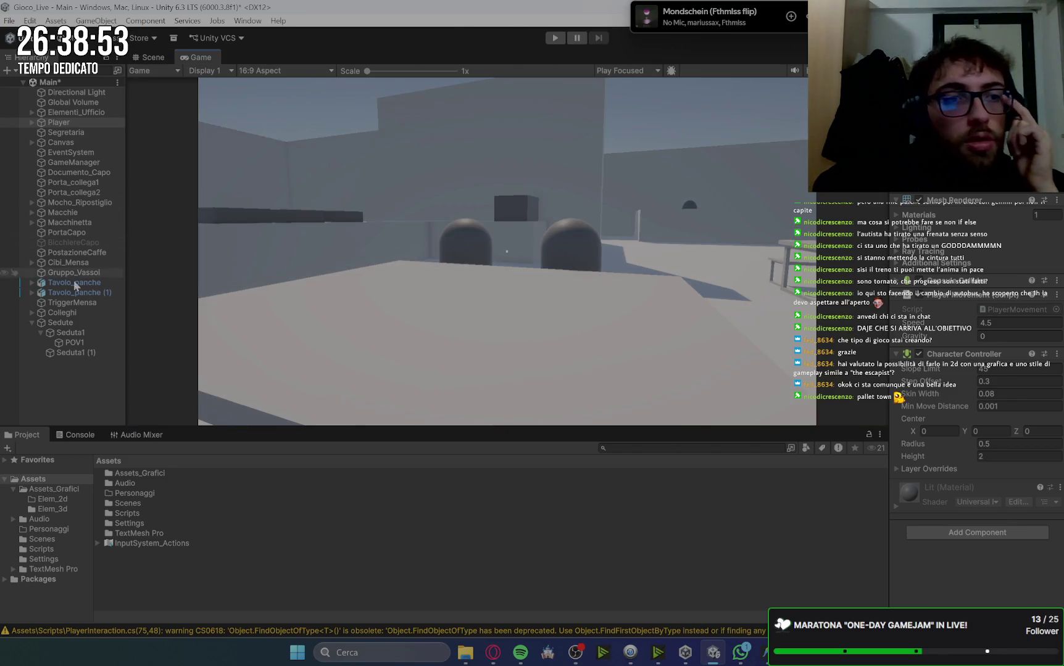
Compare the POV1 points under Seduta1 and Seduta1 (1), then bring up Gemini's seating guide
{"action": "left_click", "coordinate": [78, 334]}
{"action": "left_click", "coordinate": [82, 343]}
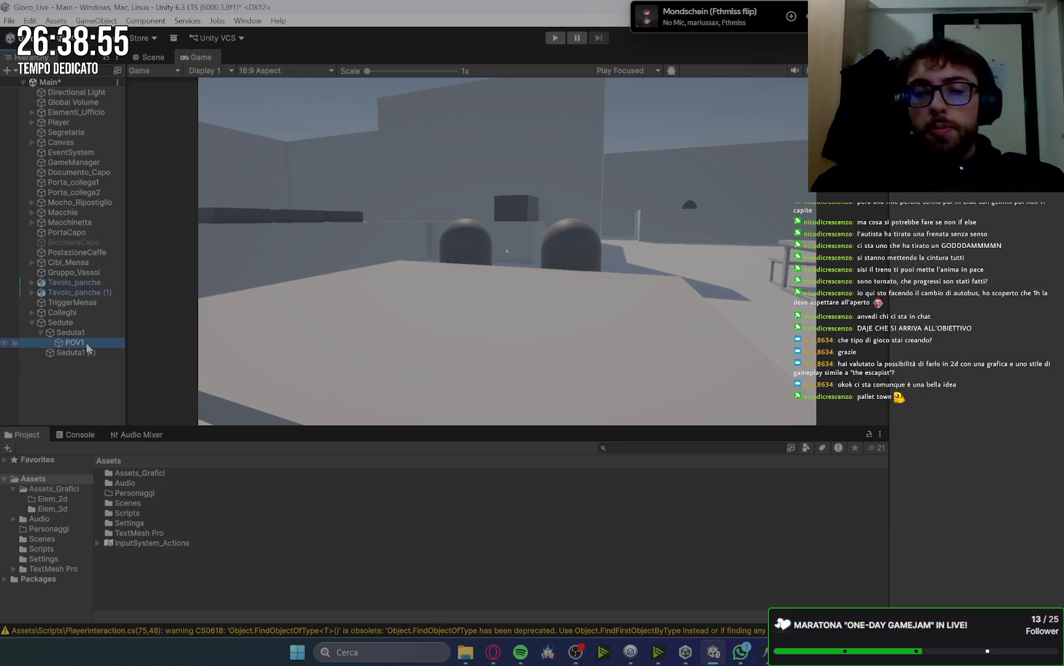
{"action": "left_click", "coordinate": [91, 354]}
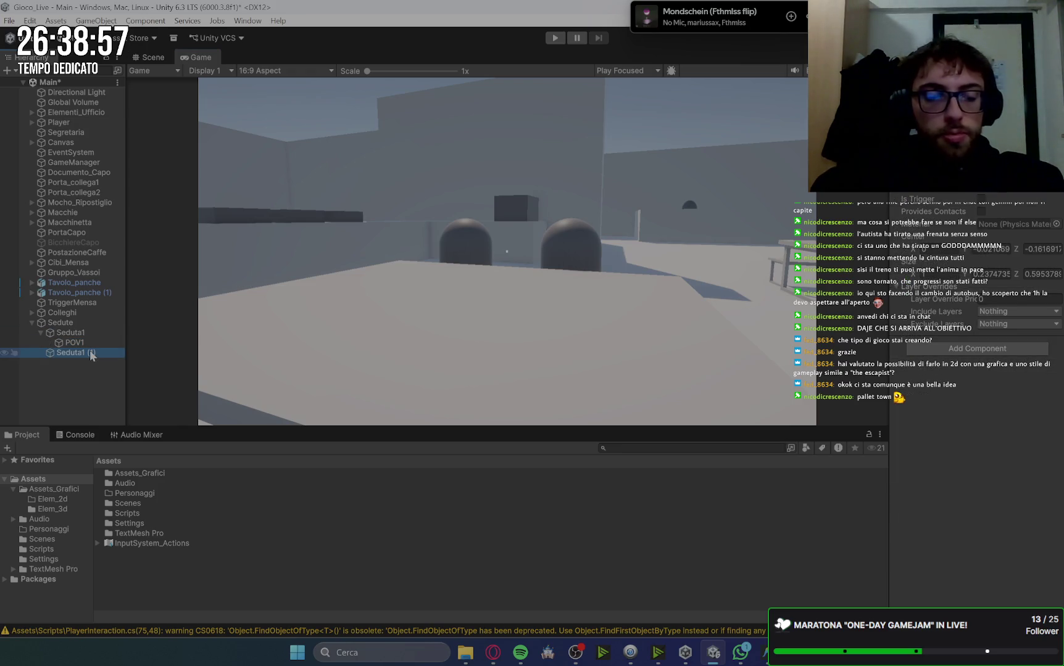
{"action": "left_click", "coordinate": [103, 373]}
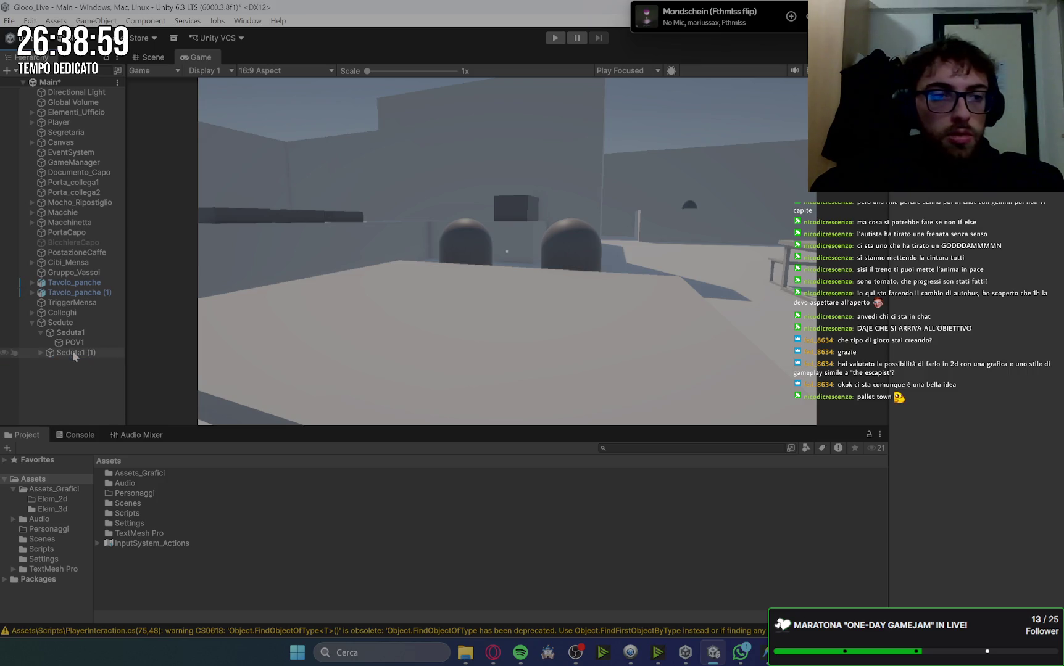
{"action": "left_click", "coordinate": [40, 353]}
{"action": "left_click", "coordinate": [74, 363]}
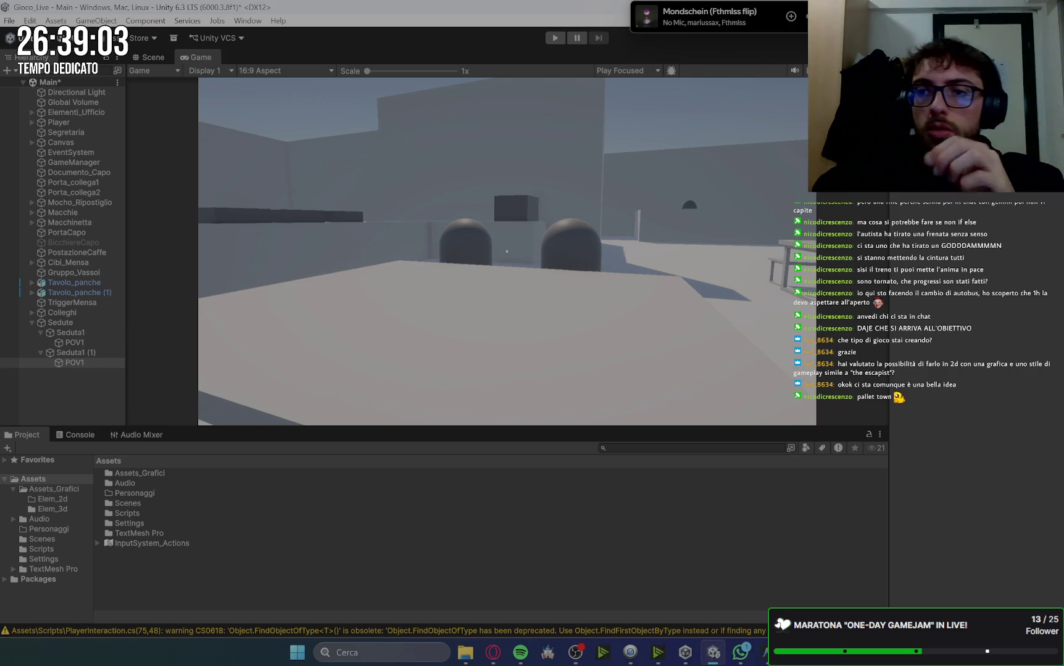
{"action": "left_click", "coordinate": [82, 342]}
{"action": "left_click", "coordinate": [84, 362]}
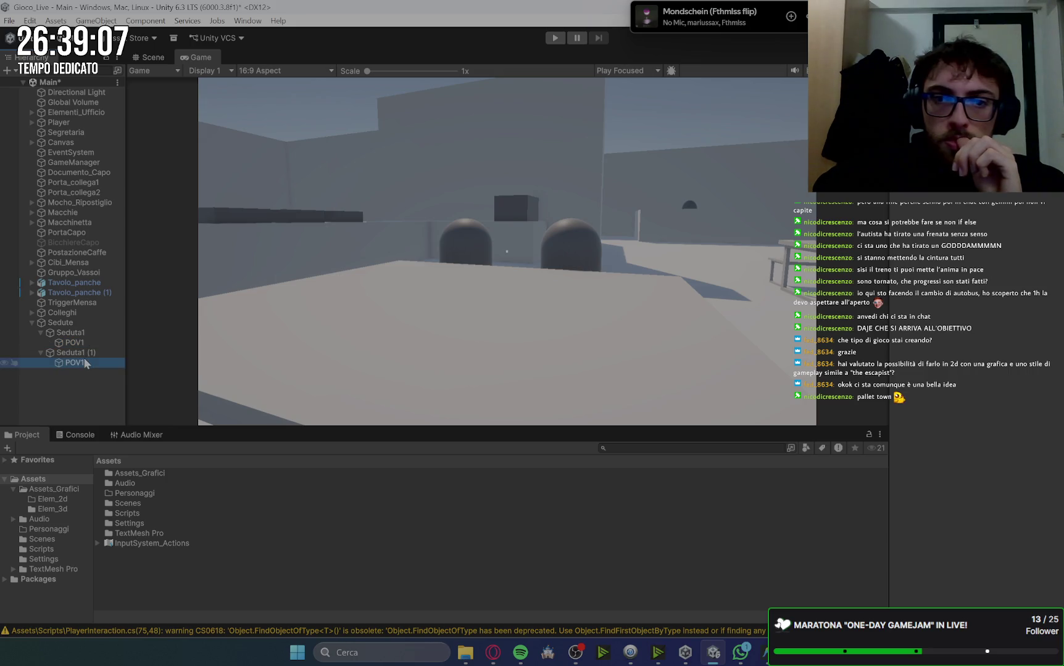
{"action": "left_click", "coordinate": [85, 343]}
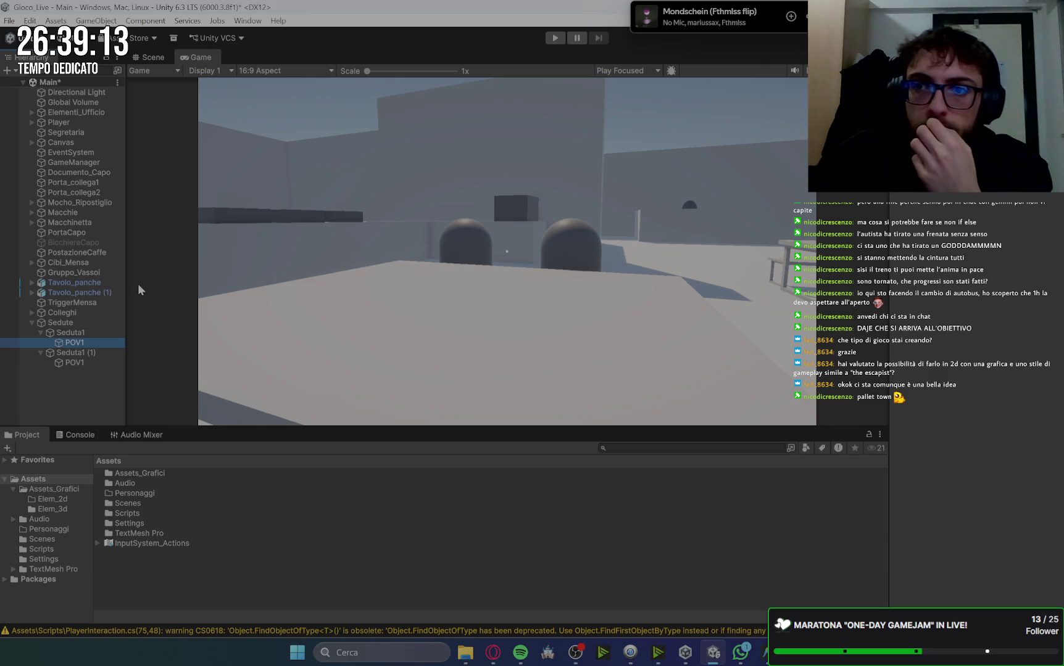
{"action": "left_click", "coordinate": [85, 363]}
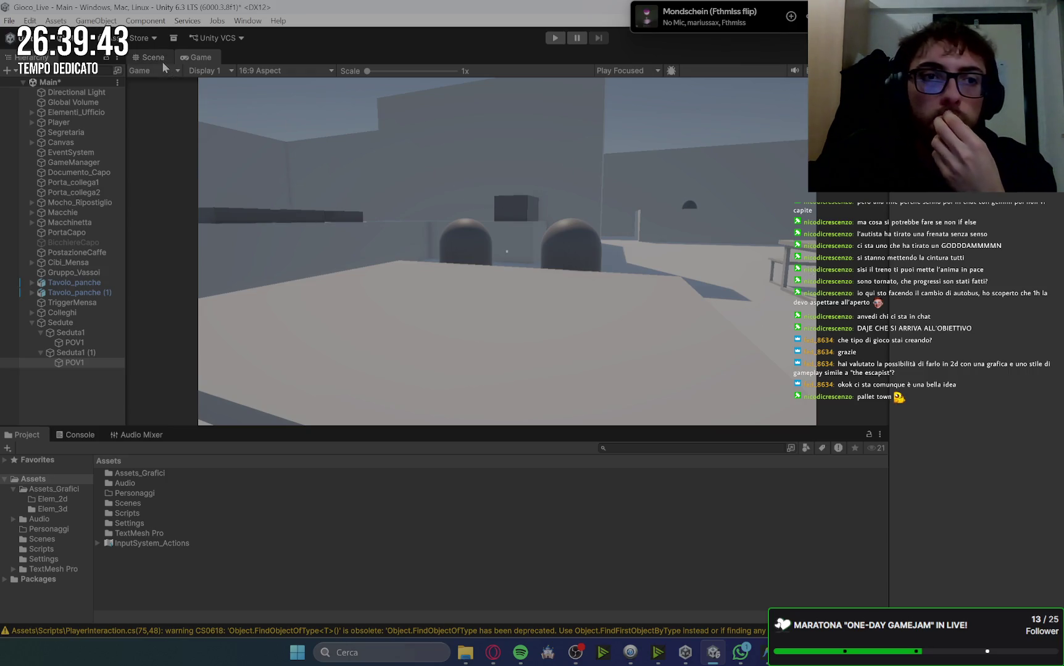
{"action": "left_click", "coordinate": [493, 653]}
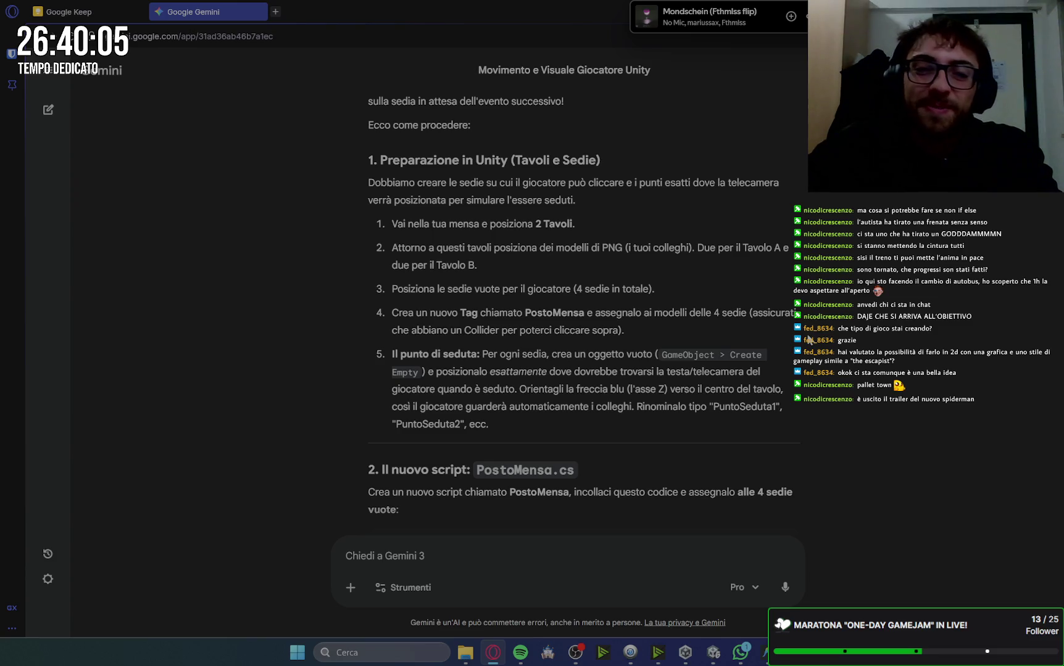
Copy the PostoMensa.cs code block from Gemini and switch to Antigravity
{"action": "scroll", "coordinate": [745, 300], "scroll_direction": "down", "scroll_amount": 2}
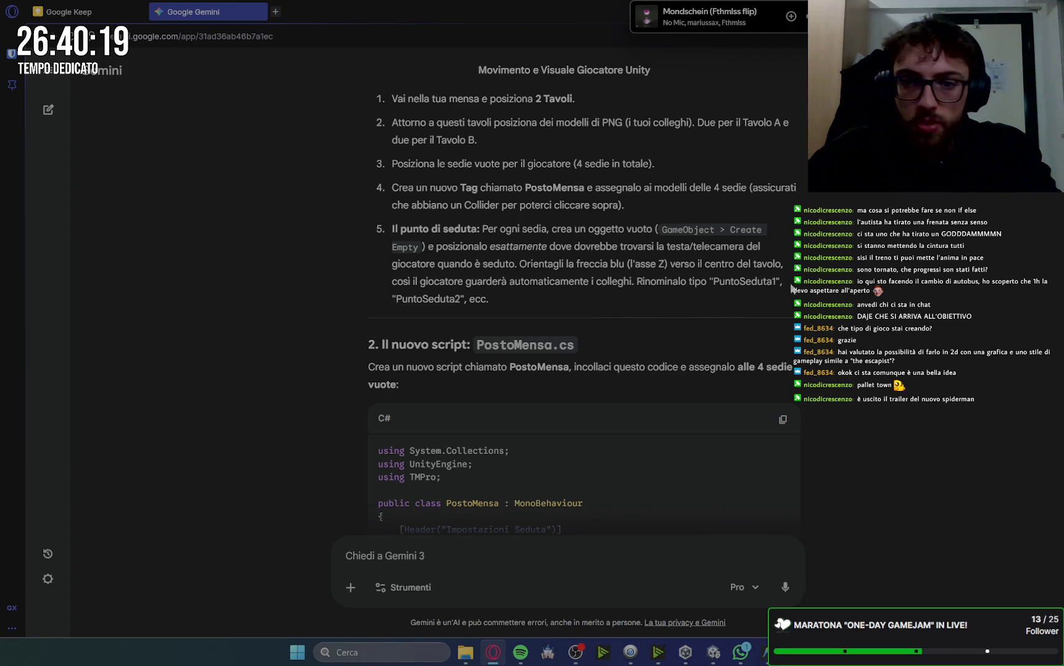
{"action": "scroll", "coordinate": [794, 287], "scroll_direction": "down", "scroll_amount": 3}
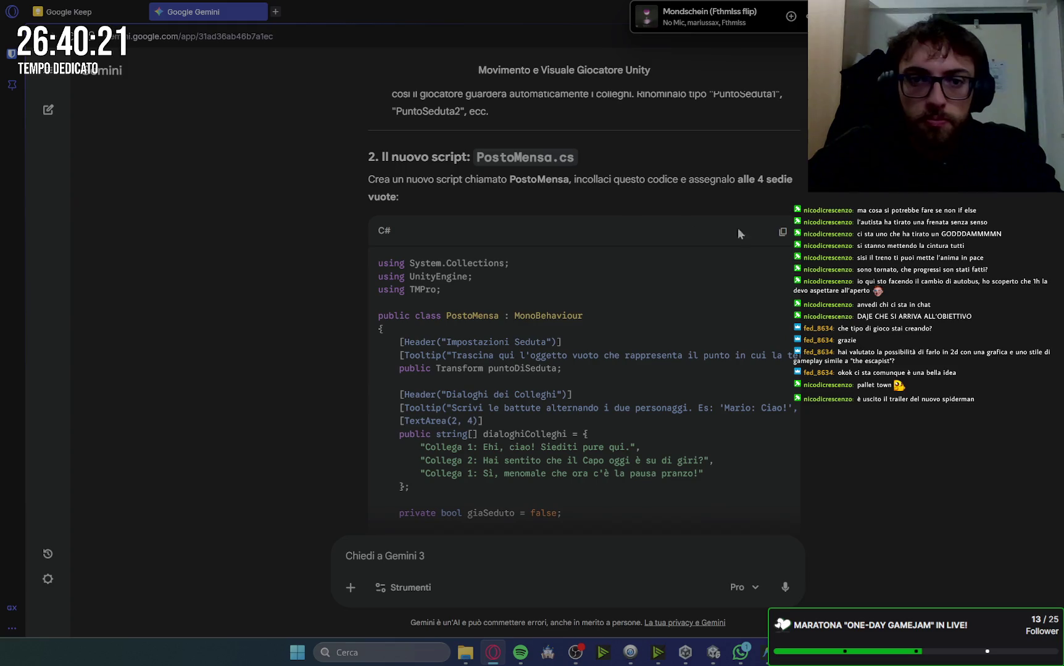
{"action": "left_click", "coordinate": [784, 232]}
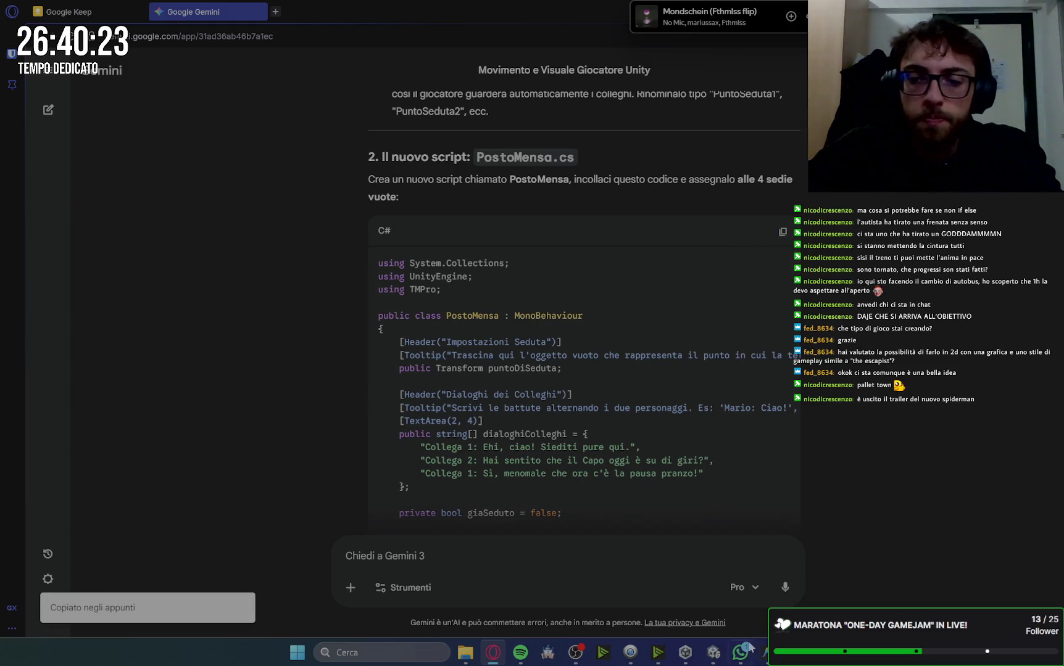
{"action": "left_click", "coordinate": [761, 652]}
{"action": "scroll", "coordinate": [114, 328], "scroll_direction": "up", "scroll_amount": 1}
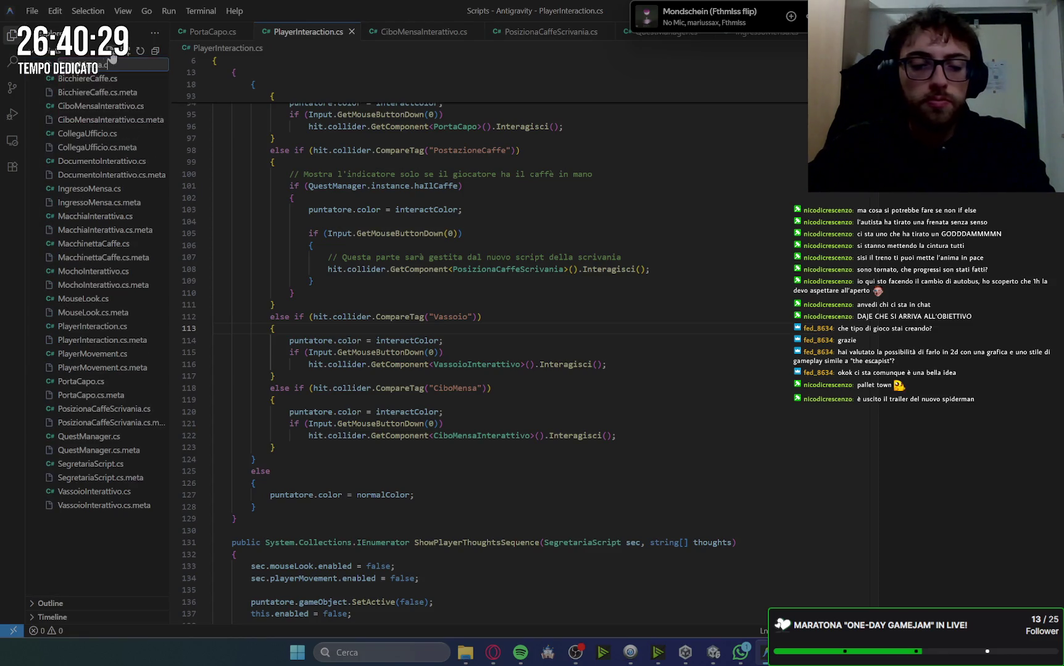
Create PostoMensa.cs with the pasted 93-line script, then find Gemini's step 3 for PlayerInteraction.cs
{"action": "key", "text": "Return"}
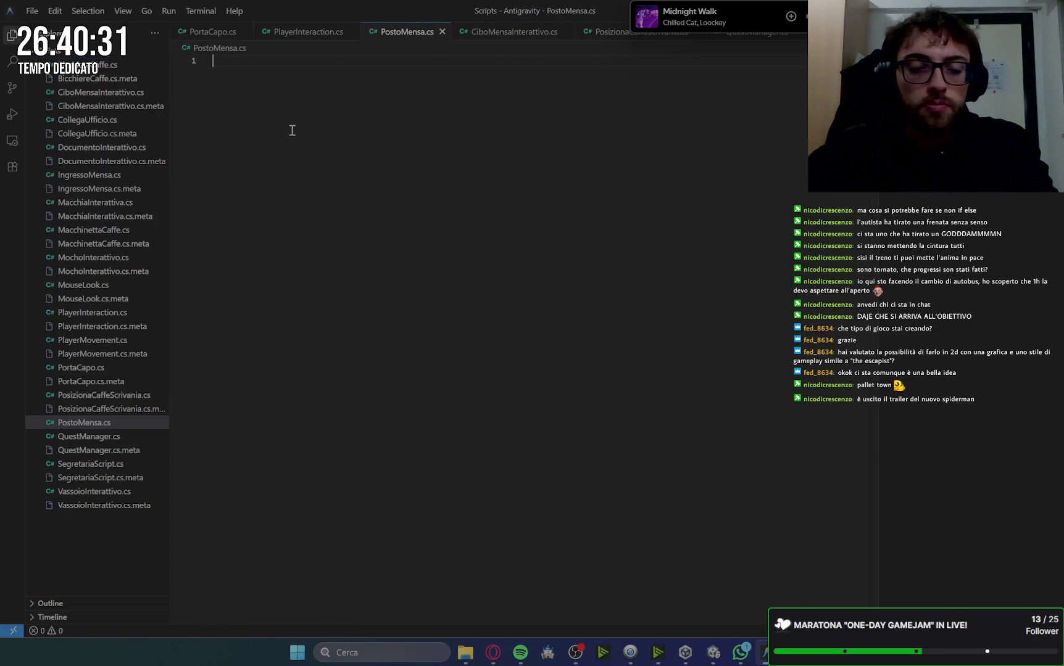
{"action": "key", "text": "ctrl+v"}
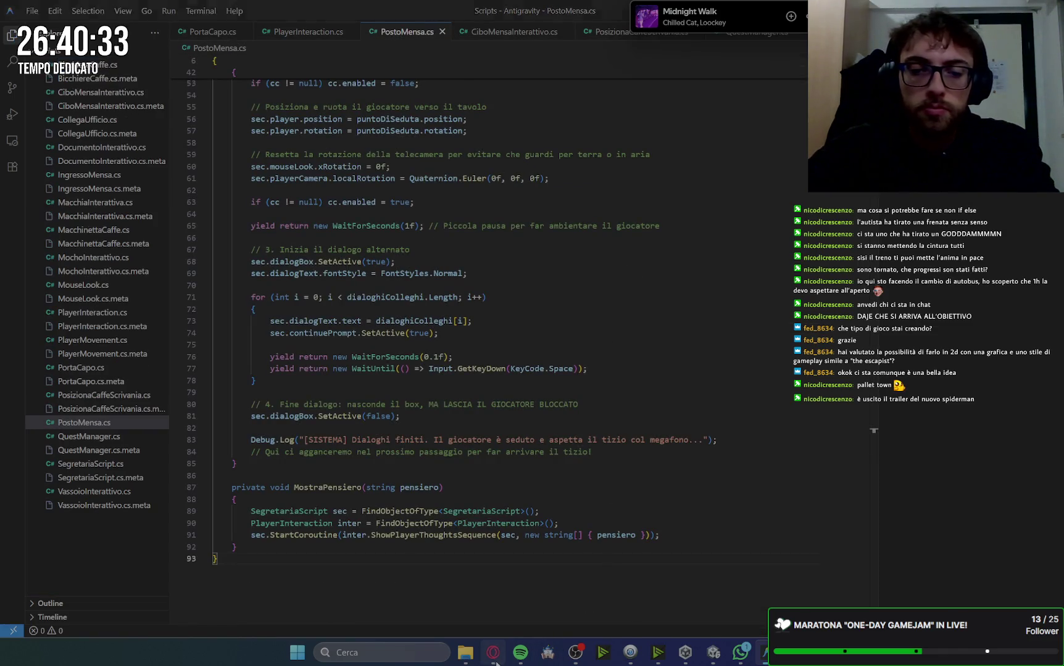
{"action": "left_click", "coordinate": [493, 652]}
{"action": "scroll", "coordinate": [617, 337], "scroll_direction": "down", "scroll_amount": 5}
{"action": "scroll", "coordinate": [617, 336], "scroll_direction": "down", "scroll_amount": 4}
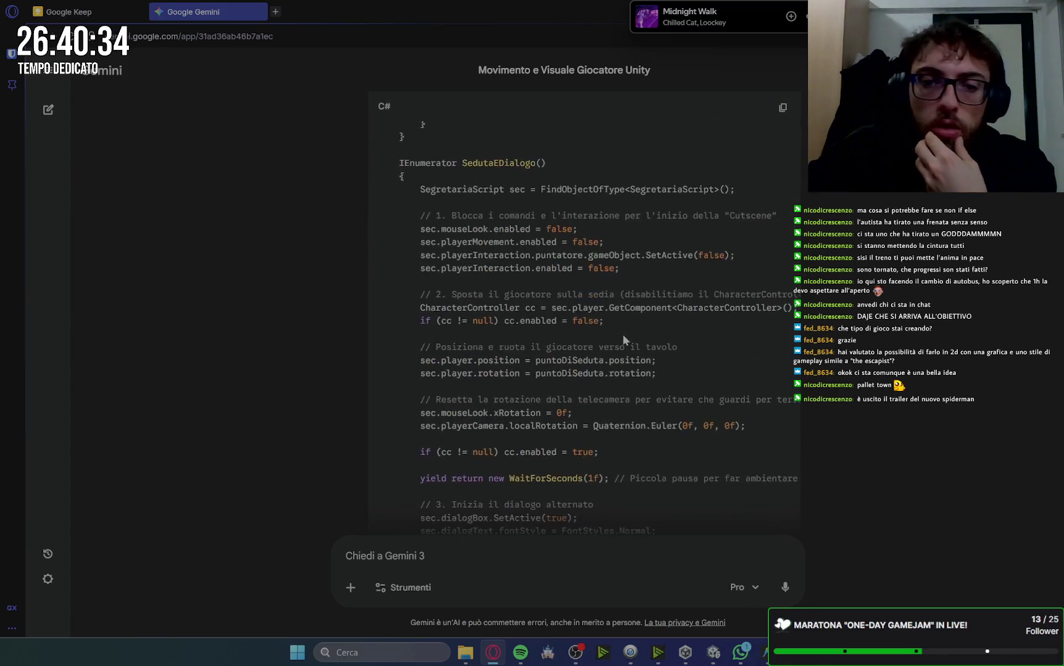
{"action": "scroll", "coordinate": [623, 334], "scroll_direction": "up", "scroll_amount": 9}
{"action": "scroll", "coordinate": [620, 337], "scroll_direction": "down", "scroll_amount": 15}
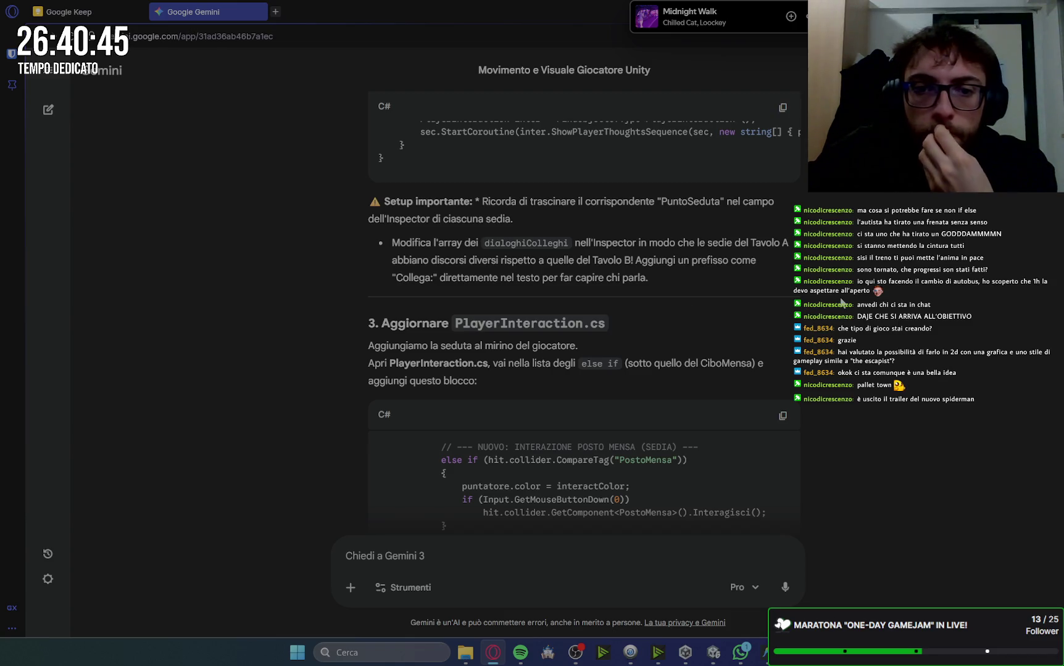
Paste Gemini's PostoMensa else-if block after the CiboMensa branch in PlayerInteraction.cs
{"action": "scroll", "coordinate": [841, 303], "scroll_direction": "down", "scroll_amount": 2}
{"action": "left_click_drag", "start_coordinate": [440, 334], "coordinate": [457, 397]}
{"action": "key", "text": "ctrl+c"}
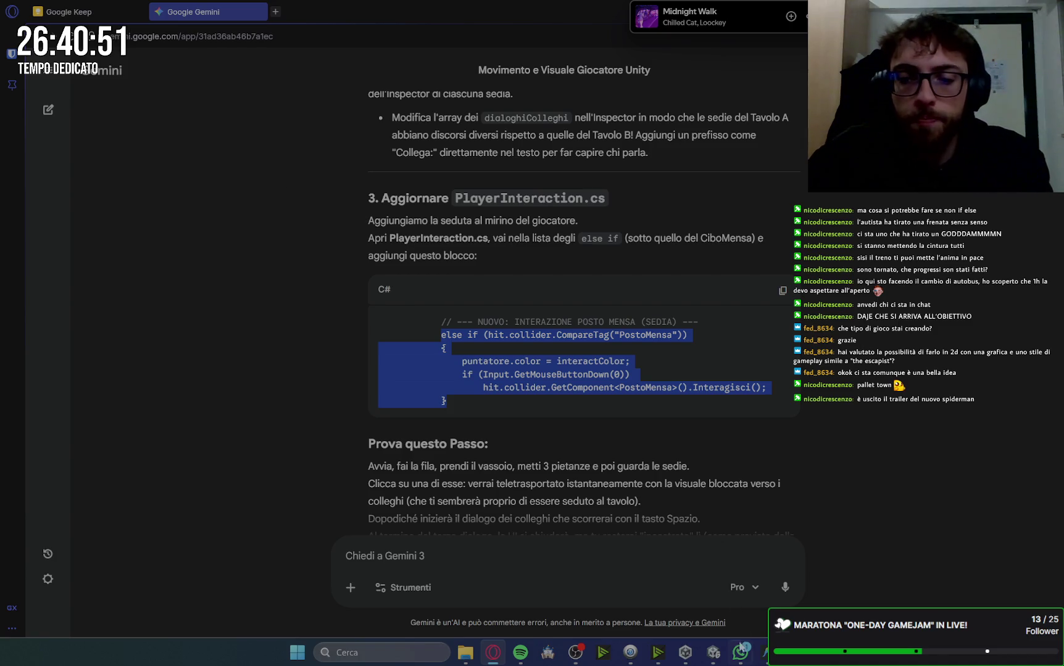
{"action": "mouse_move", "coordinate": [763, 662]}
{"action": "left_click", "coordinate": [762, 657]}
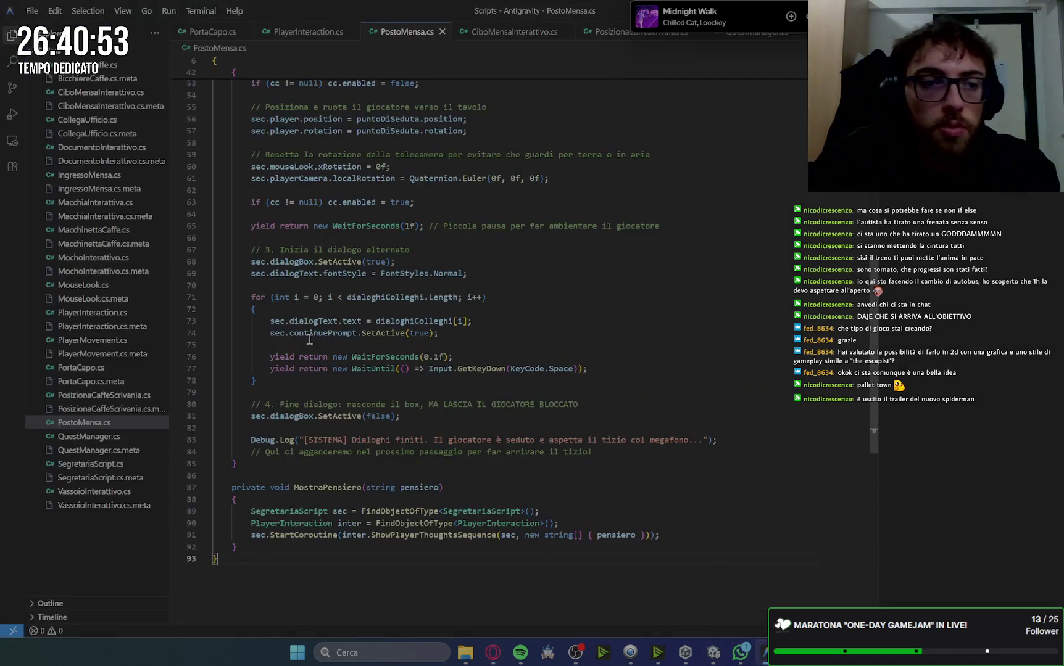
{"action": "left_click", "coordinate": [91, 312]}
{"action": "scroll", "coordinate": [512, 300], "scroll_direction": "down", "scroll_amount": 5}
{"action": "scroll", "coordinate": [512, 301], "scroll_direction": "up", "scroll_amount": 3}
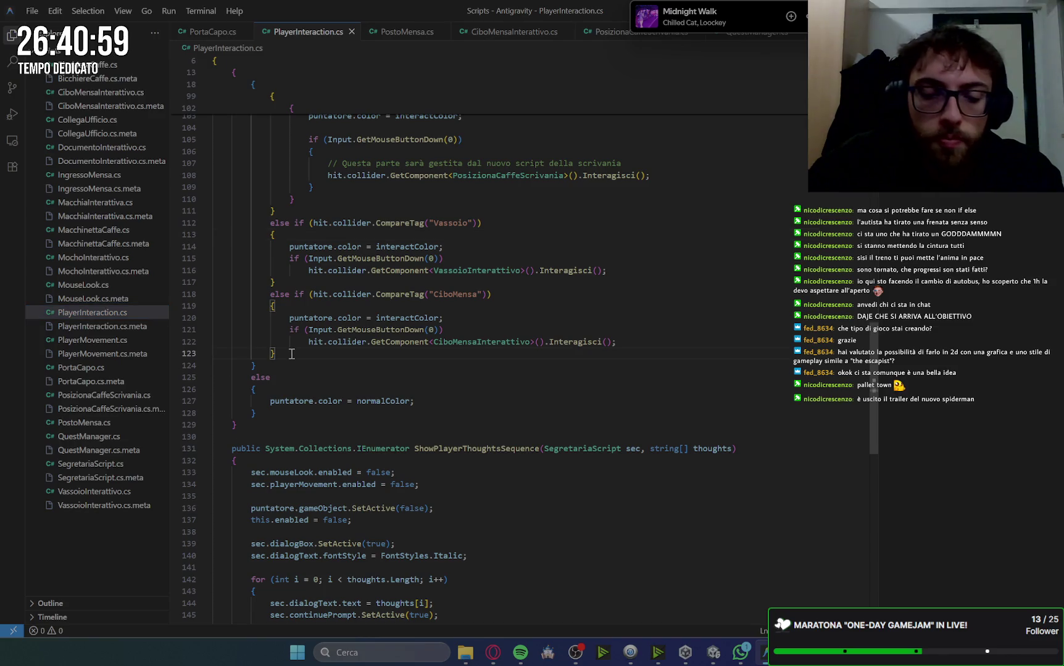
{"action": "key", "text": "ctrl+v"}
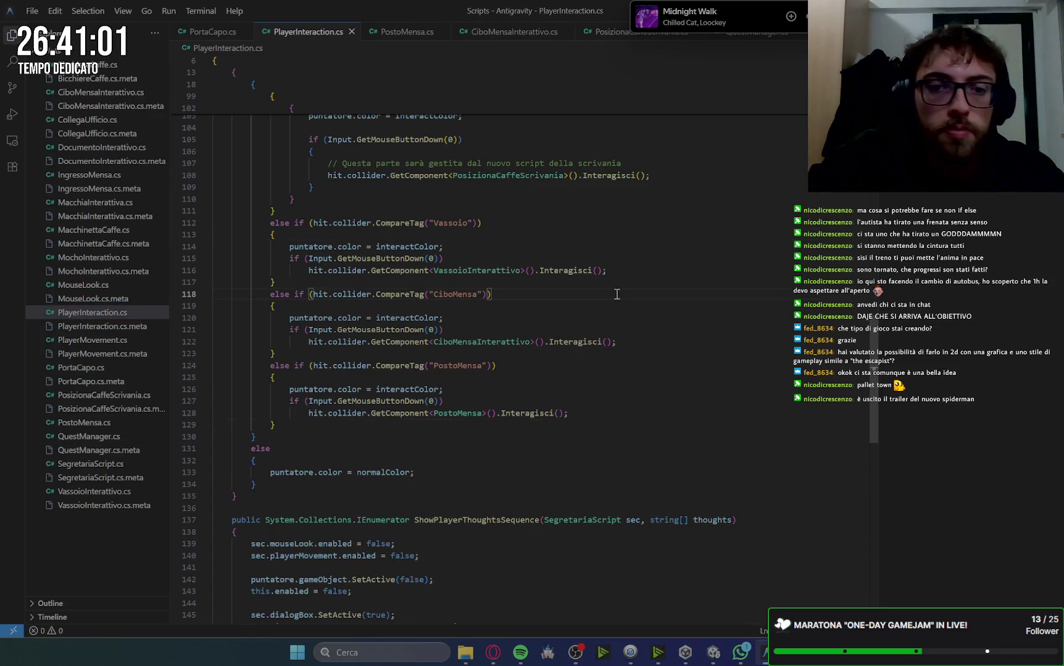
Clear the Gemini selection and return to Unity so the scripts recompile
{"action": "key", "text": "alt+Tab"}
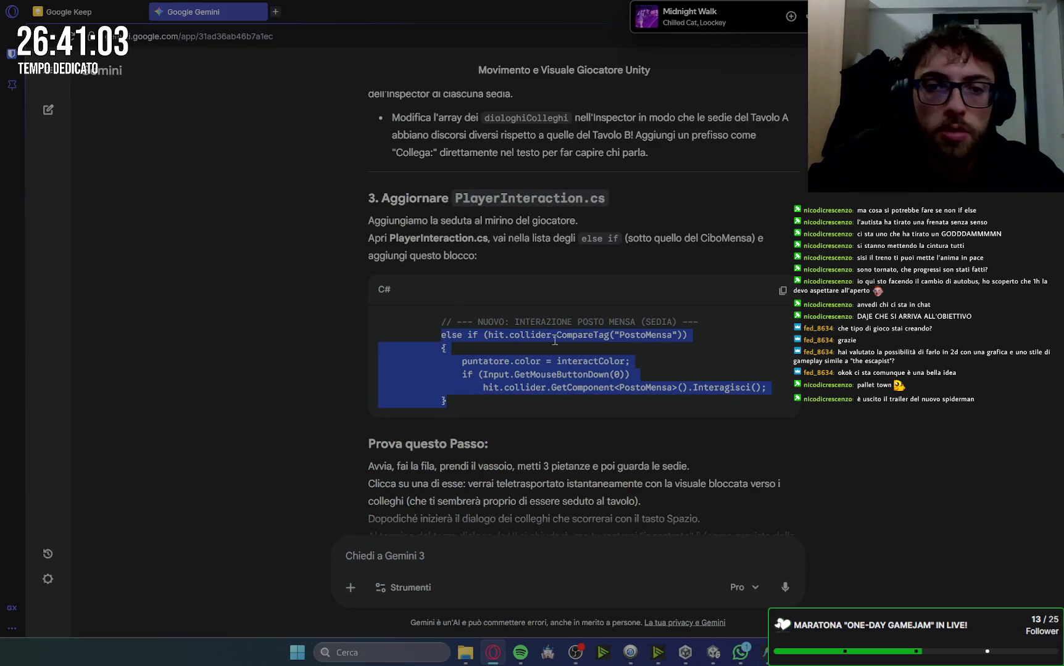
{"action": "left_click", "coordinate": [929, 316]}
{"action": "scroll", "coordinate": [917, 327], "scroll_direction": "down", "scroll_amount": 2}
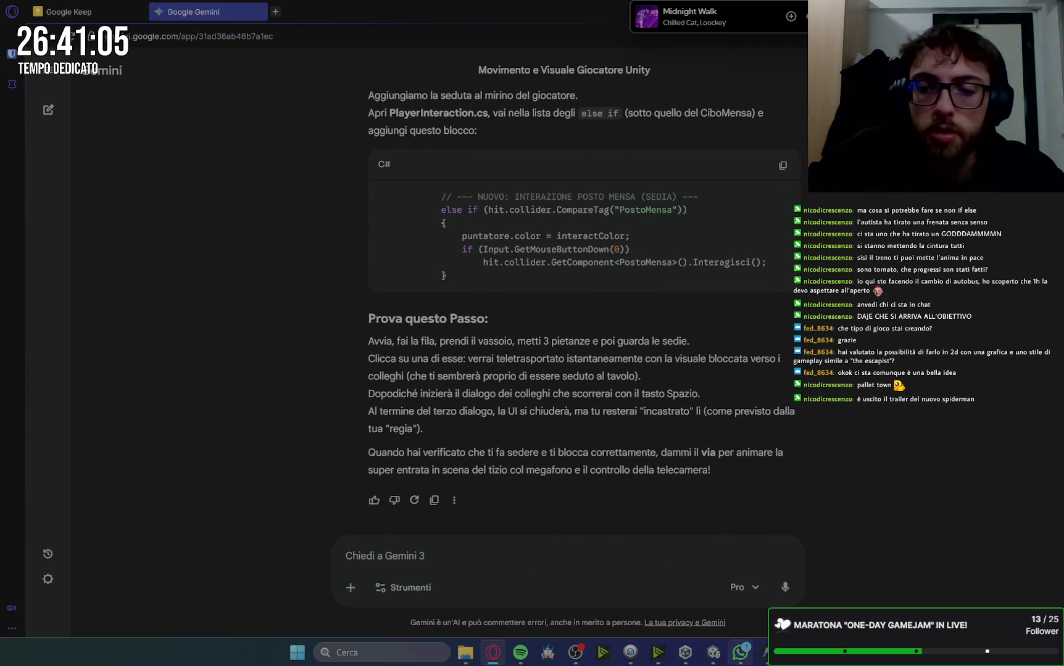
{"action": "key", "text": "alt+Tab"}
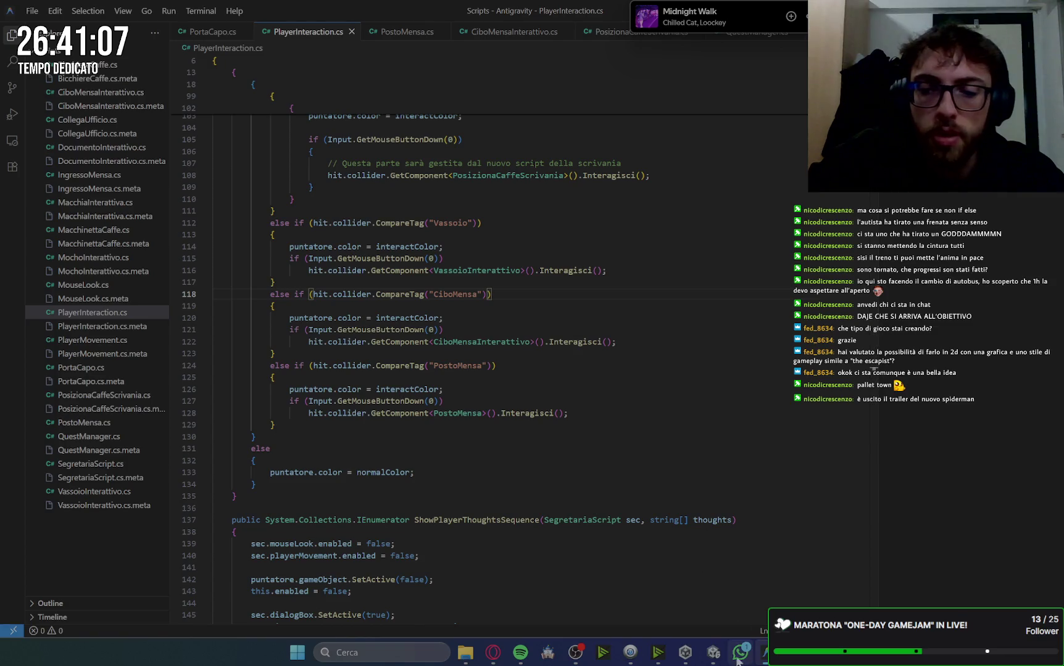
{"action": "left_click", "coordinate": [719, 659]}
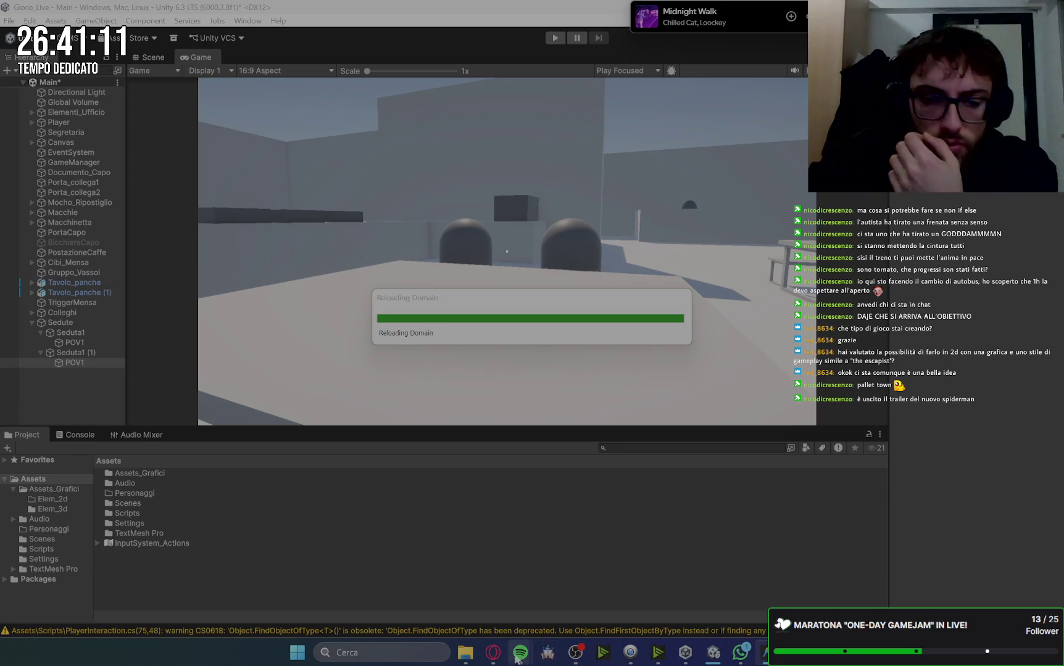
Reread Gemini's step 3 PostoMensa else-if block and compare it with the code in the editor
{"action": "left_click", "coordinate": [493, 652]}
{"action": "scroll", "coordinate": [760, 324], "scroll_direction": "up", "scroll_amount": 7}
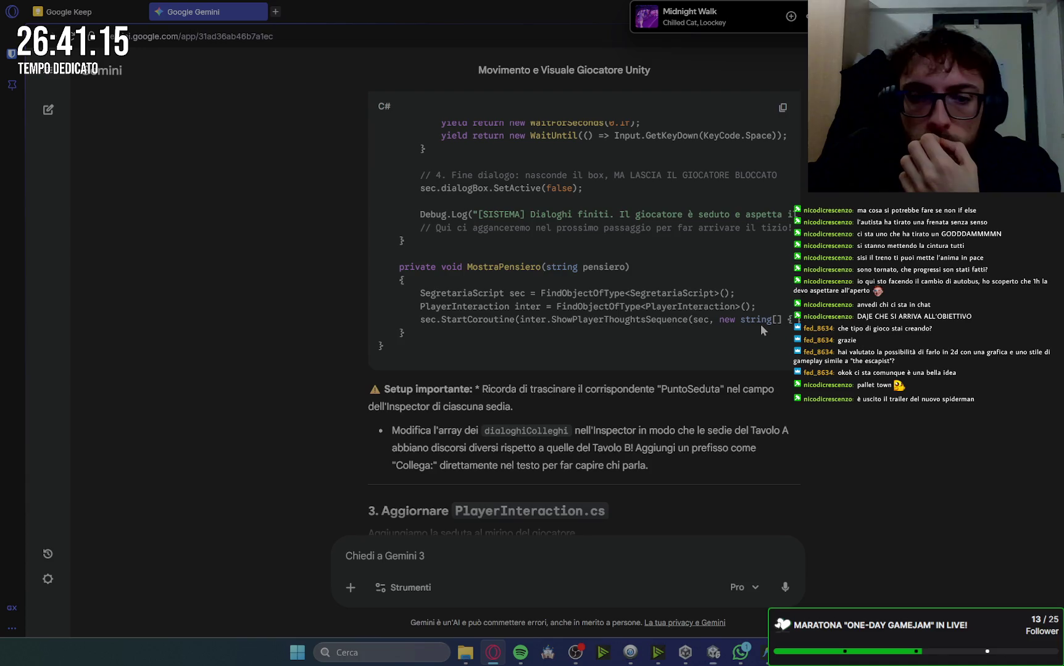
{"action": "scroll", "coordinate": [760, 324], "scroll_direction": "up", "scroll_amount": 15}
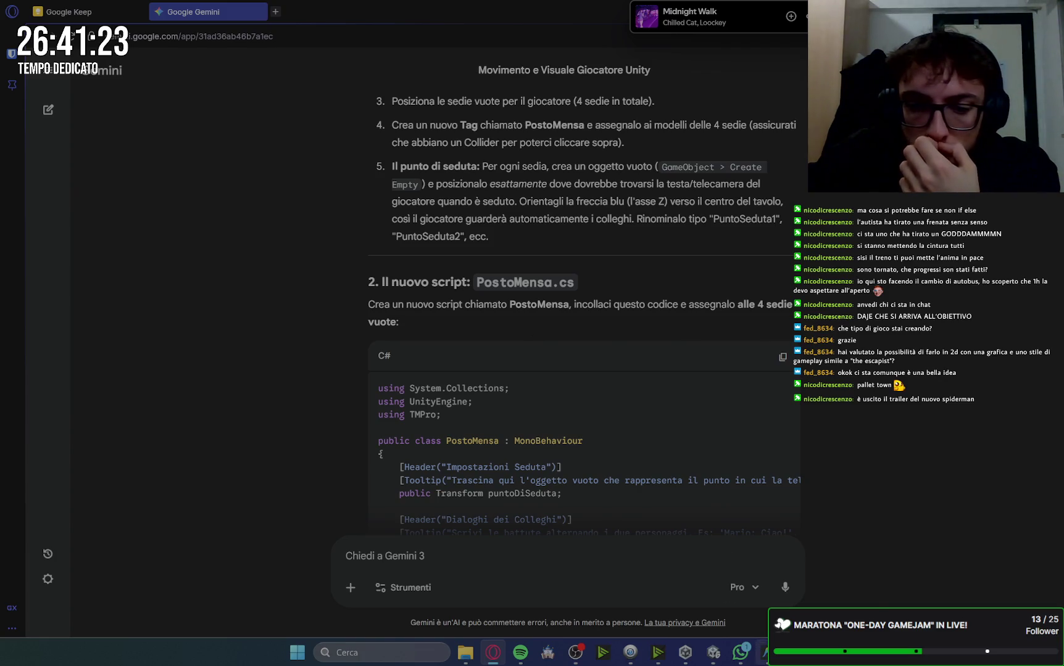
{"action": "key", "text": "alt+Tab"}
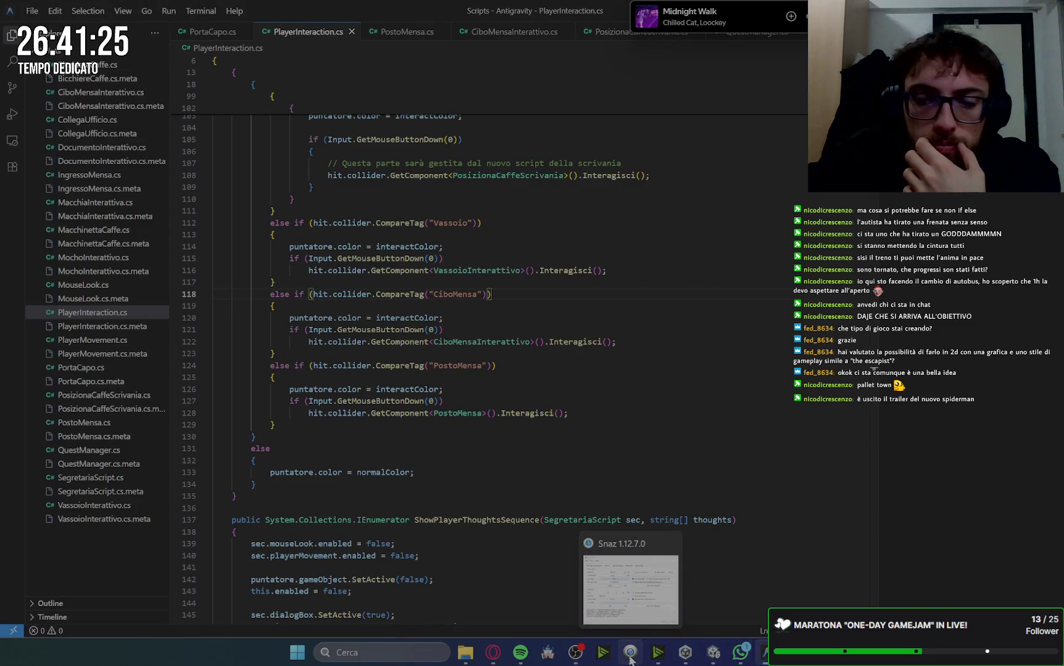
{"action": "key", "text": "alt+Tab"}
{"action": "scroll", "coordinate": [510, 576], "scroll_direction": "down", "scroll_amount": 15}
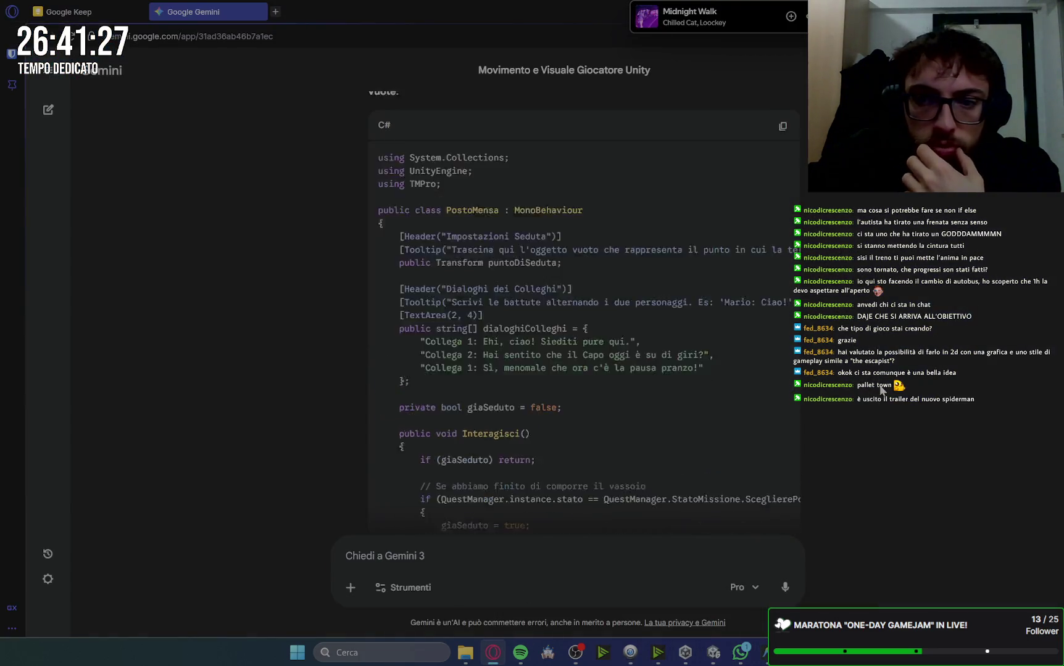
{"action": "scroll", "coordinate": [882, 391], "scroll_direction": "up", "scroll_amount": 1}
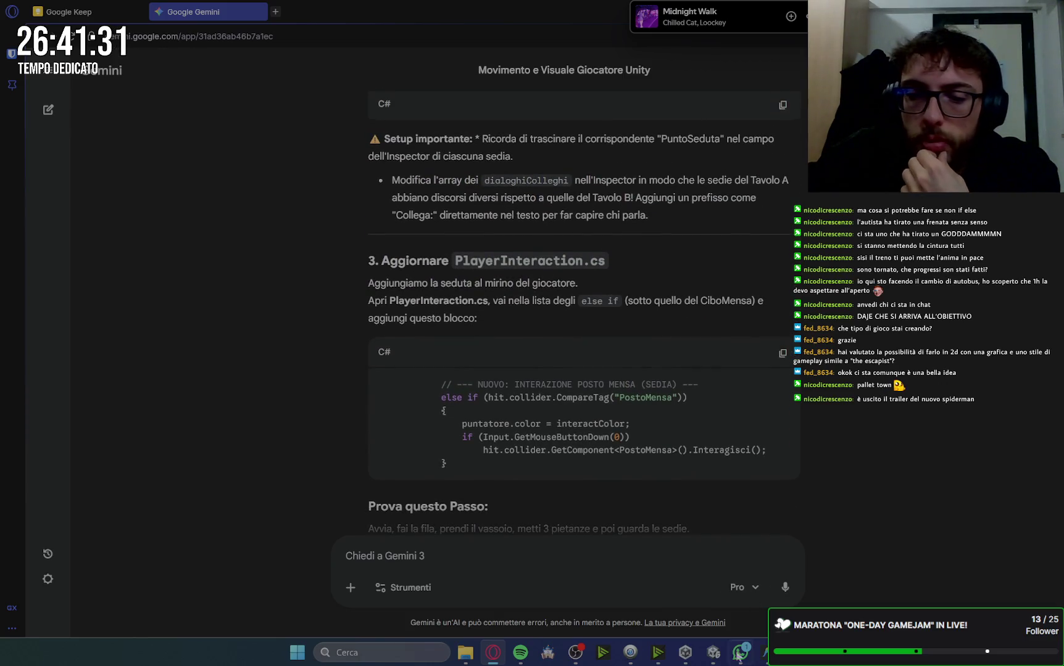
{"action": "left_click", "coordinate": [713, 653]}
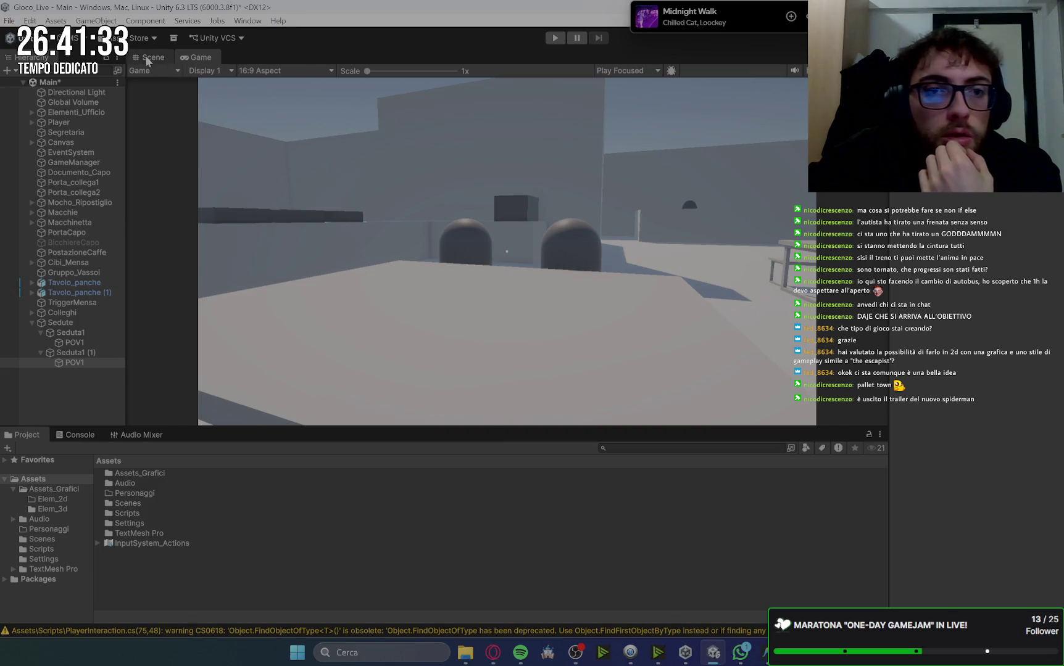
Attach the PostoMensa script from Assets/Scripts to the first canteen seat, Seduta1
{"action": "left_click", "coordinate": [153, 57]}
{"action": "scroll", "coordinate": [653, 325], "scroll_direction": "up", "scroll_amount": 3}
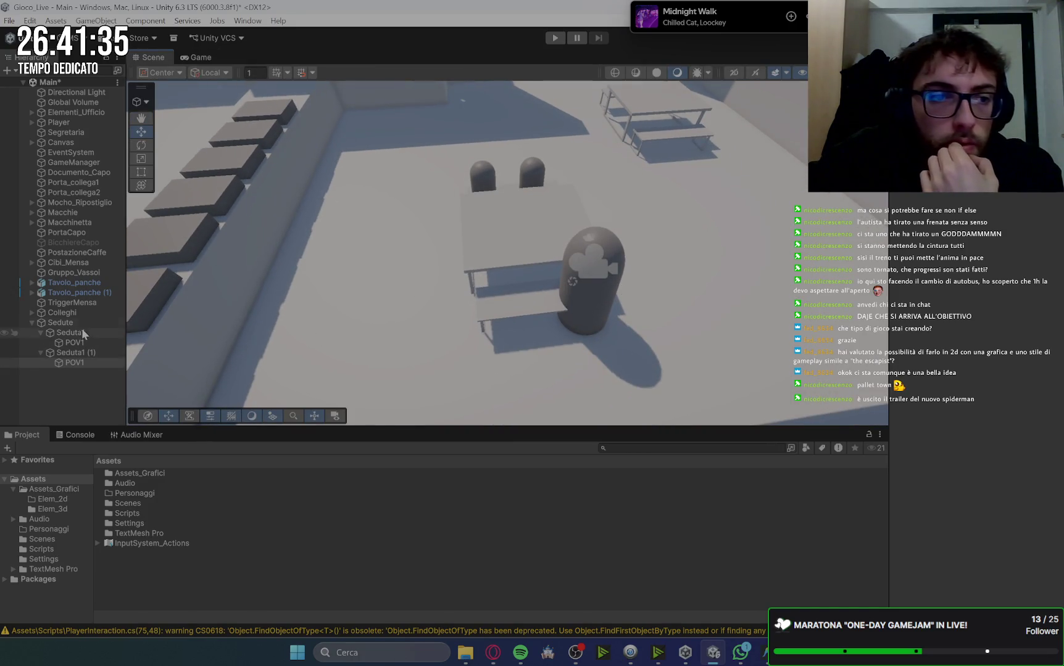
{"action": "left_click", "coordinate": [81, 331]}
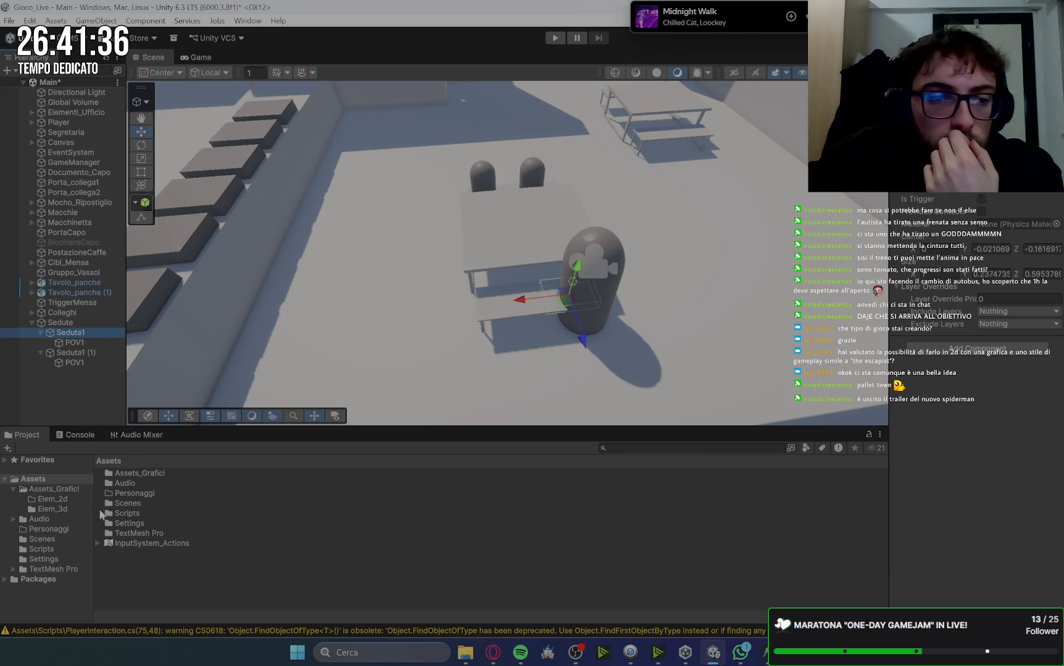
{"action": "double_click", "coordinate": [142, 510]}
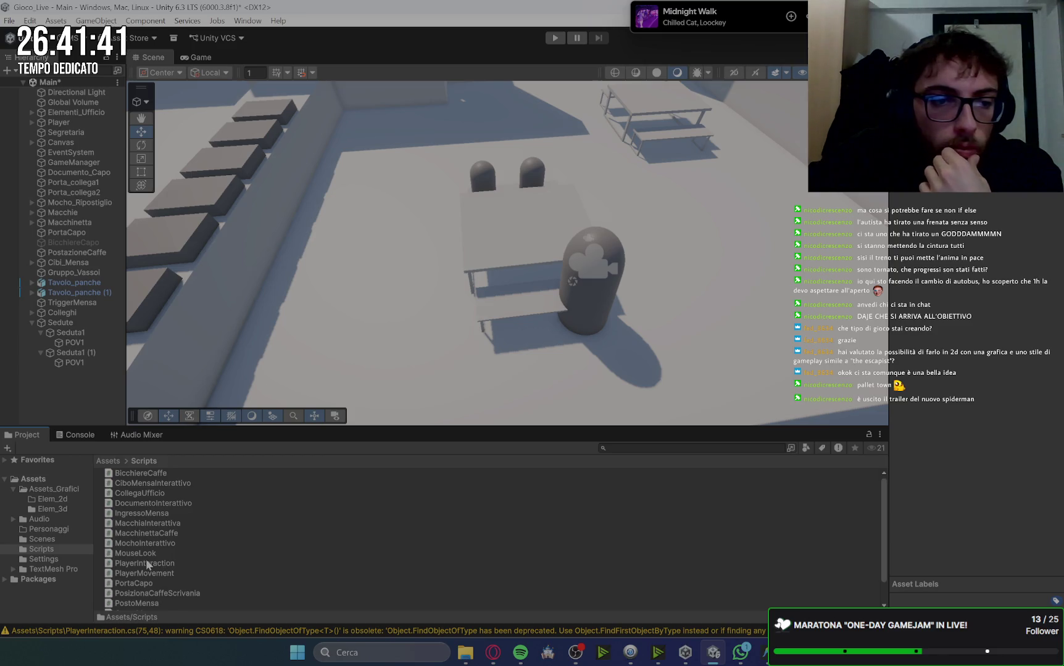
{"action": "scroll", "coordinate": [145, 559], "scroll_direction": "down", "scroll_amount": 2}
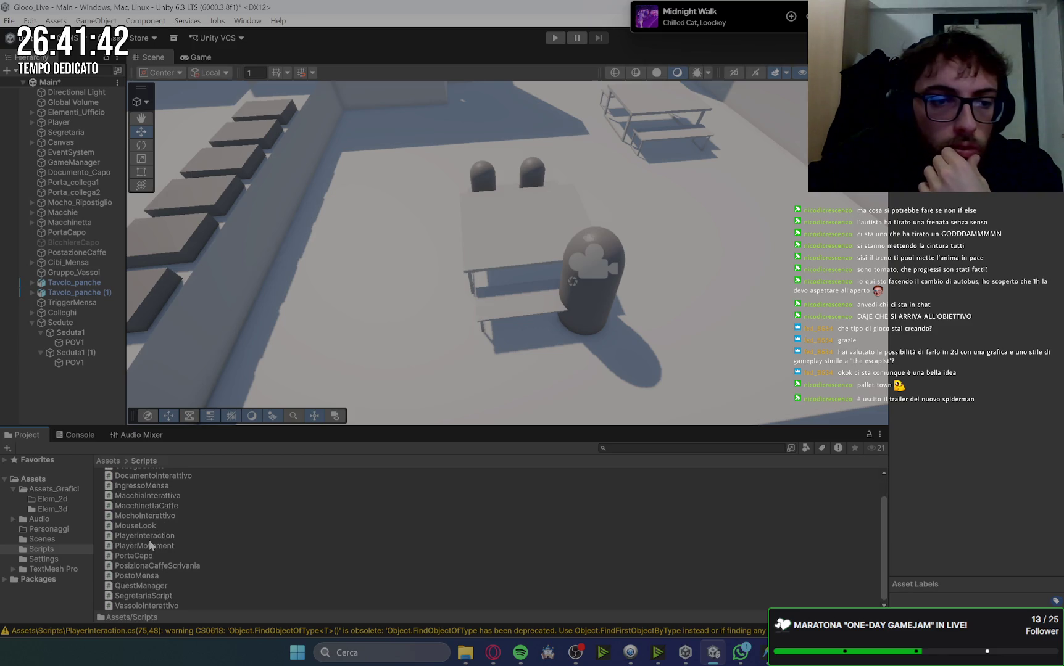
{"action": "left_click", "coordinate": [143, 575]}
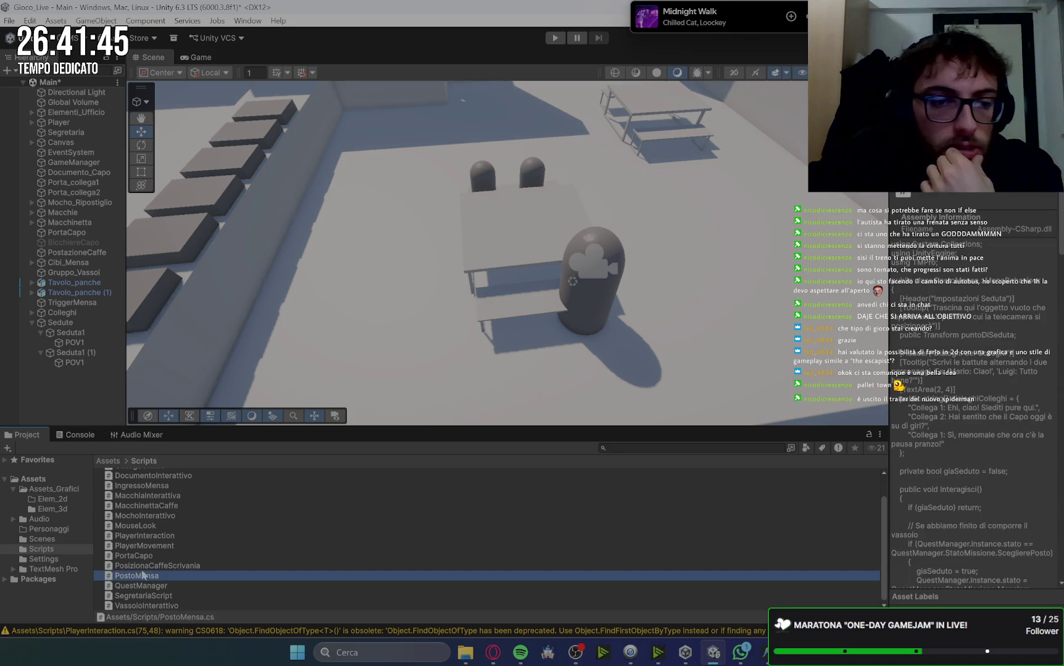
{"action": "left_click", "coordinate": [76, 334]}
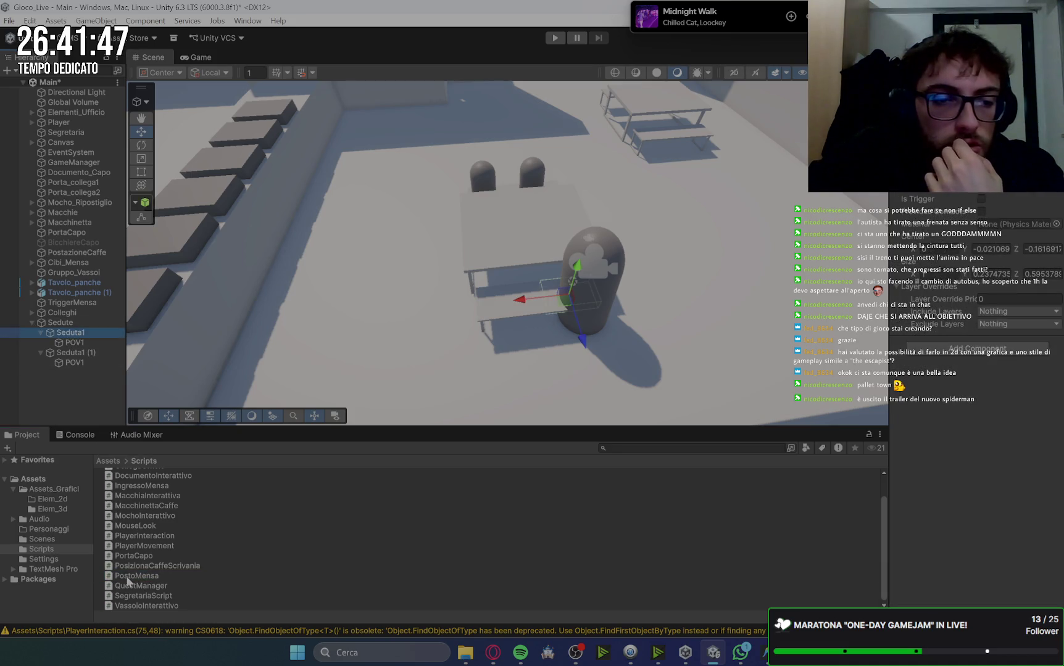
{"action": "mouse_move", "coordinate": [128, 578]}
{"action": "left_mouse_down"}
{"action": "mouse_move", "coordinate": [938, 461]}
{"action": "mouse_move", "coordinate": [887, 414]}
{"action": "left_mouse_up"}
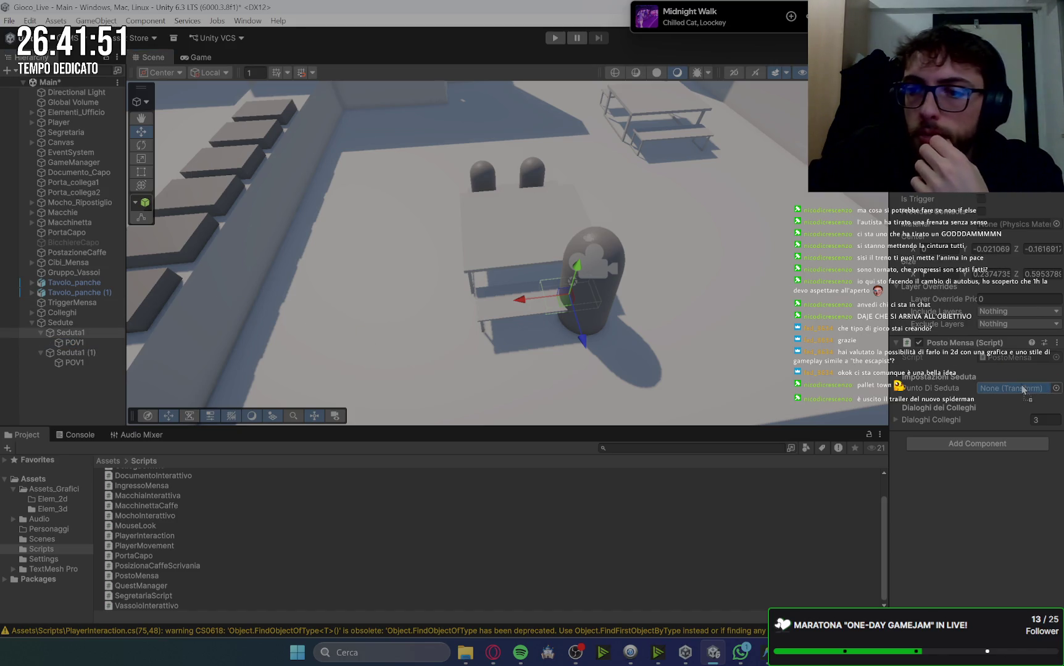
Add PostoMensa to Seduta1 (1) and set its Punto Di Seduta to POV1
{"action": "left_click", "coordinate": [89, 354]}
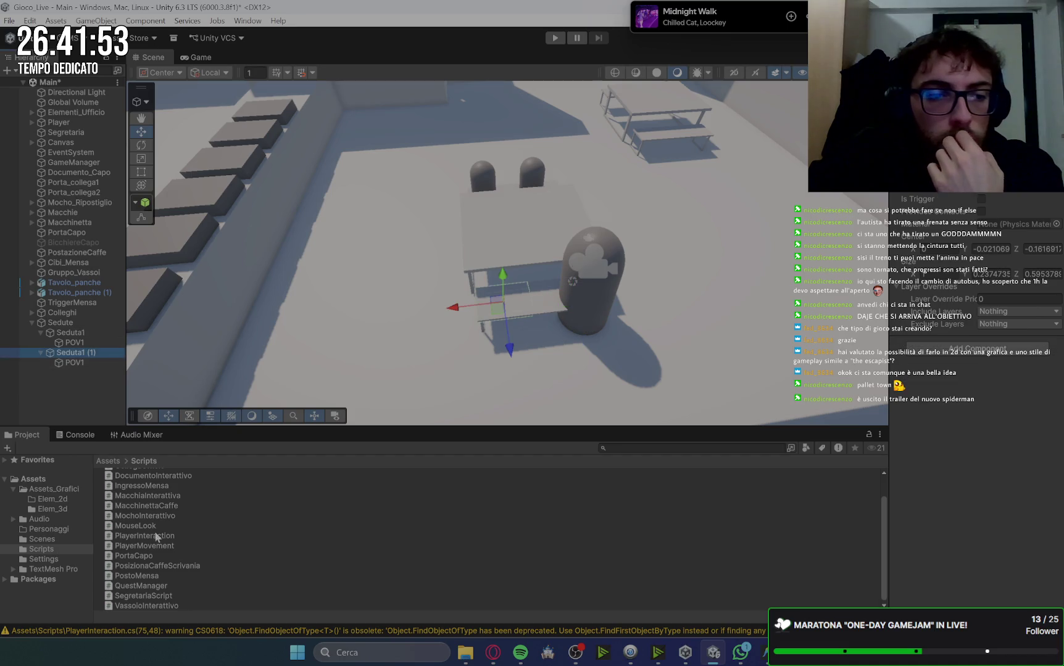
{"action": "mouse_move", "coordinate": [133, 570]}
{"action": "left_mouse_down"}
{"action": "mouse_move", "coordinate": [377, 538]}
{"action": "mouse_move", "coordinate": [926, 407]}
{"action": "mouse_move", "coordinate": [1001, 402]}
{"action": "left_mouse_up"}
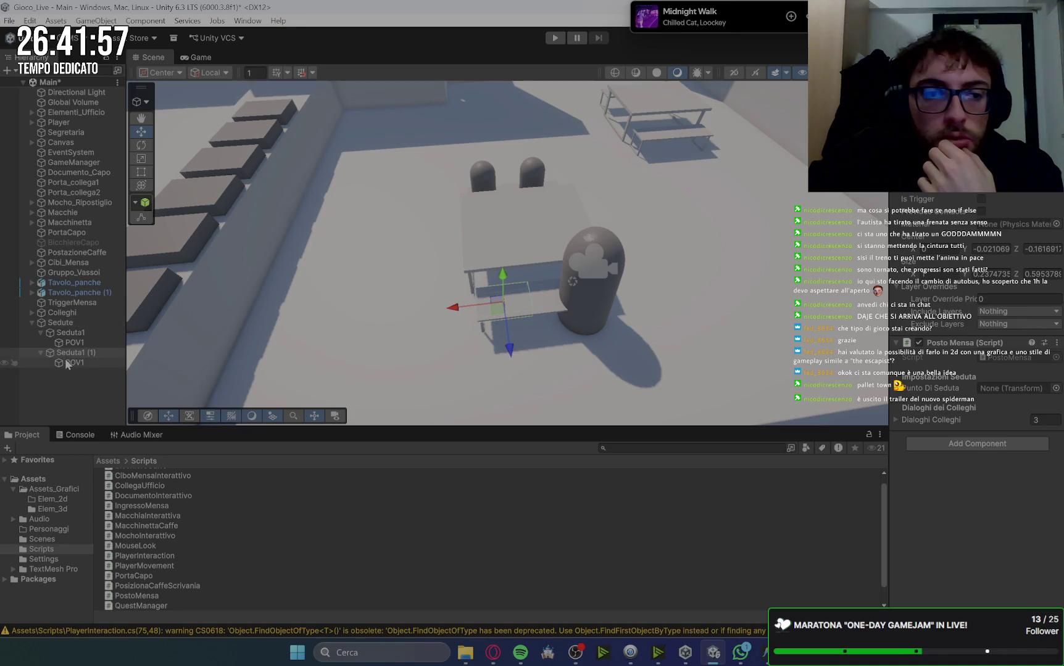
{"action": "left_click_drag", "start_coordinate": [1011, 391], "coordinate": [1010, 390]}
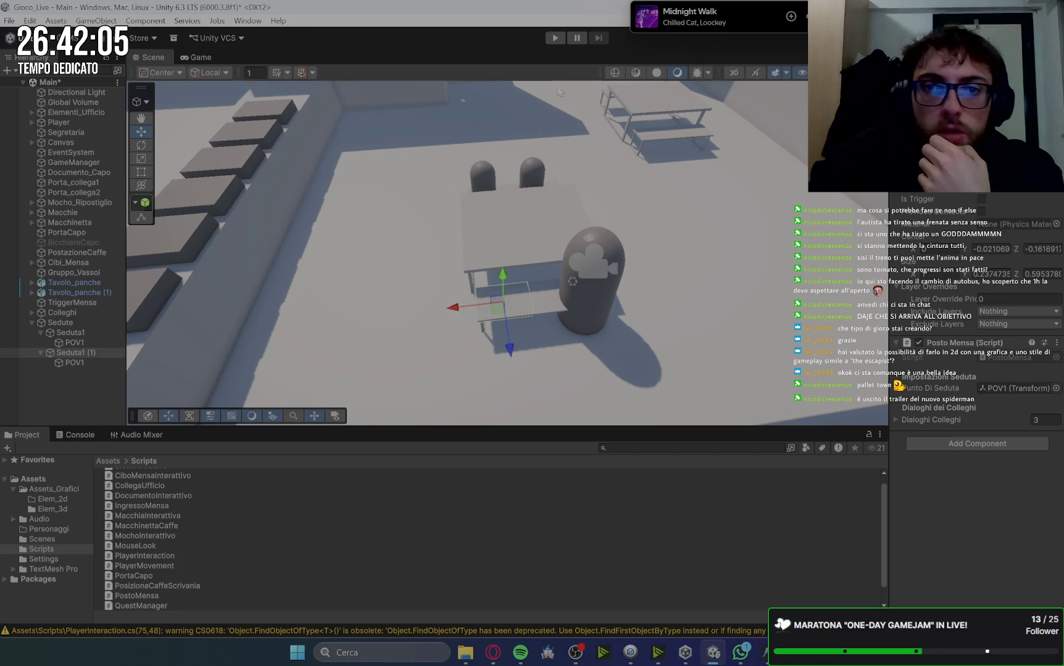
{"action": "left_click", "coordinate": [78, 124]}
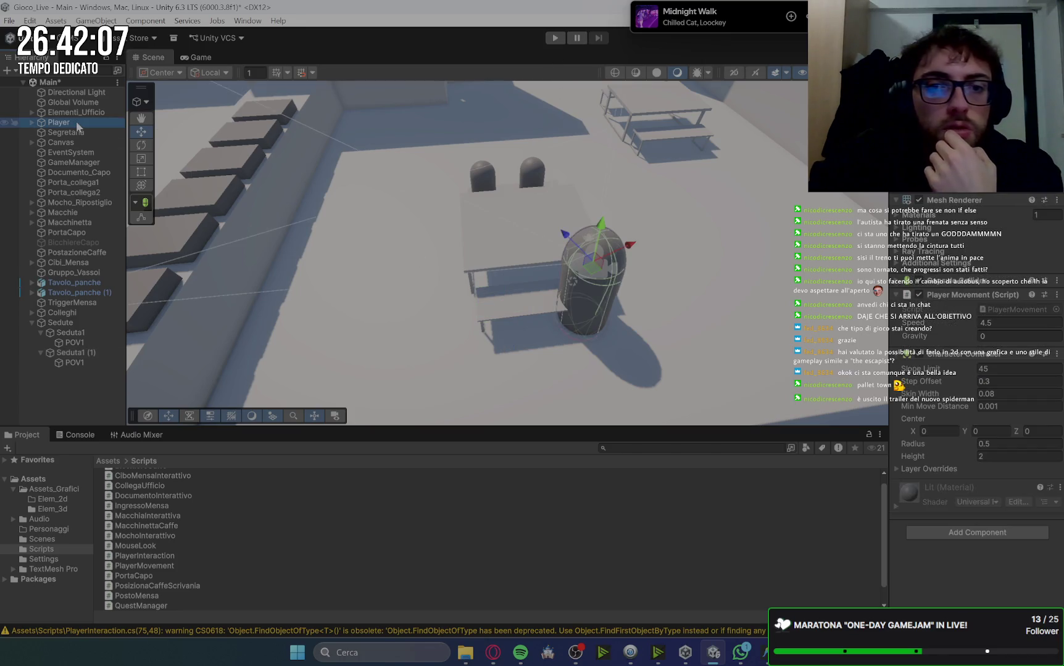
Frame the Player in the Scene view and raise its capsule slightly along Y
{"action": "key", "text": "f"}
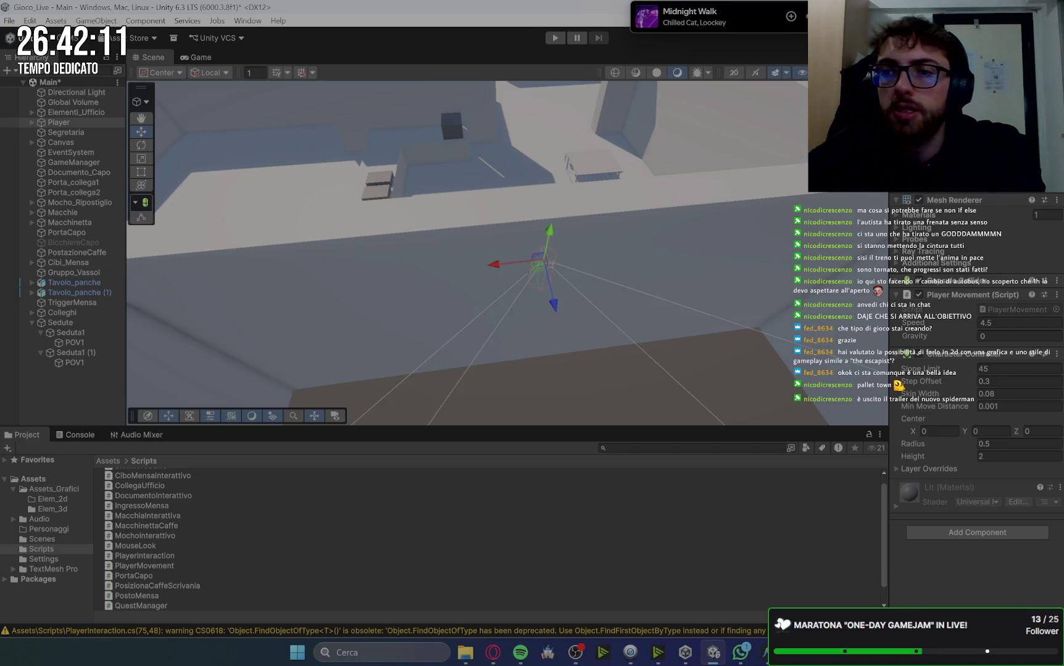
{"action": "left_click_drag", "start_coordinate": [639, 171], "coordinate": [615, 403]}
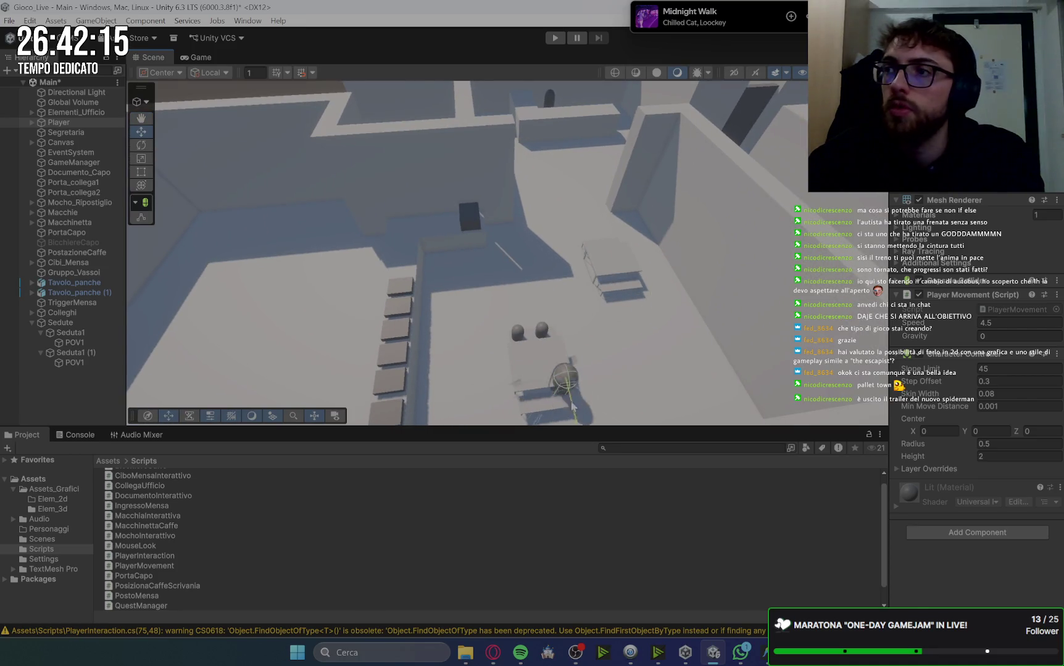
{"action": "left_click_drag", "start_coordinate": [492, 110], "coordinate": [623, 282]}
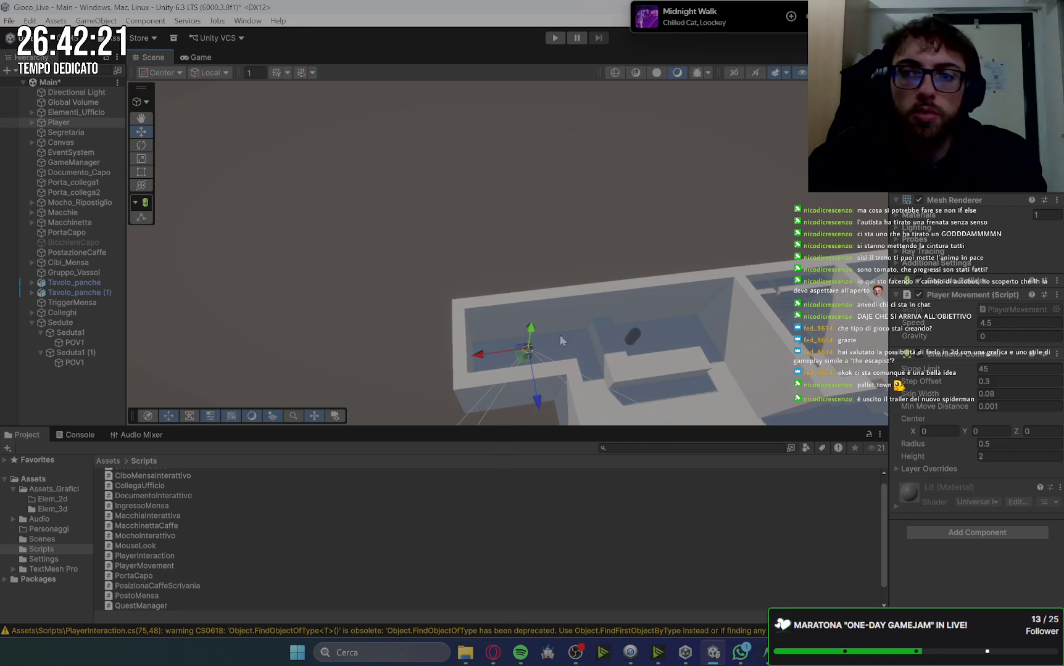
{"action": "left_click_drag", "start_coordinate": [623, 282], "coordinate": [604, 245]}
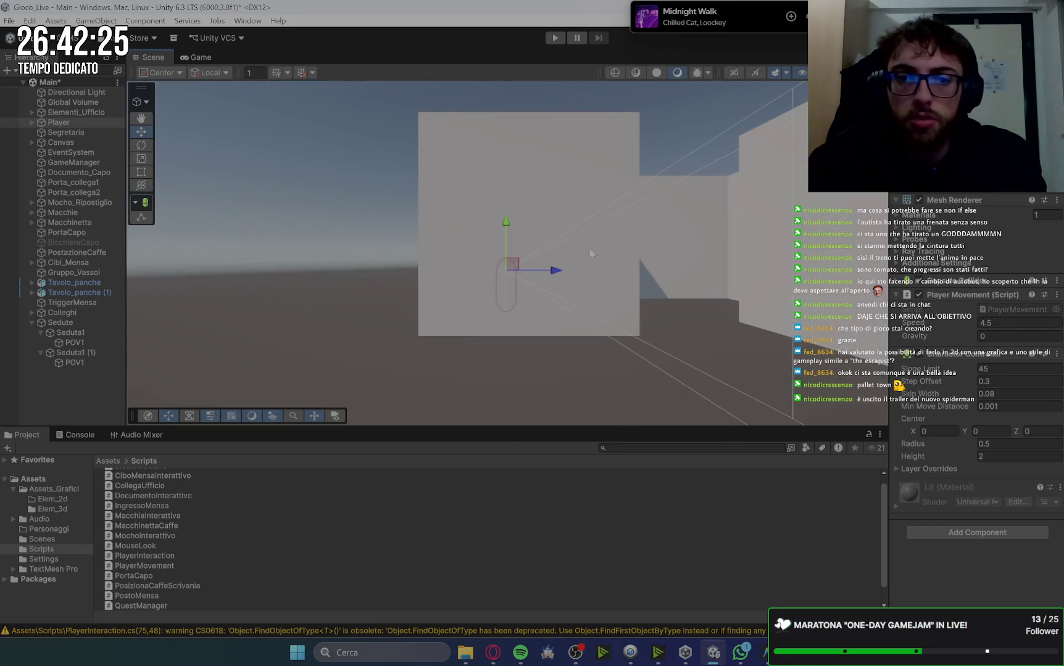
{"action": "scroll", "coordinate": [548, 247], "scroll_direction": "up", "scroll_amount": 5}
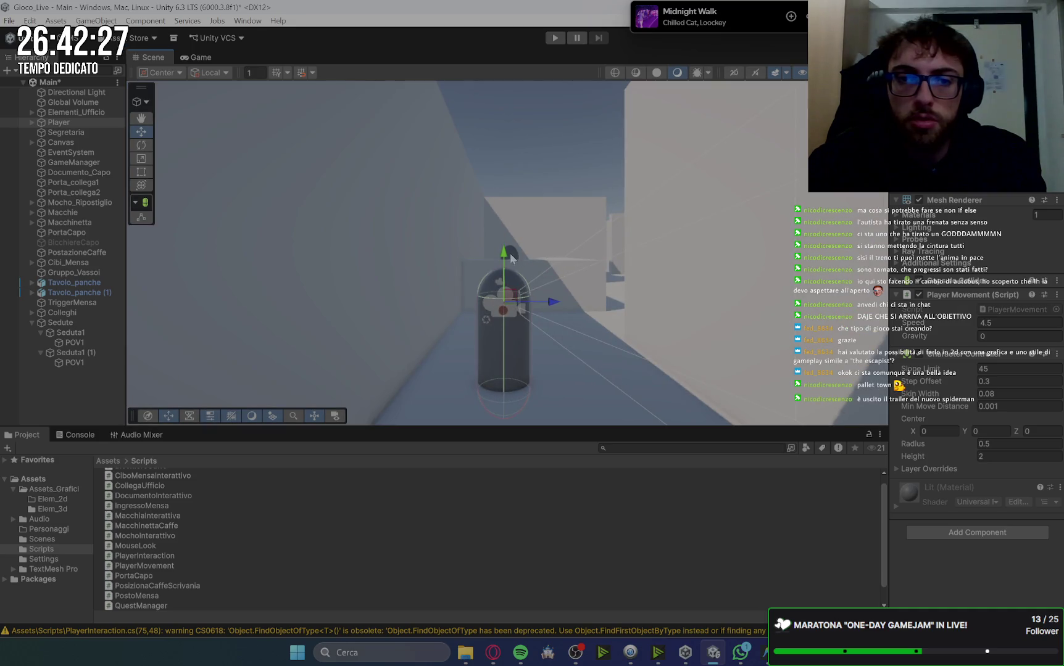
{"action": "left_click_drag", "start_coordinate": [511, 258], "coordinate": [509, 230]}
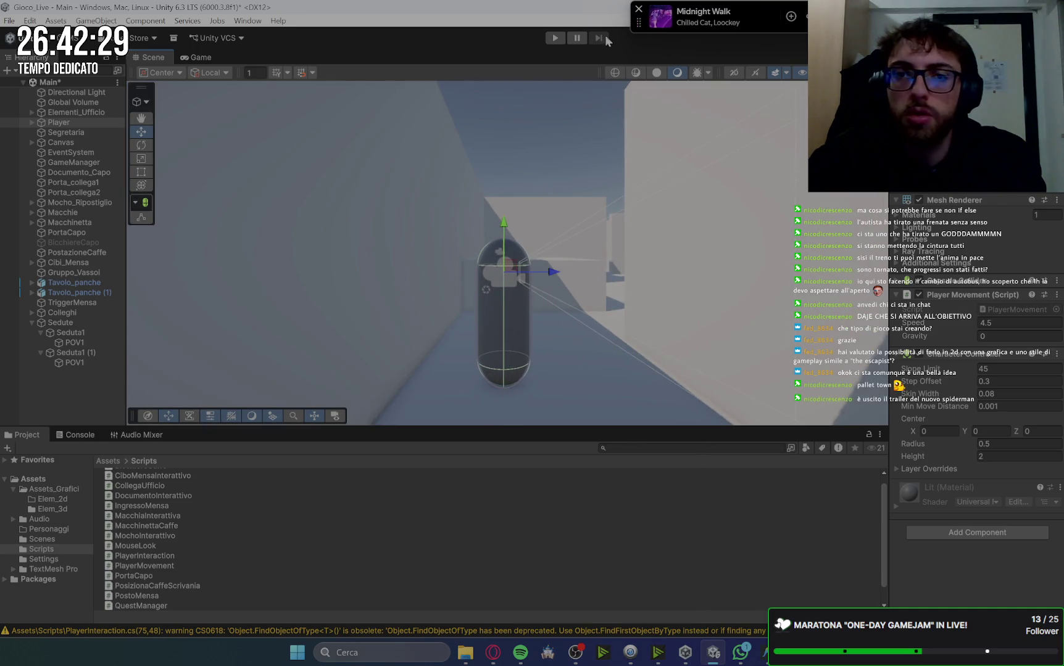
Run the game at Speed 20 and collect all three documents from the colleagues
{"action": "left_click", "coordinate": [559, 38]}
{"action": "type", "text": "20"}
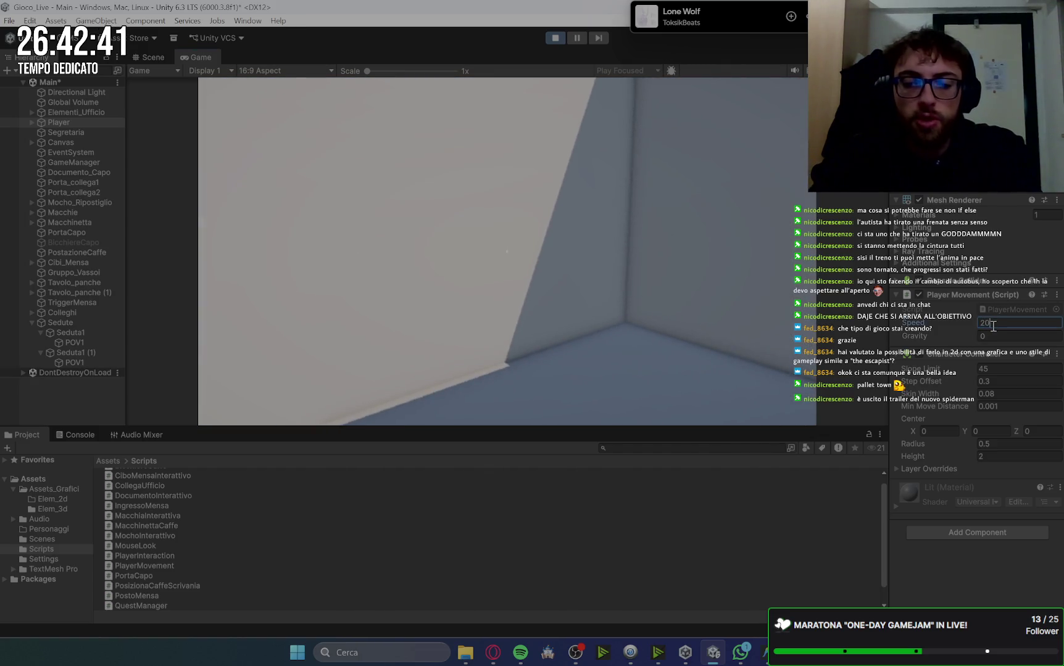
{"action": "left_click", "coordinate": [684, 317]}
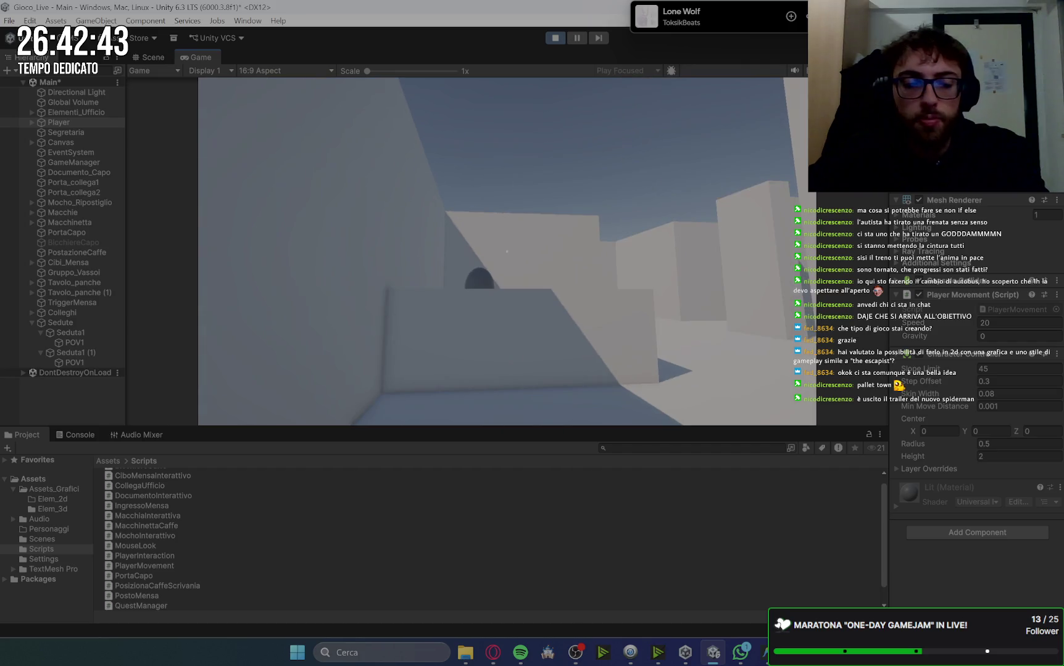
{"action": "key", "text": "e"}
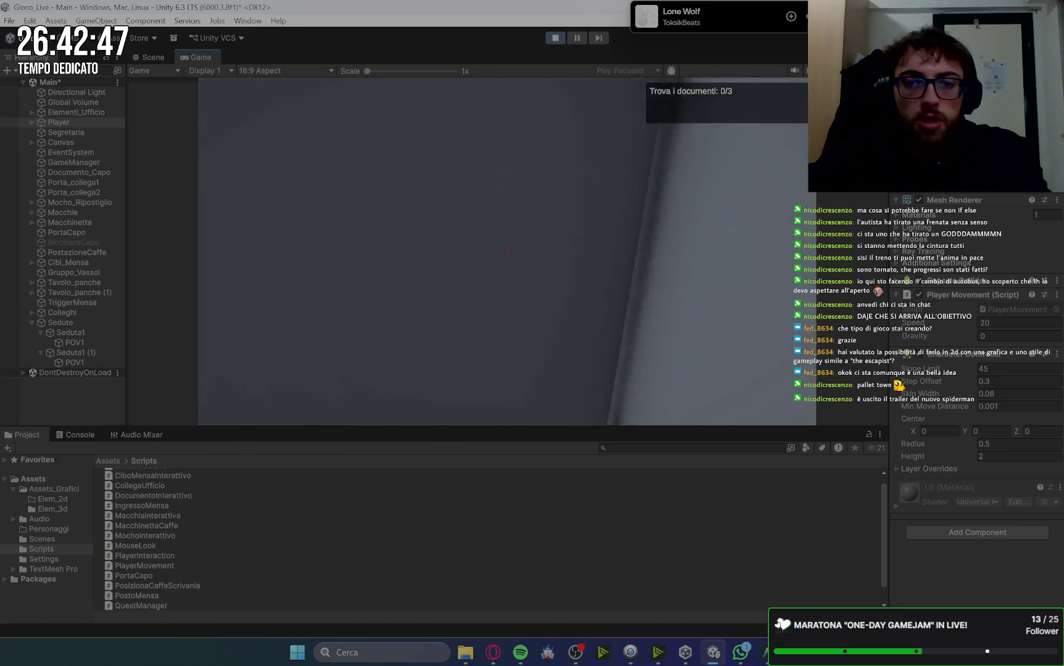
{"action": "key", "text": "e"}
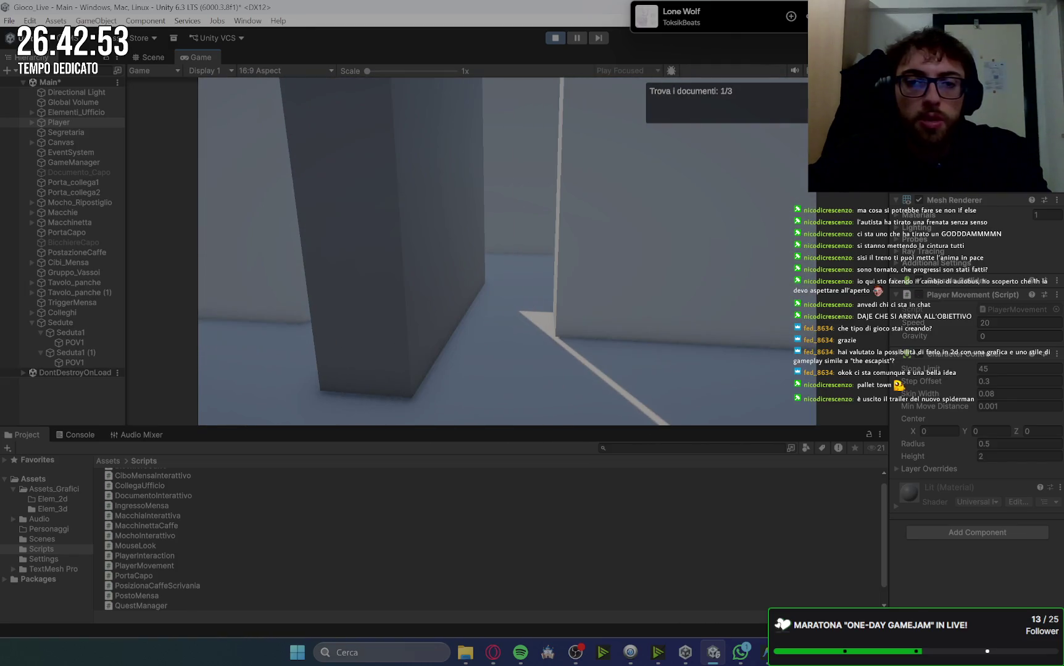
{"action": "key", "text": "e"}
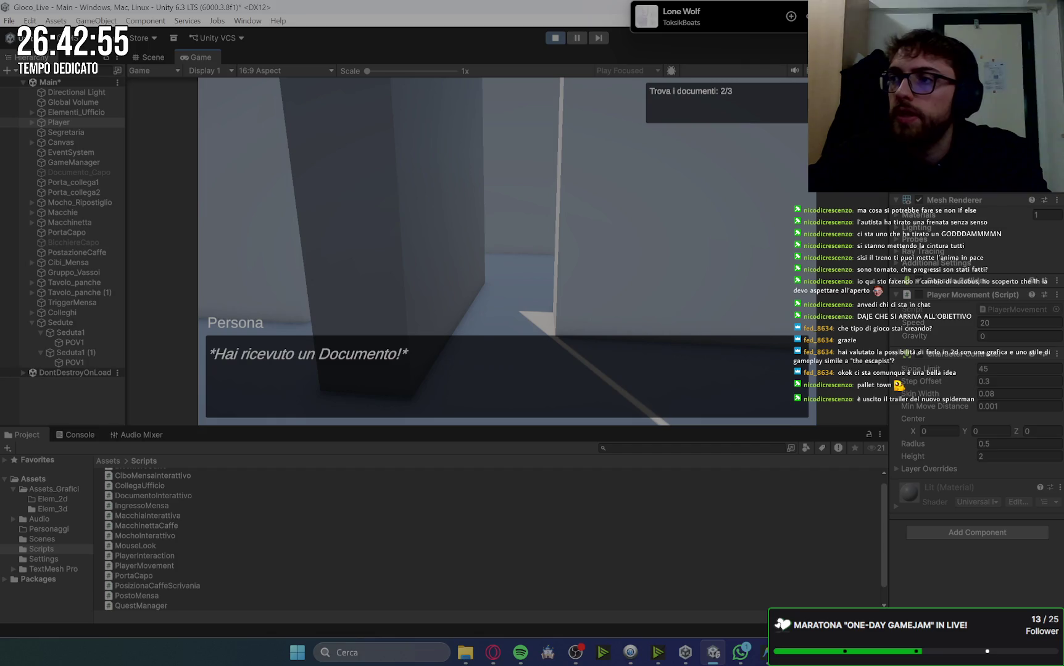
{"action": "key", "text": "e"}
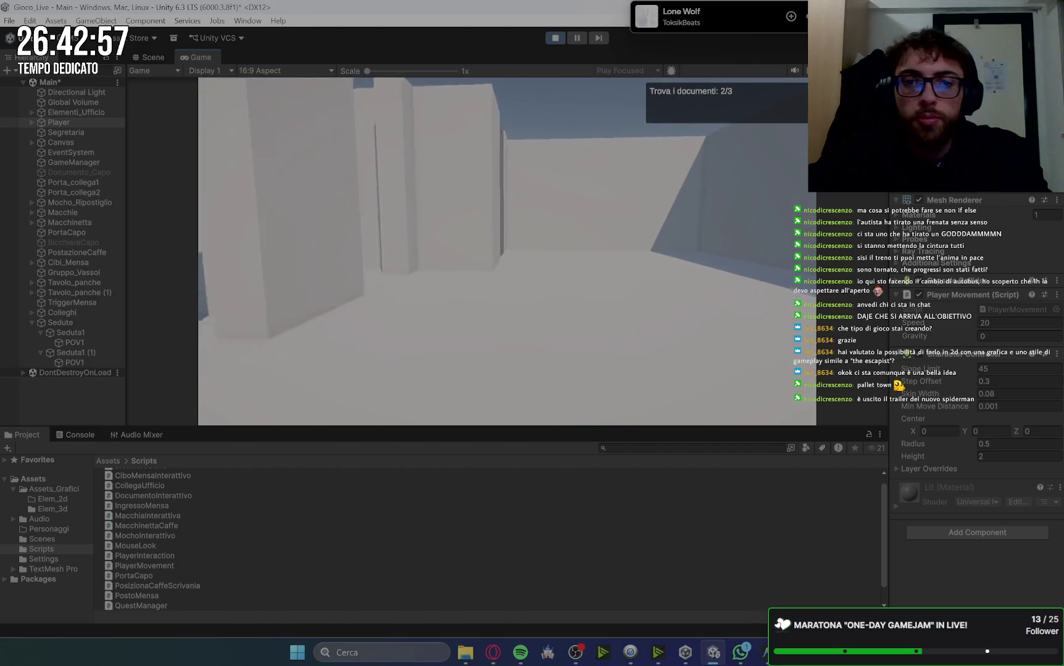
{"action": "key", "text": "w"}
{"action": "key", "text": "e"}
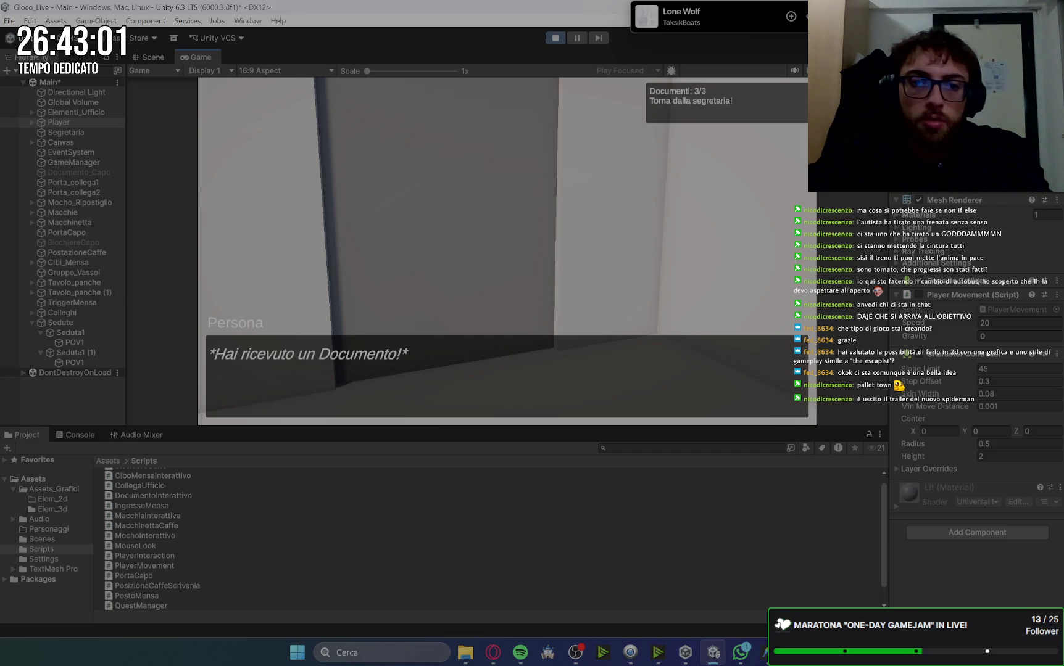
{"action": "key", "text": "e"}
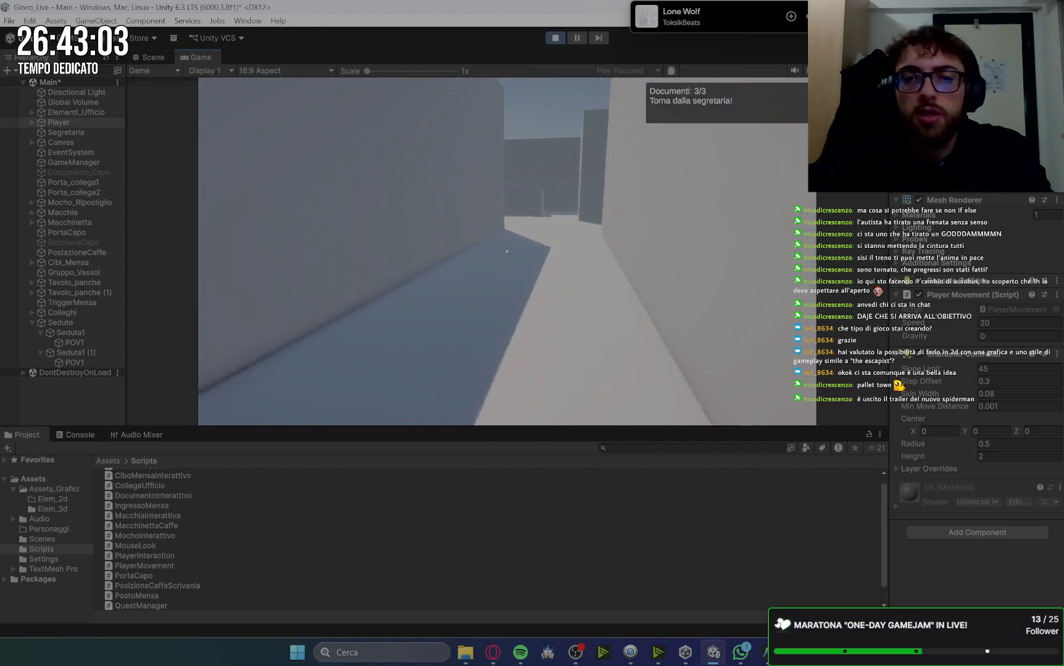
Hand the documents to the secretary and pick up the mop in the storeroom
{"action": "key", "text": "e"}
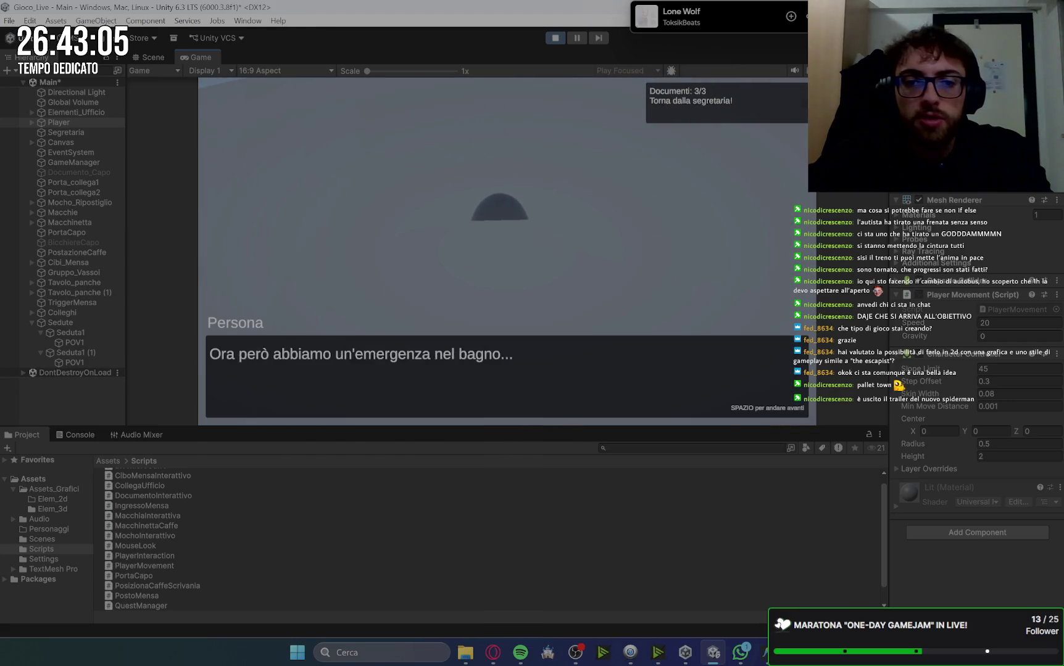
{"action": "key", "text": "space"}
{"action": "key", "text": "space"}
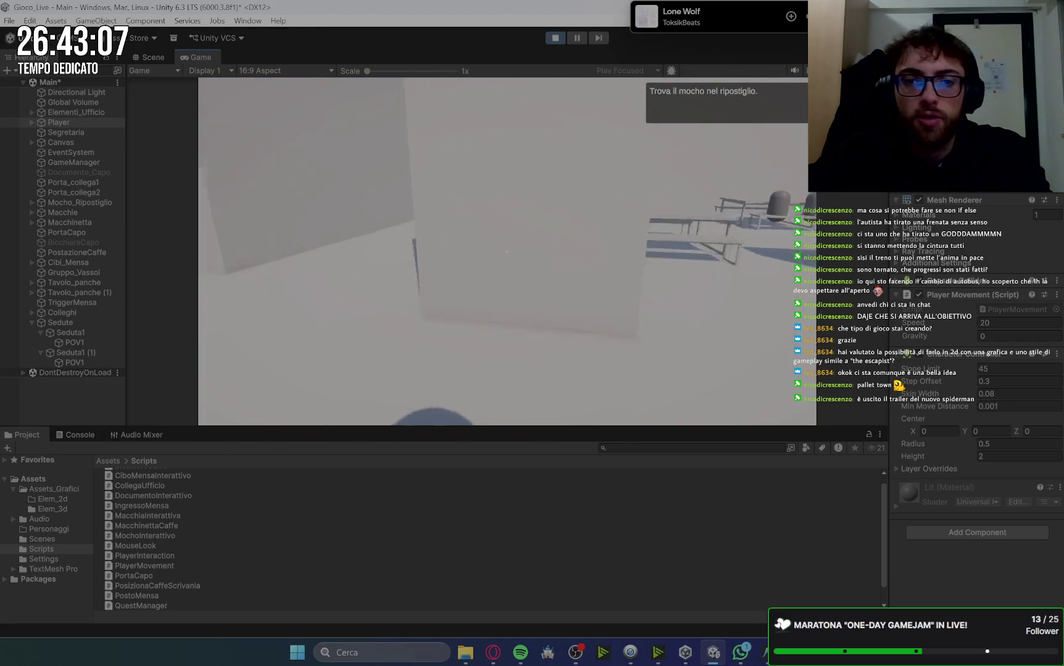
{"action": "key", "text": "w"}
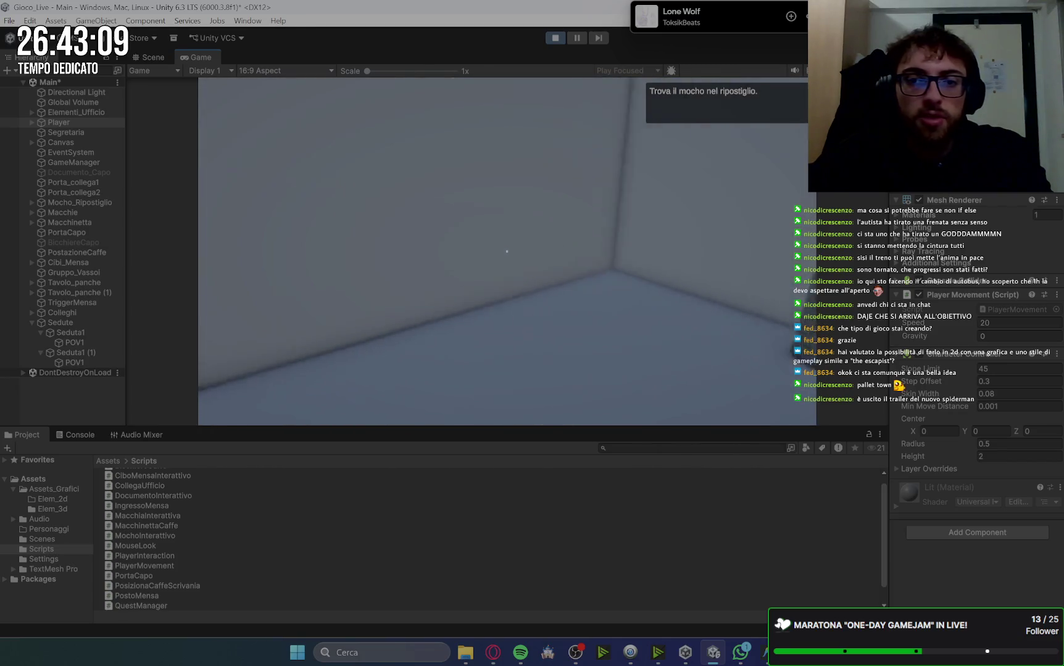
{"action": "key", "text": "e"}
{"action": "key", "text": "space"}
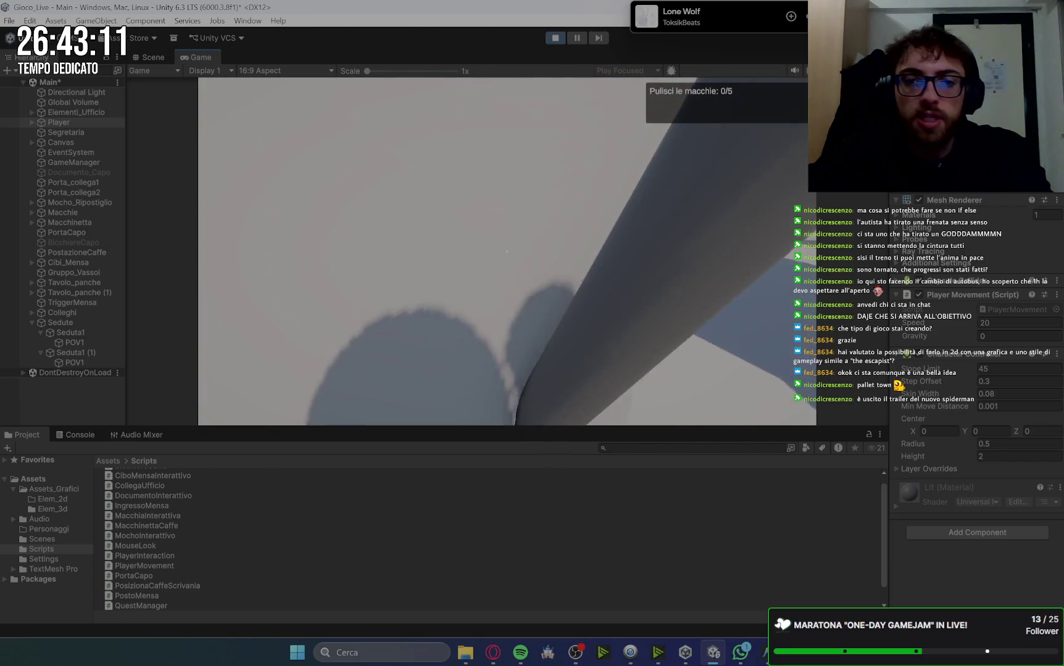
Scrub the bathroom stains with the mop until 5/5, then put the mop back in storage
{"action": "mouse_move", "coordinate": [507, 251]}
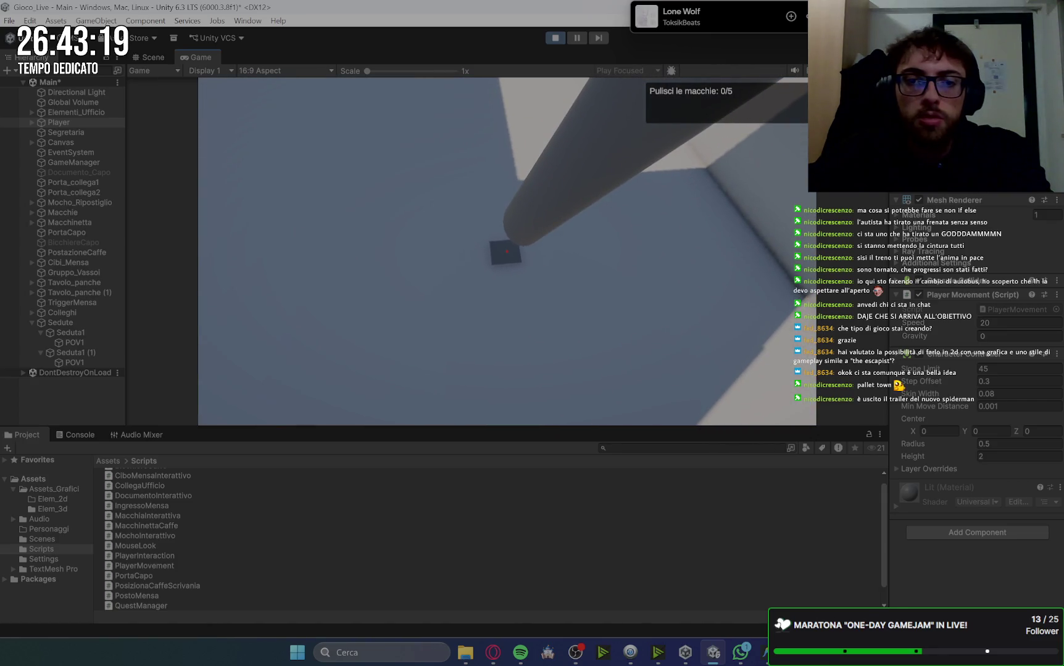
{"action": "left_click", "coordinate": [507, 251]}
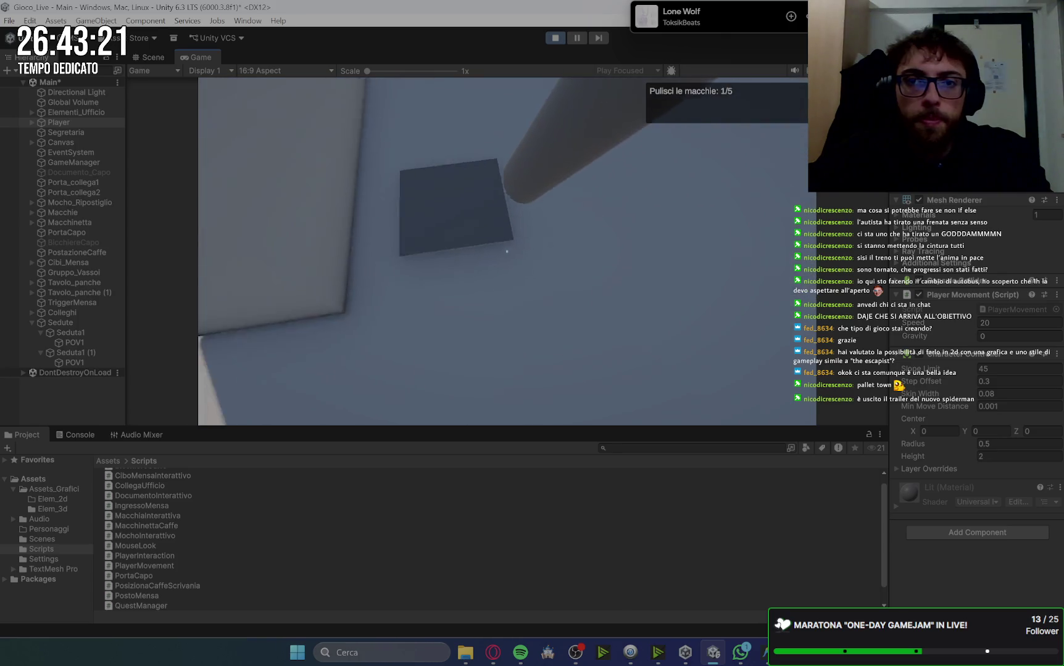
{"action": "left_click", "coordinate": [507, 251]}
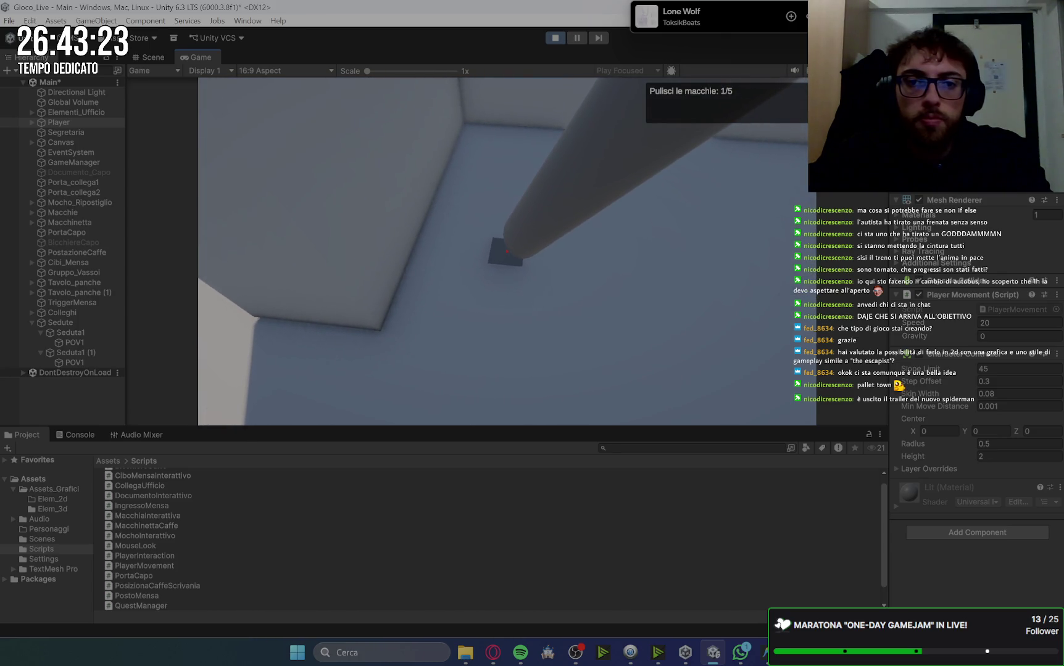
{"action": "left_click", "coordinate": [506, 251]}
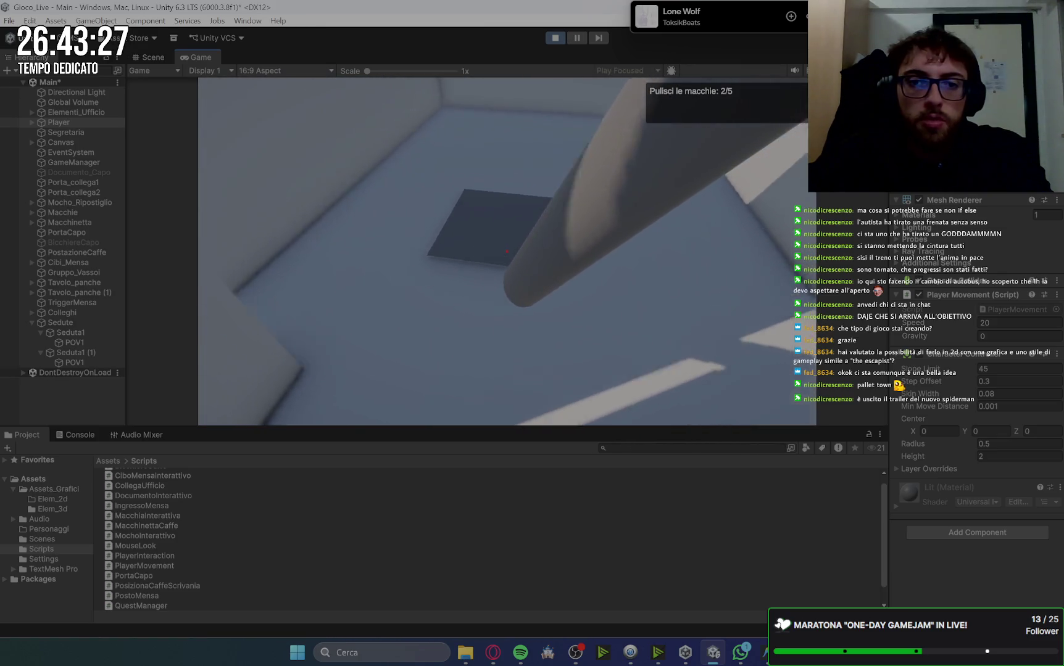
{"action": "left_click", "coordinate": [507, 251]}
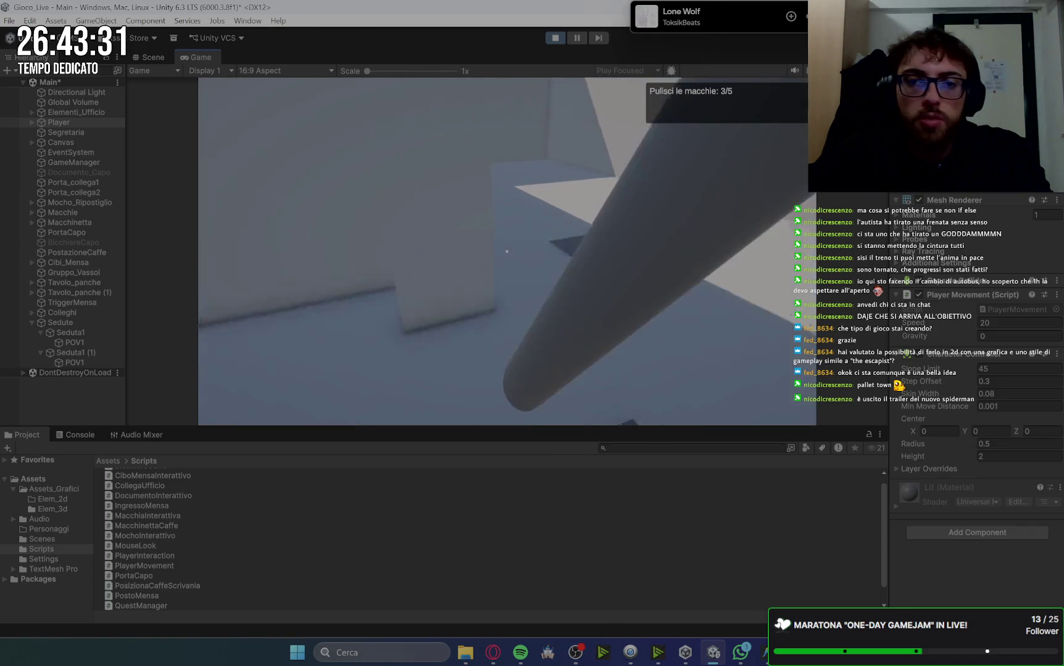
{"action": "left_click", "coordinate": [507, 252]}
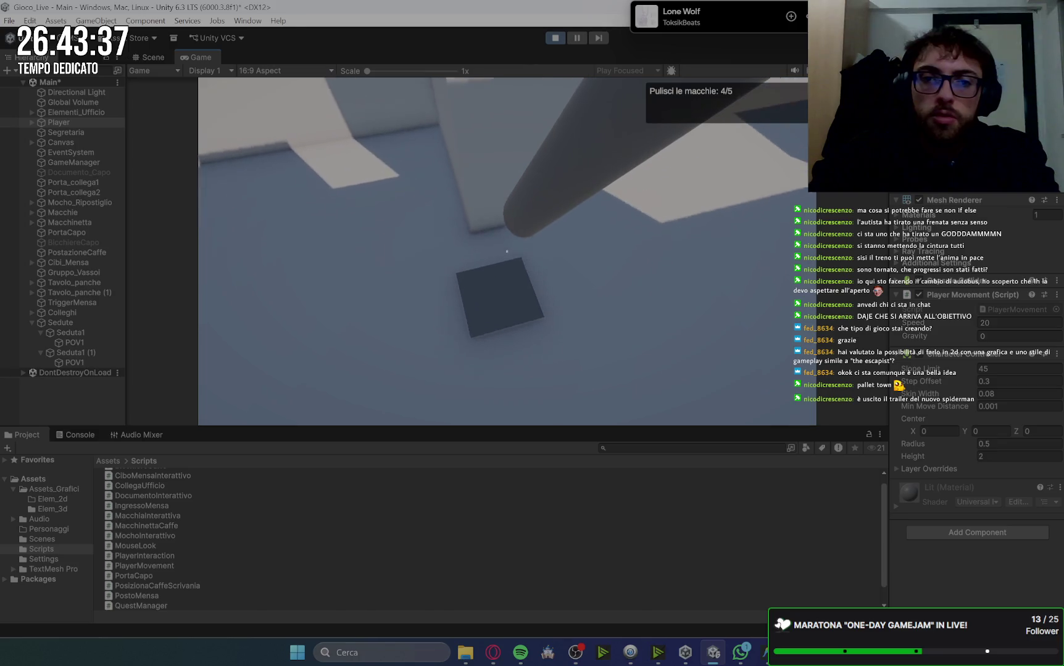
{"action": "left_click", "coordinate": [506, 251]}
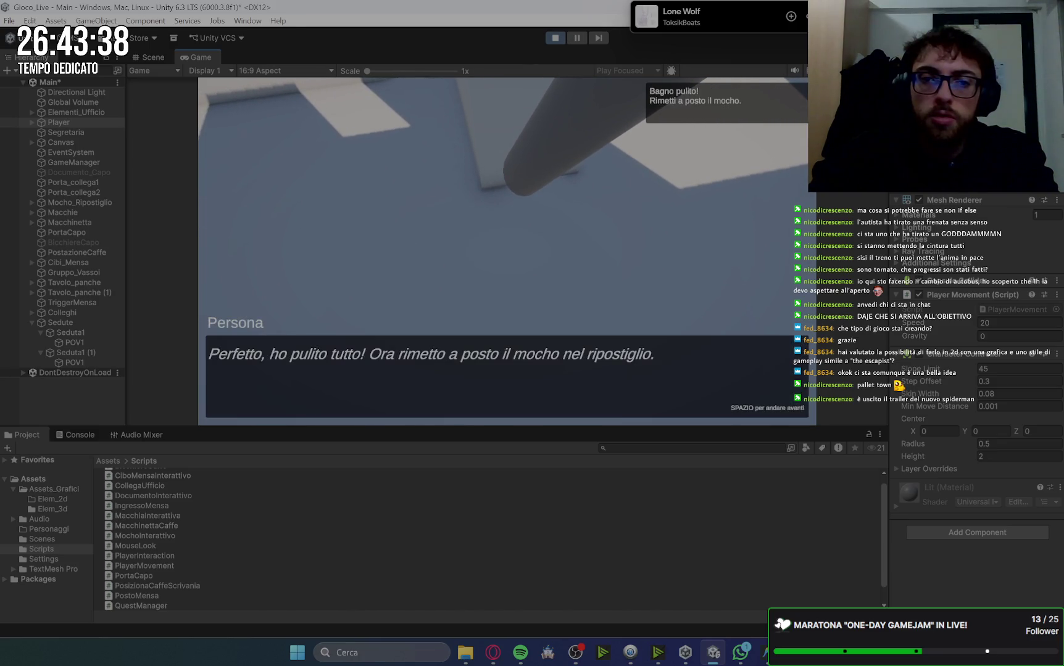
{"action": "key", "text": "space"}
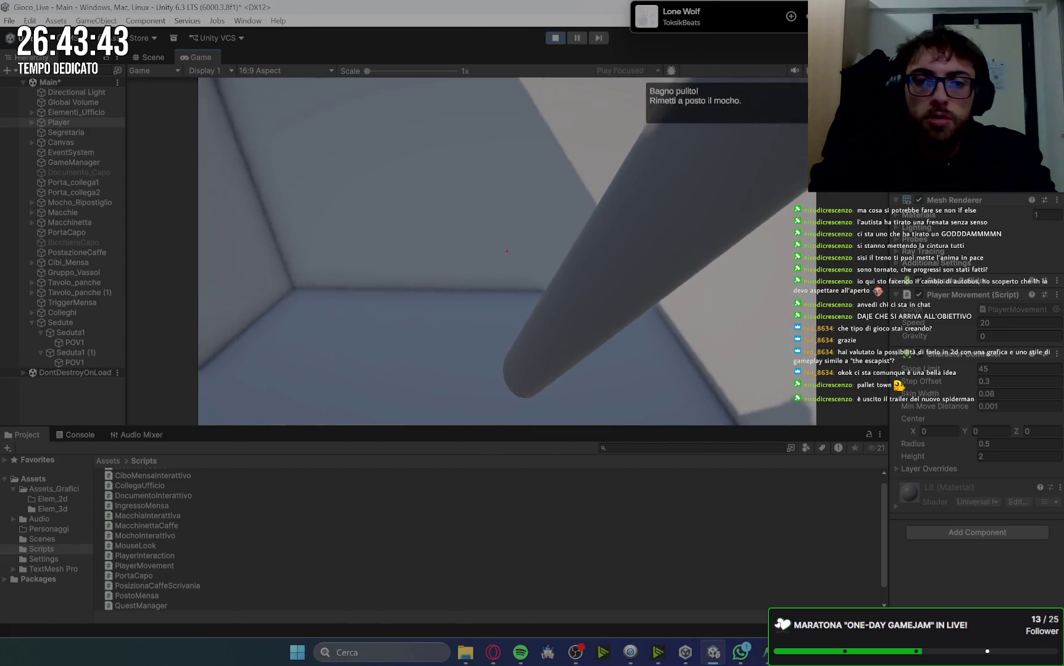
{"action": "left_click", "coordinate": [506, 251]}
{"action": "key", "text": "space"}
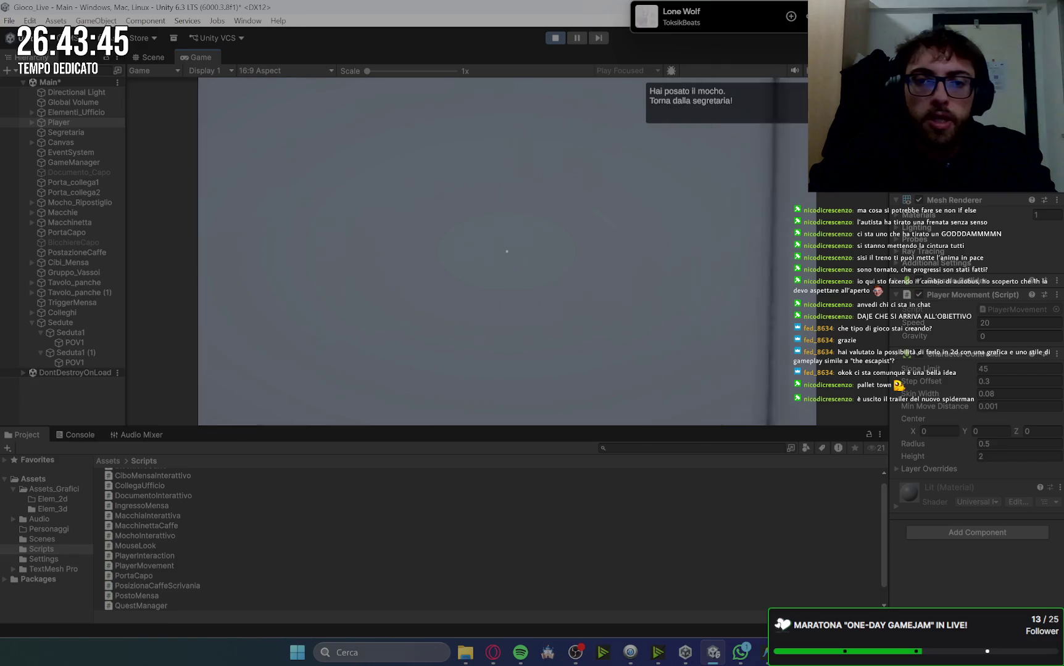
Talk to the secretary, brew a coffee at the machine and take it once ready
{"action": "left_click", "coordinate": [506, 251]}
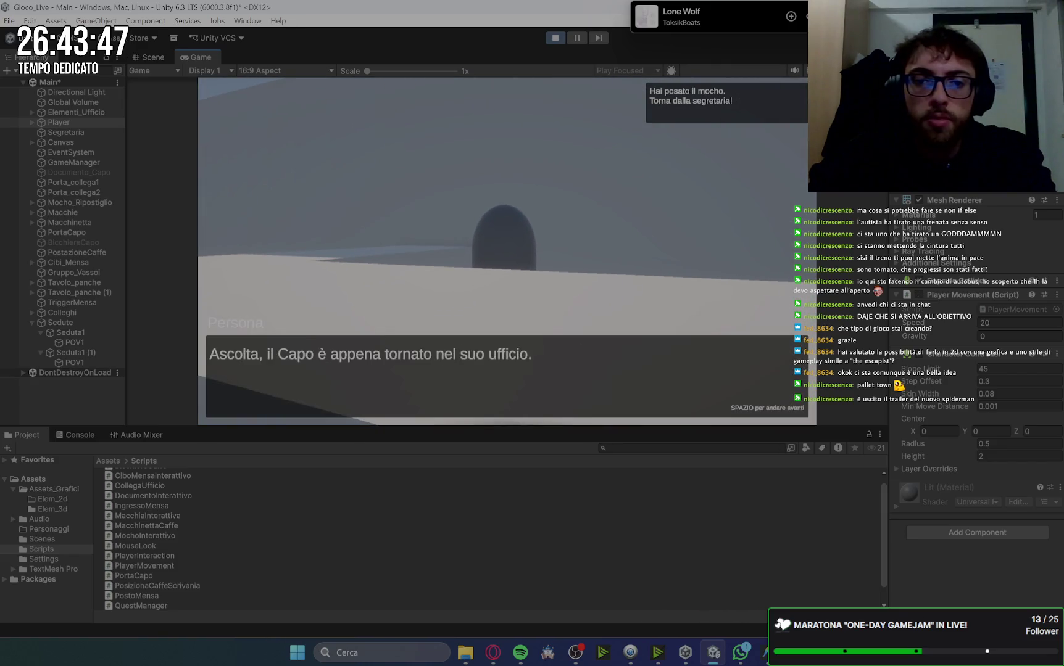
{"action": "key", "text": "space"}
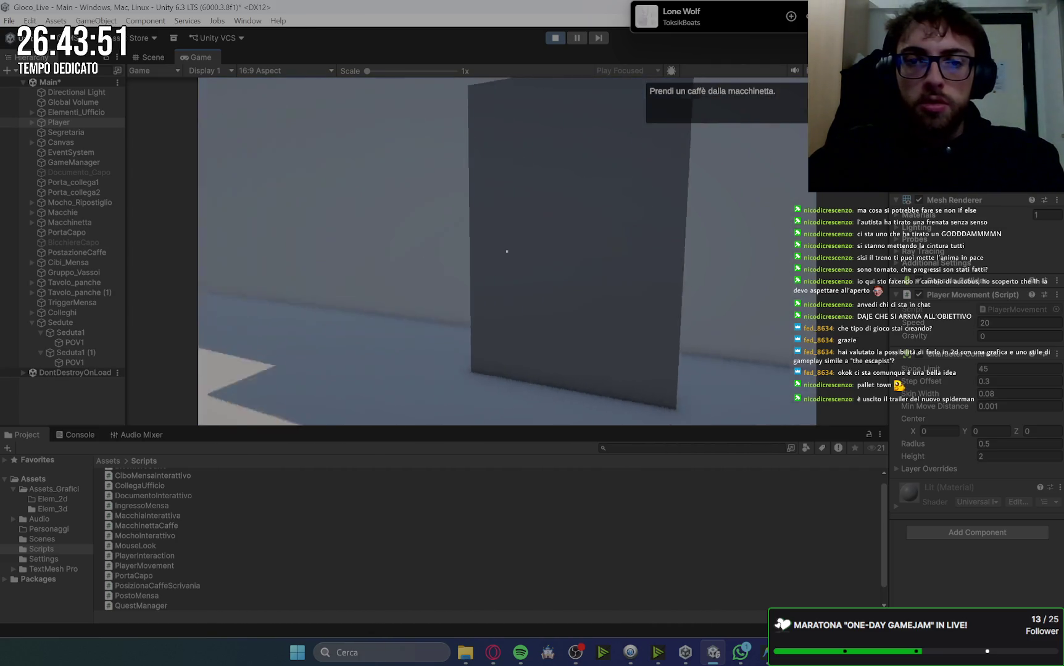
{"action": "left_click", "coordinate": [507, 251]}
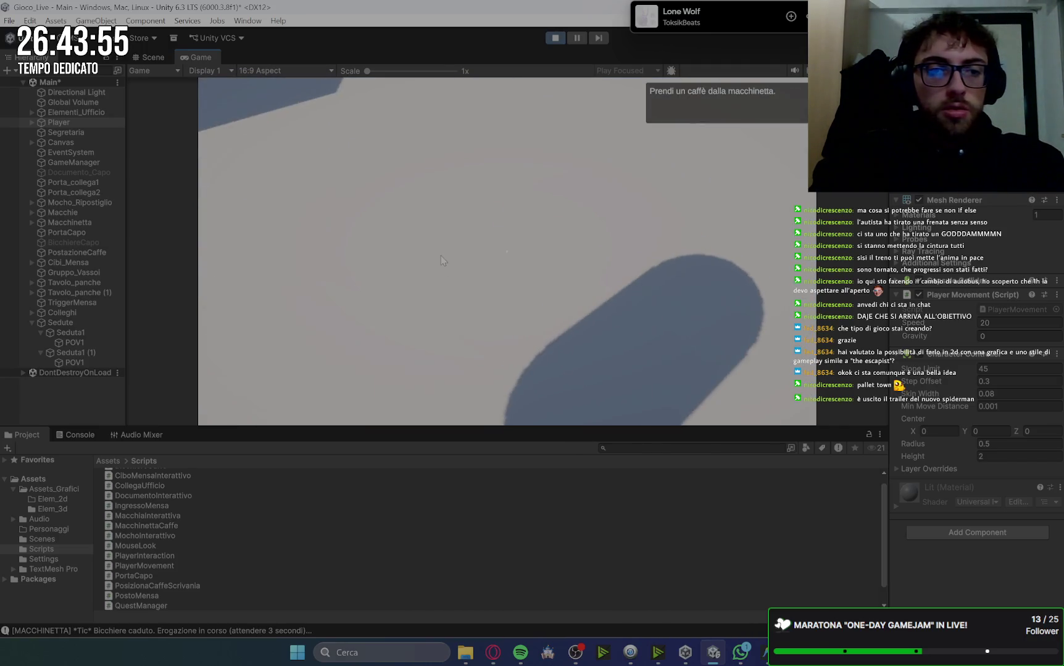
{"action": "left_click", "coordinate": [75, 435]}
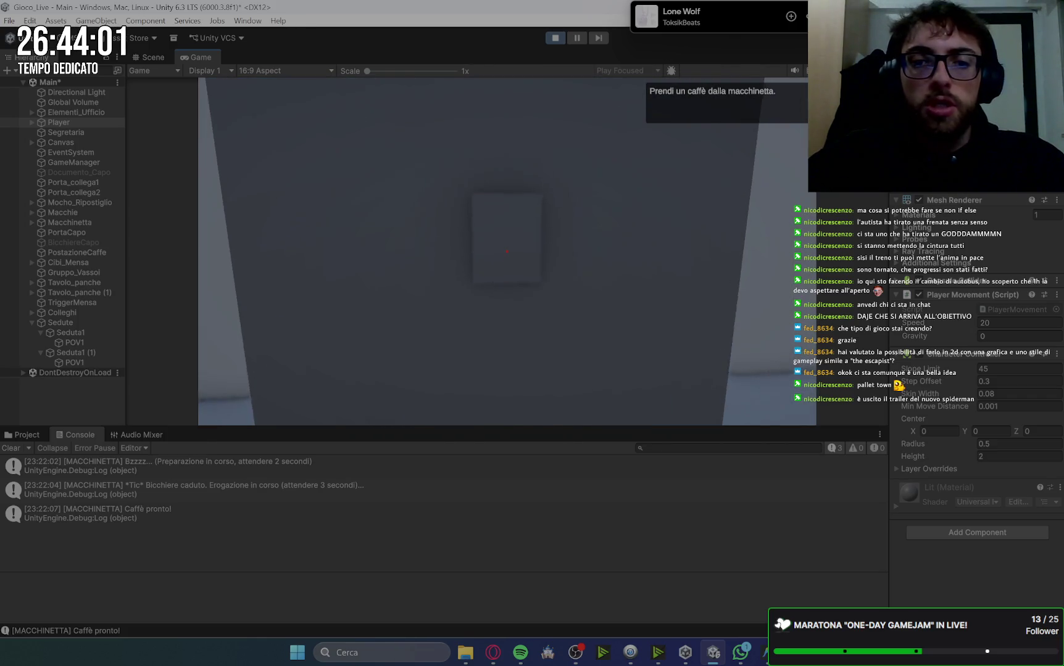
{"action": "key", "text": "e"}
{"action": "key", "text": "space"}
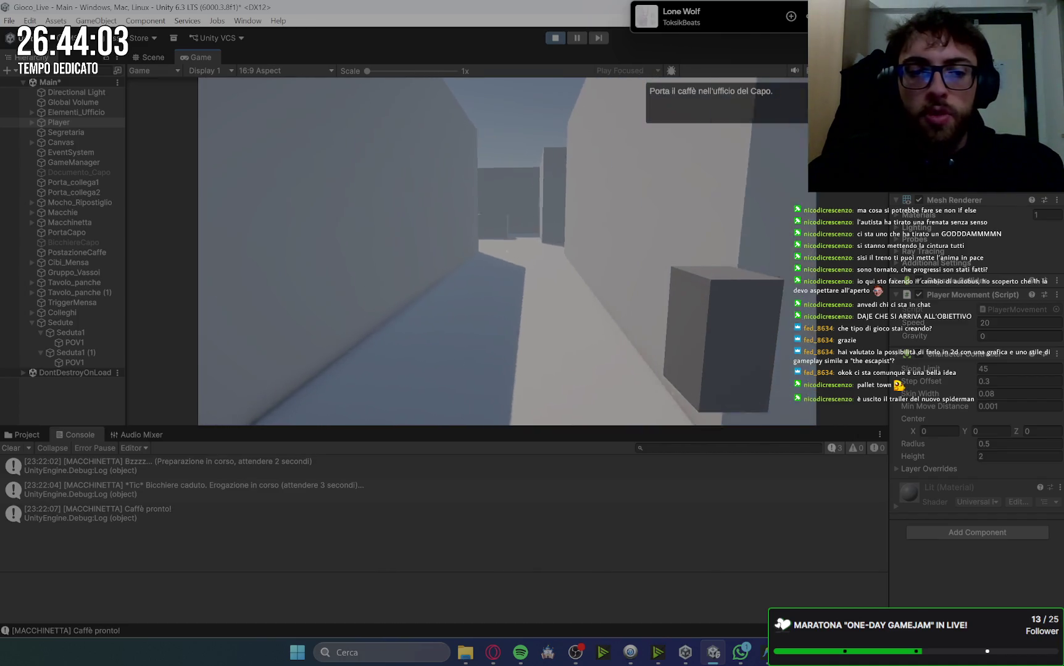
Deliver the coffee to the boss, then walk out into the canteen courtyard
{"action": "key", "text": "w"}
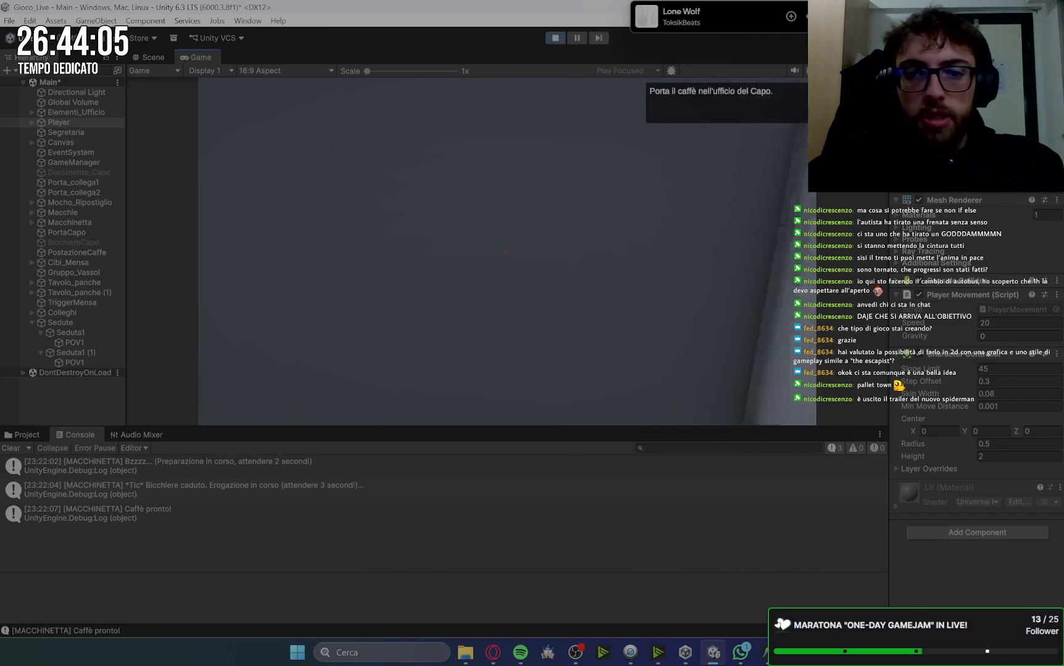
{"action": "key", "text": "e"}
{"action": "key", "text": "space"}
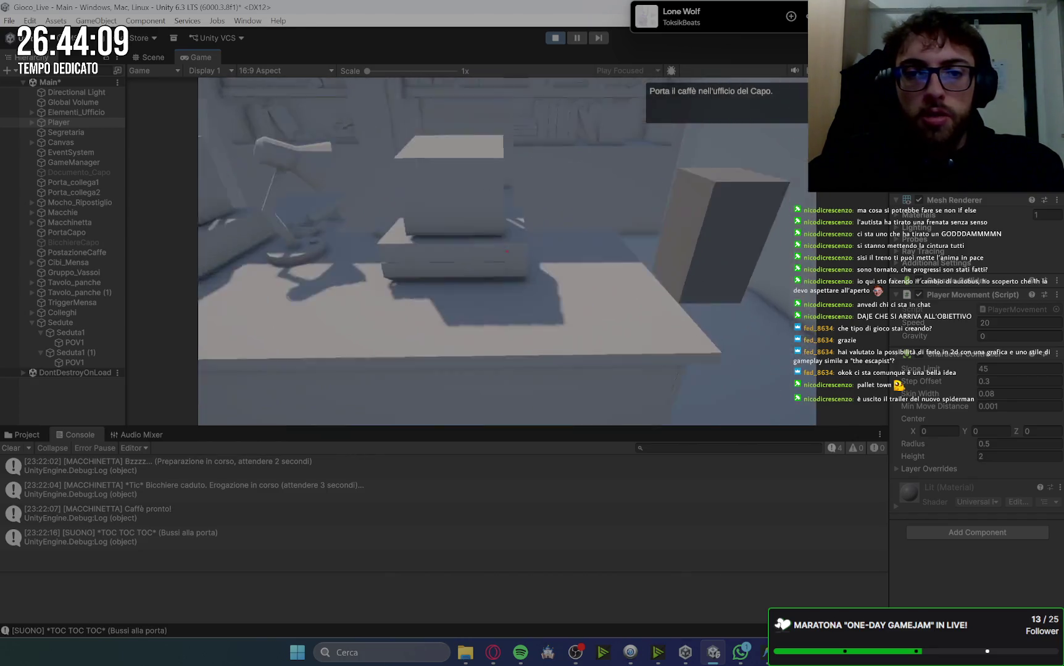
{"action": "key", "text": "space"}
{"action": "key", "text": "space"}
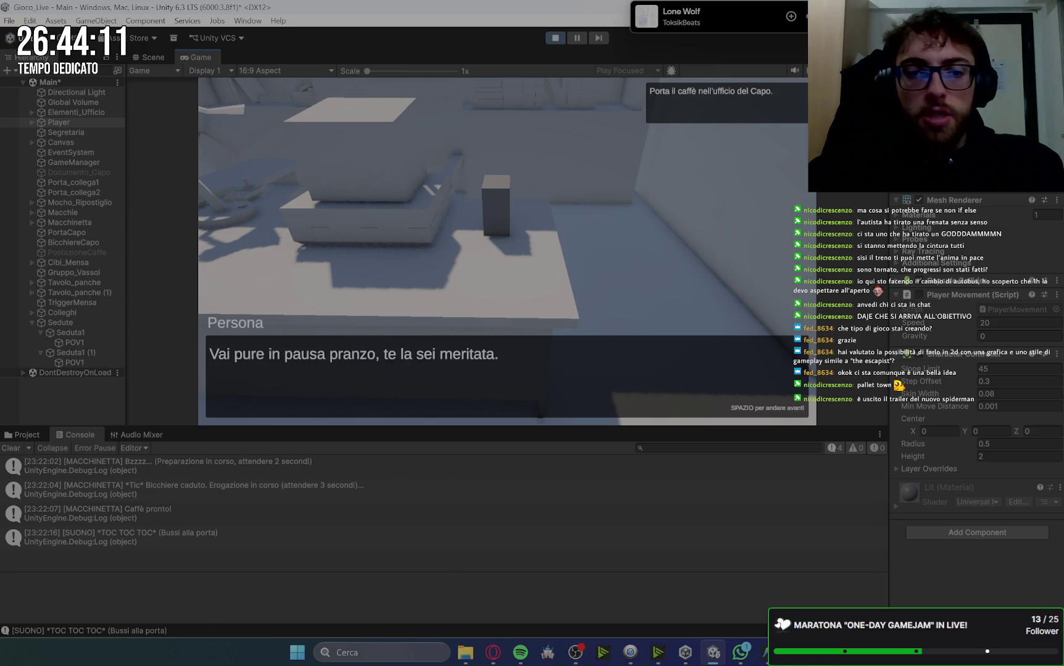
{"action": "key", "text": "space"}
{"action": "key", "text": "w"}
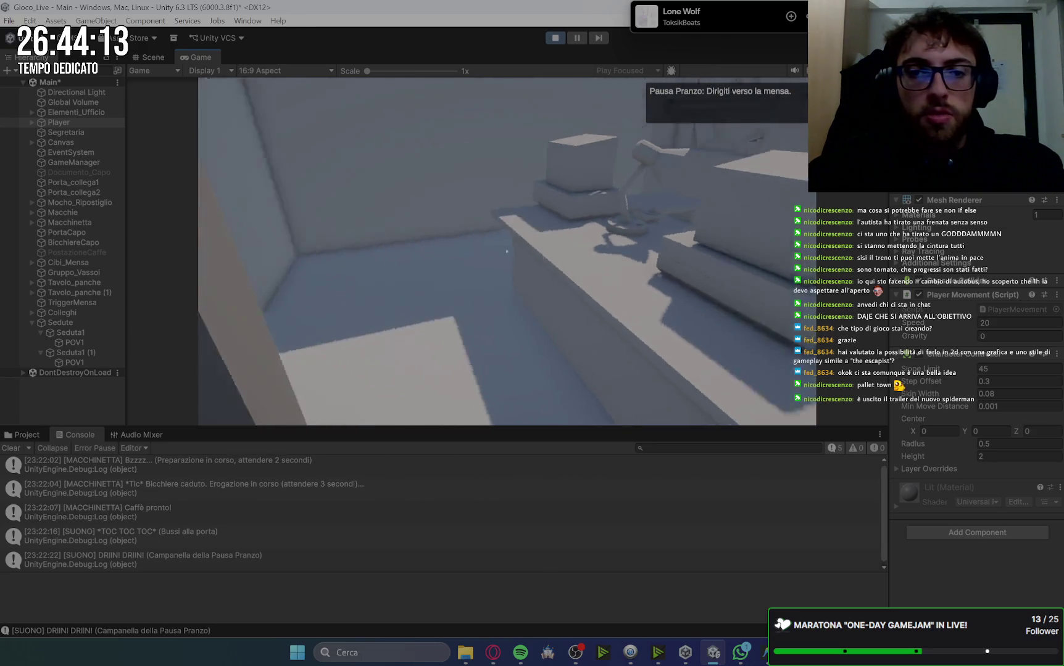
{"action": "key", "text": "w"}
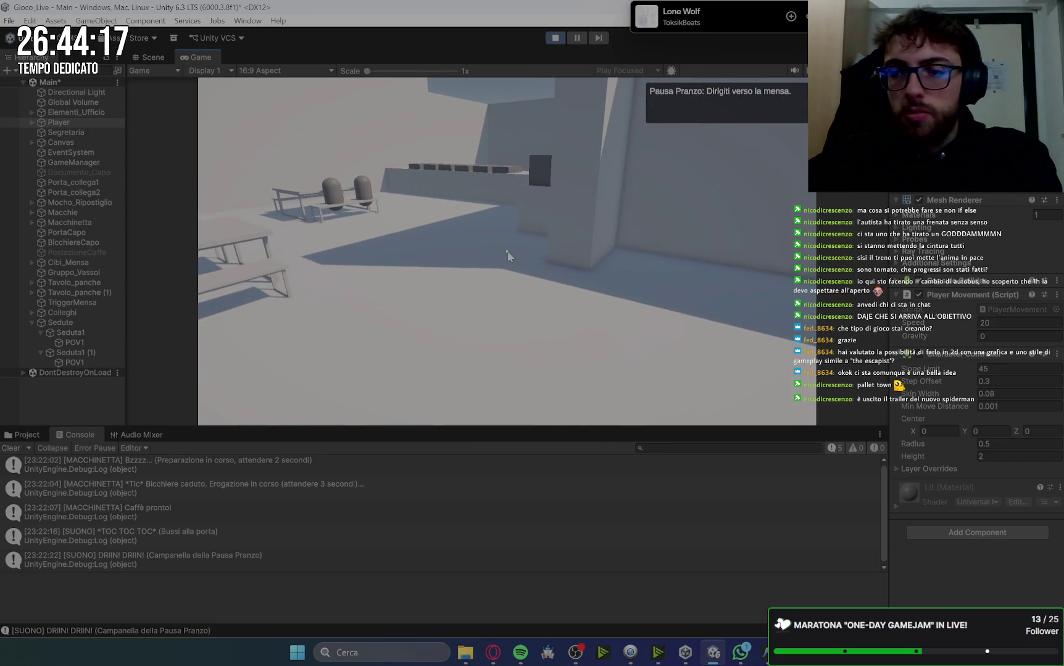
{"action": "left_click", "coordinate": [993, 323]}
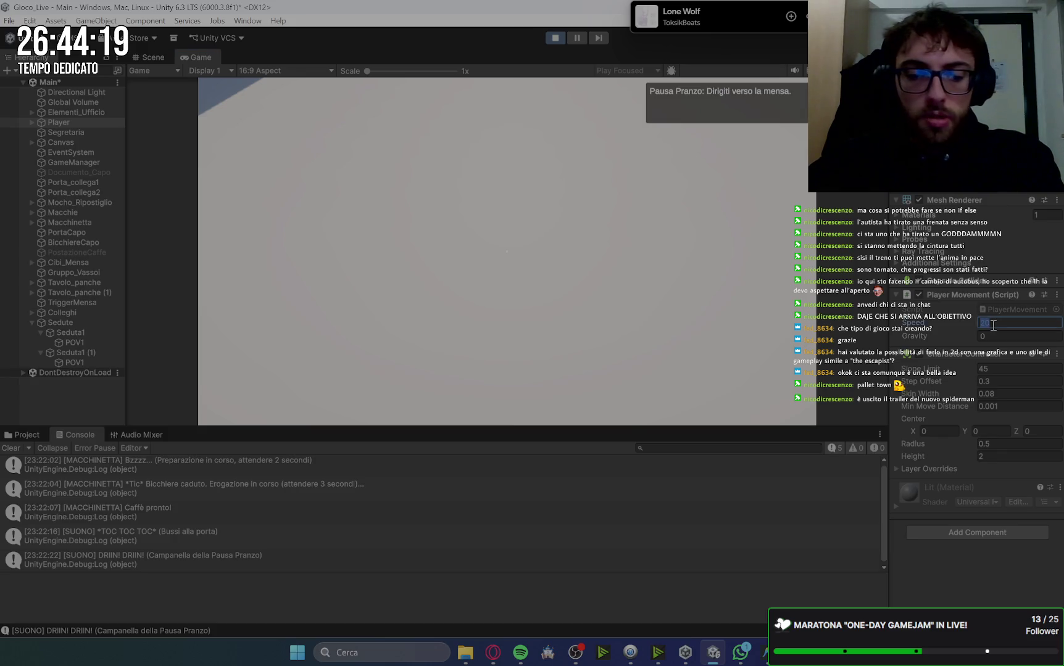
{"action": "type", "text": "4.5"}
Set the player Speed to 4.5, walk past the colleagues' table and try interacting with the counter's dark box
{"action": "left_click", "coordinate": [593, 234]}
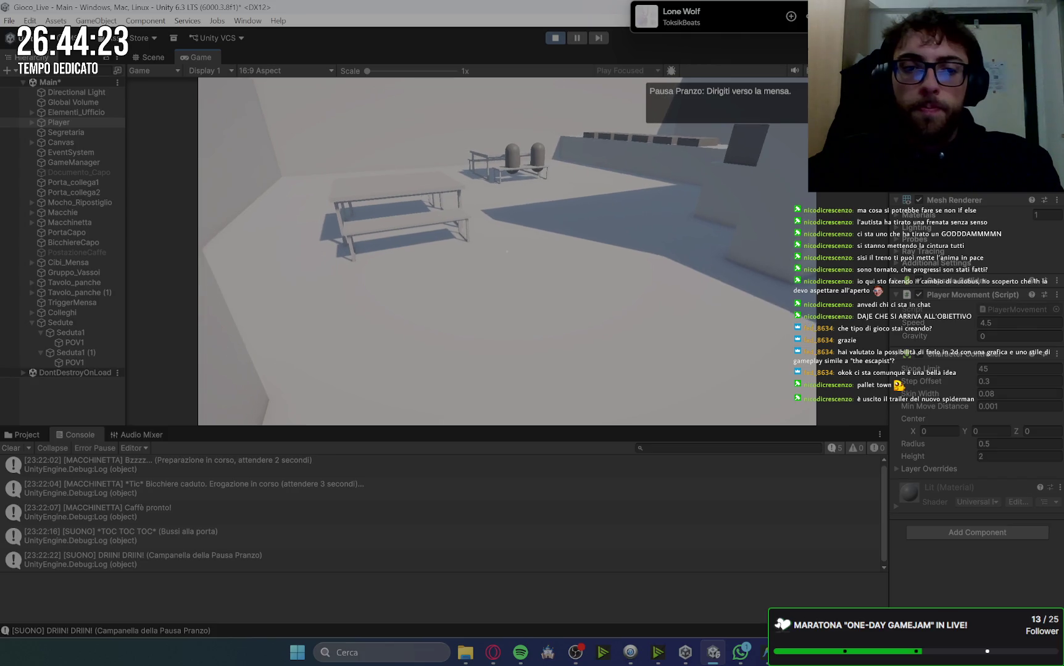
{"action": "key", "text": "w"}
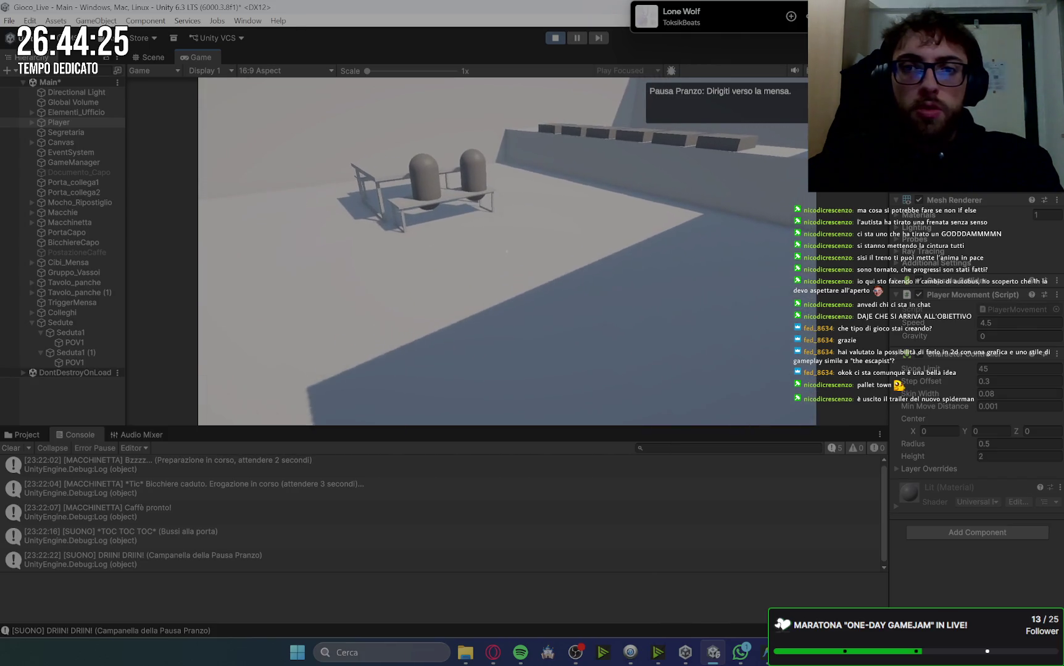
{"action": "key", "text": "w"}
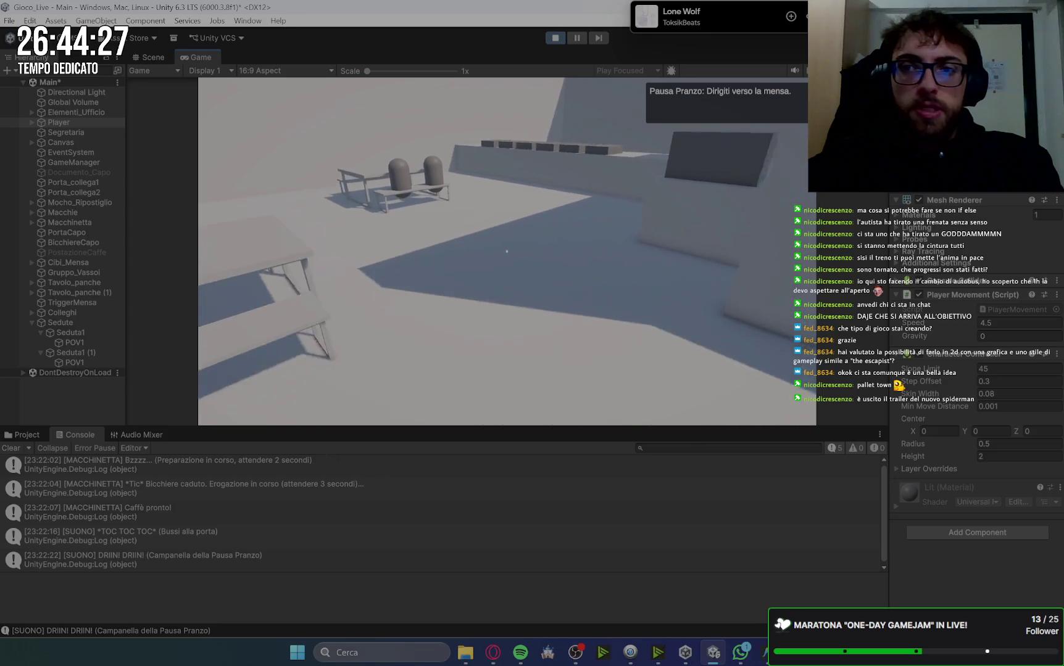
{"action": "key", "text": "w"}
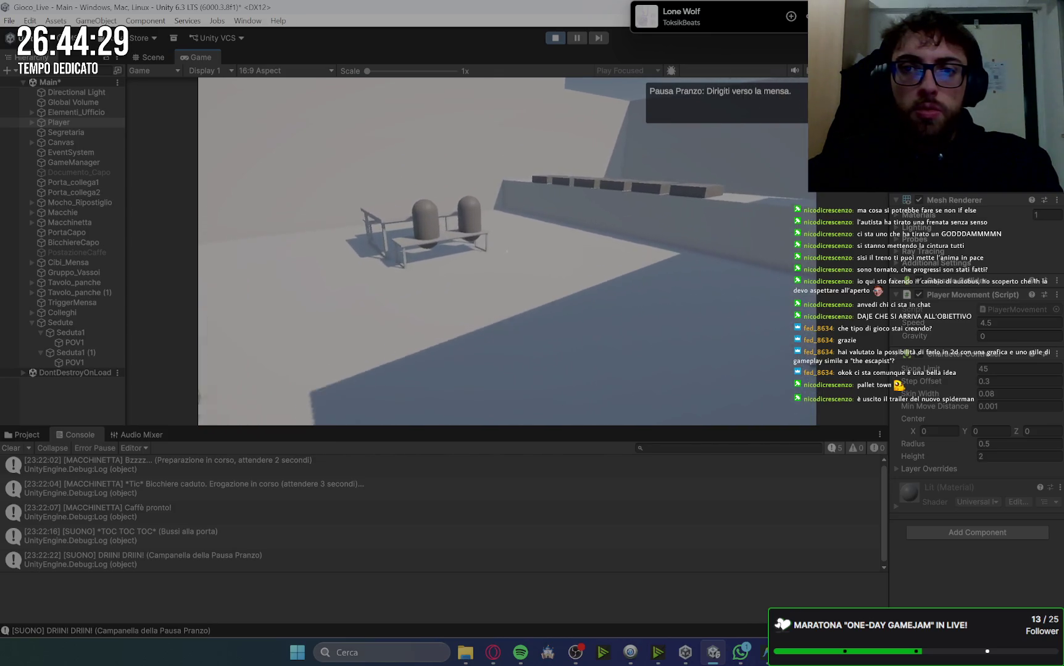
{"action": "key", "text": "w"}
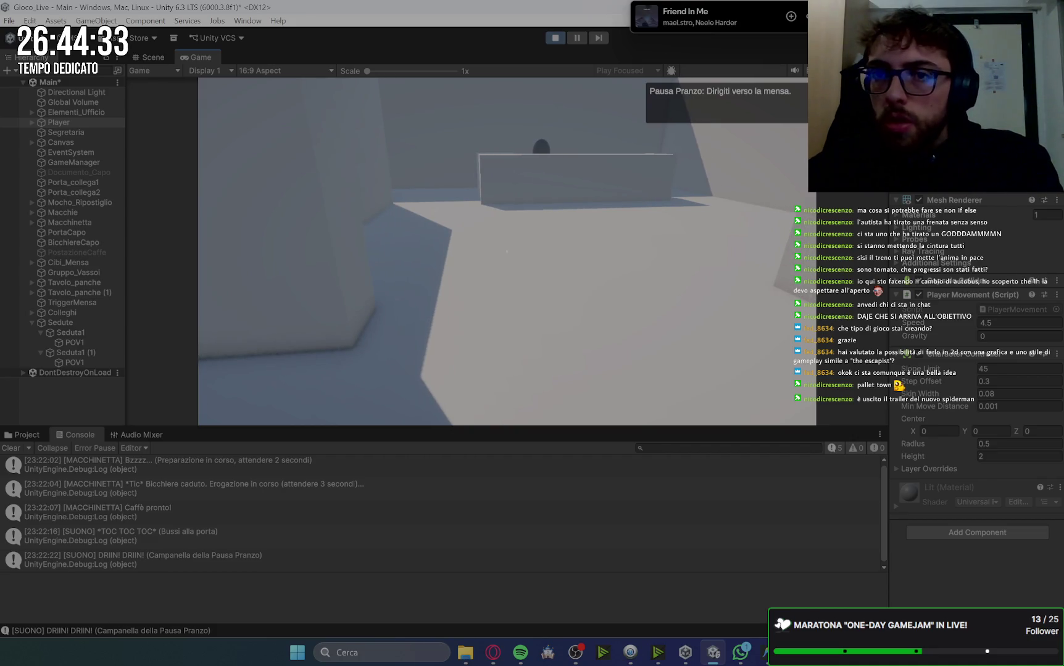
{"action": "key", "text": "w"}
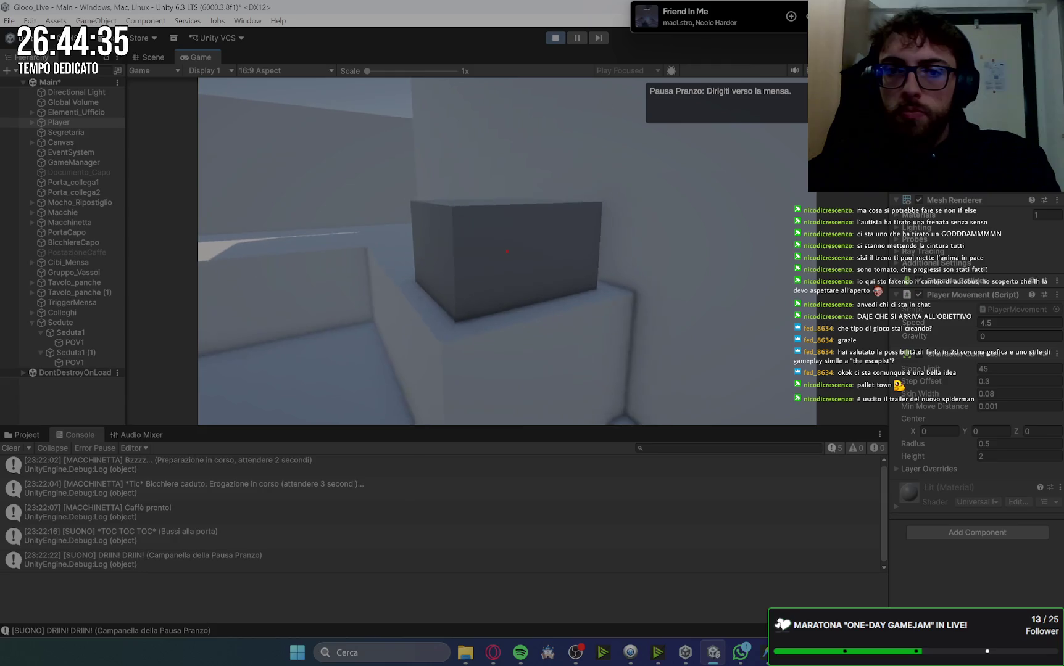
{"action": "key", "text": "w"}
{"action": "key", "text": "e"}
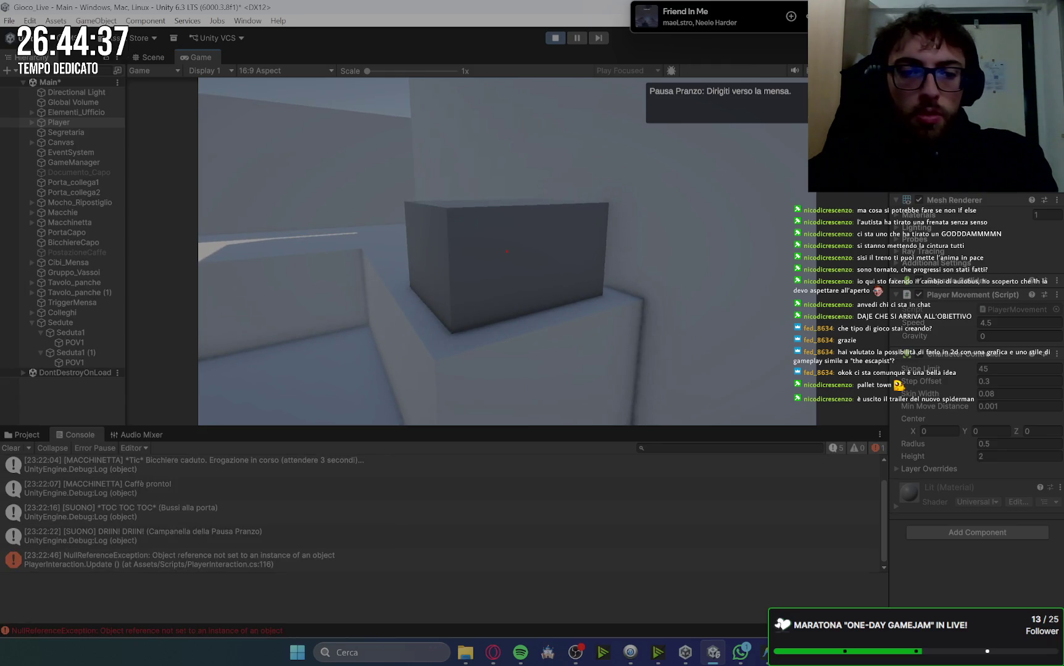
Exit game control, inspect Gruppo_Vassoi, and expand Player to show its child objects
{"action": "key", "text": "Escape"}
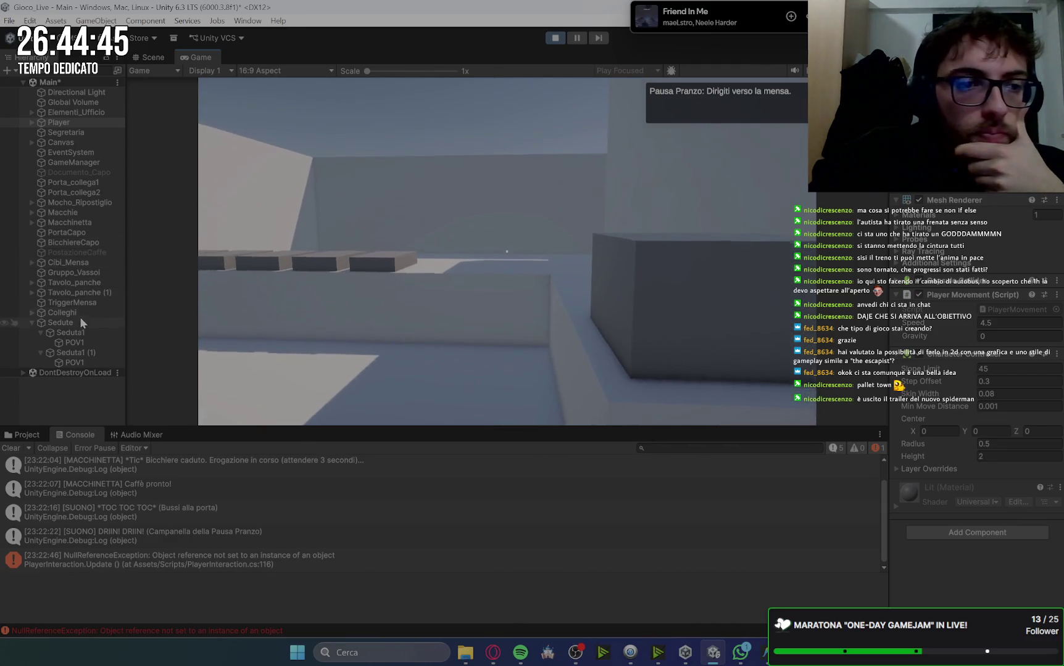
{"action": "left_click", "coordinate": [82, 274]}
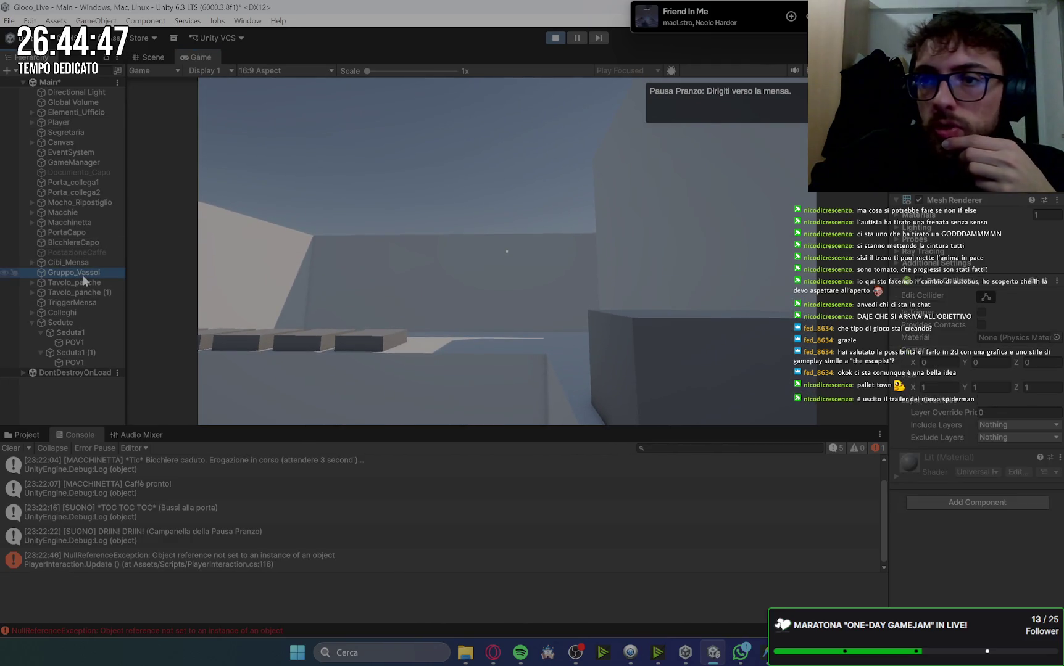
{"action": "left_click", "coordinate": [80, 121]}
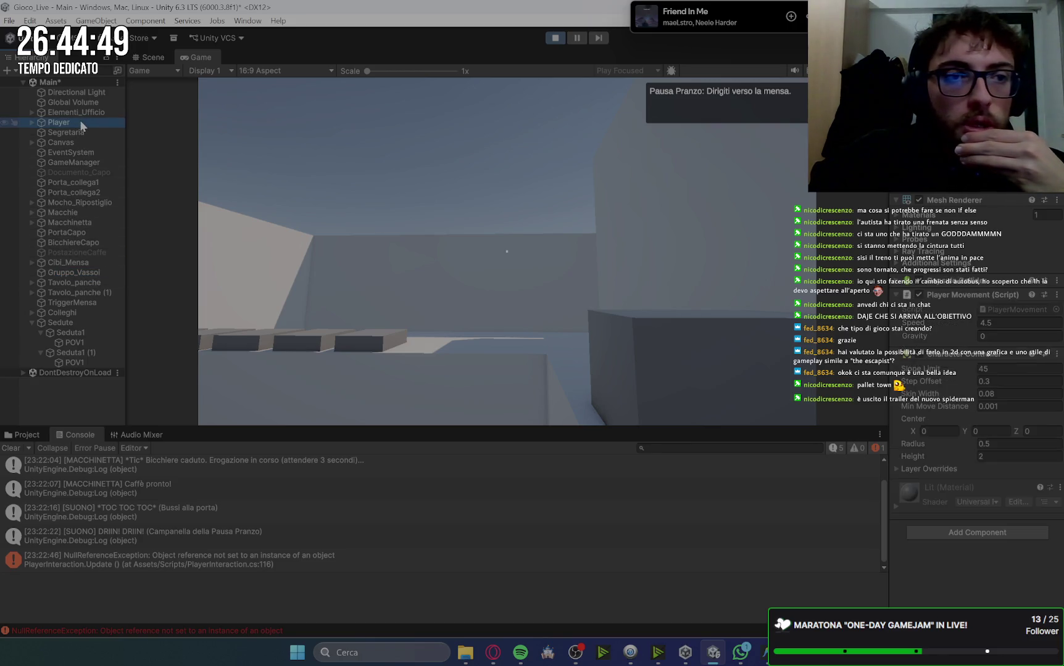
{"action": "left_click", "coordinate": [31, 123]}
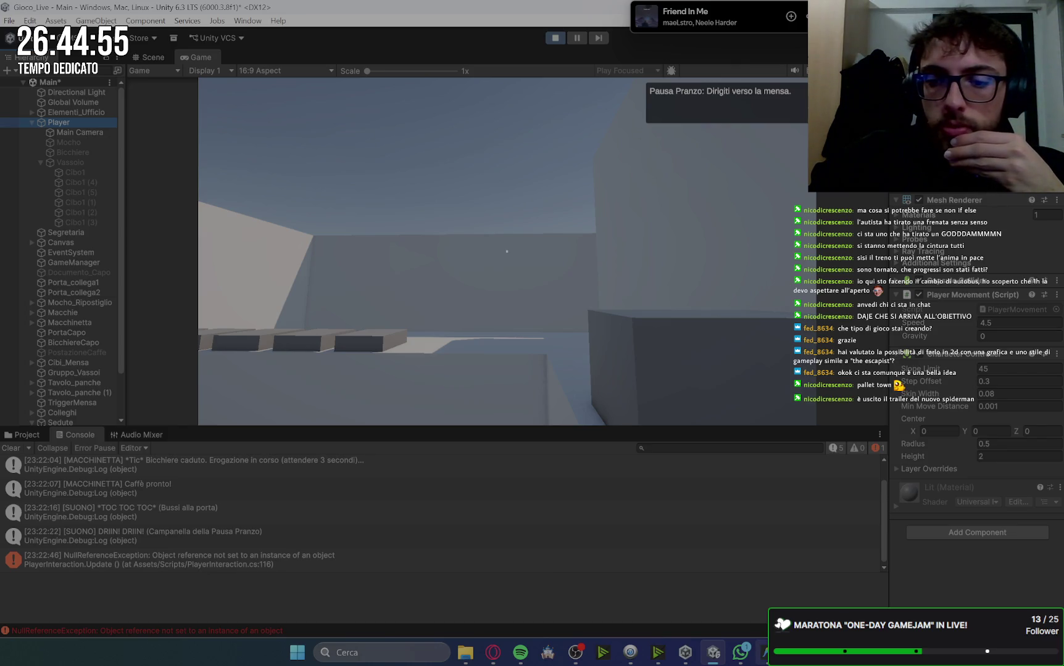
Bring up PlayerInteraction.cs in Antigravity at its Vassoio, CiboMensa and PostoMensa branches
{"action": "mouse_move", "coordinate": [765, 653]}
{"action": "left_click", "coordinate": [766, 593]}
{"action": "scroll", "coordinate": [512, 281], "scroll_direction": "up", "scroll_amount": 4}
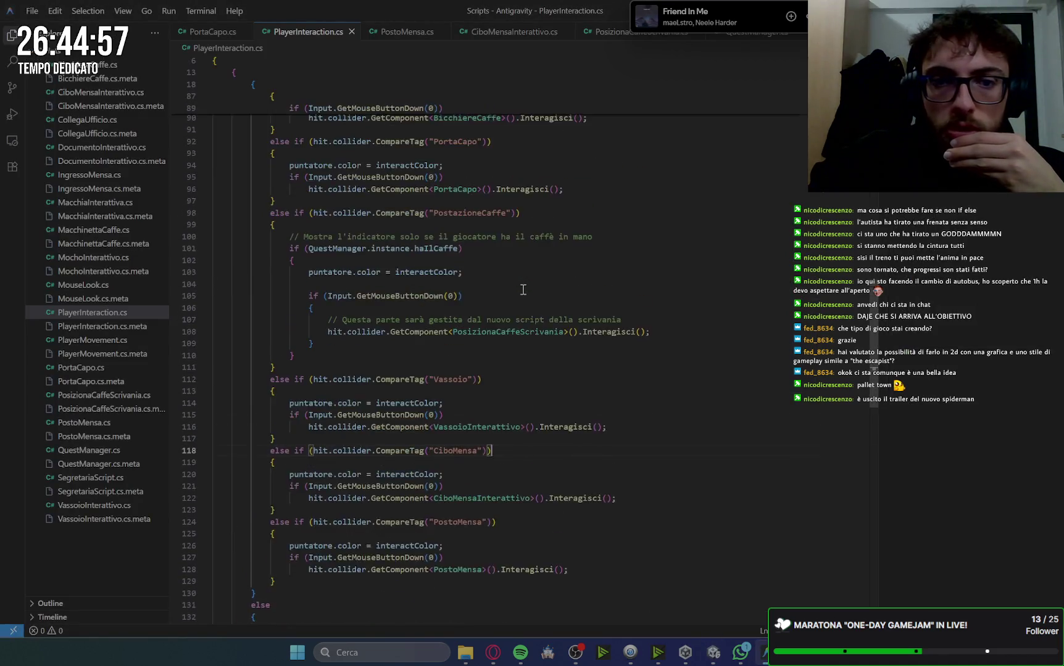
Look over VassoioInterattivo.cs, then open IngressoMensa.cs with its PausaPranzo-to-PrendereVassoio trigger
{"action": "scroll", "coordinate": [523, 290], "scroll_direction": "up", "scroll_amount": 7}
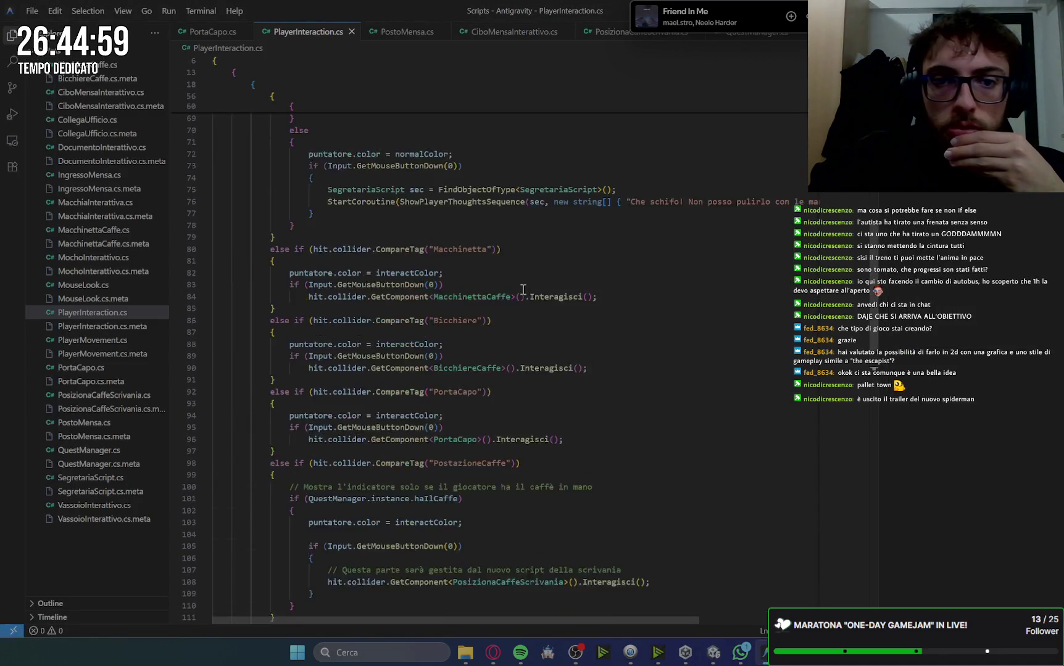
{"action": "scroll", "coordinate": [523, 289], "scroll_direction": "up", "scroll_amount": 15}
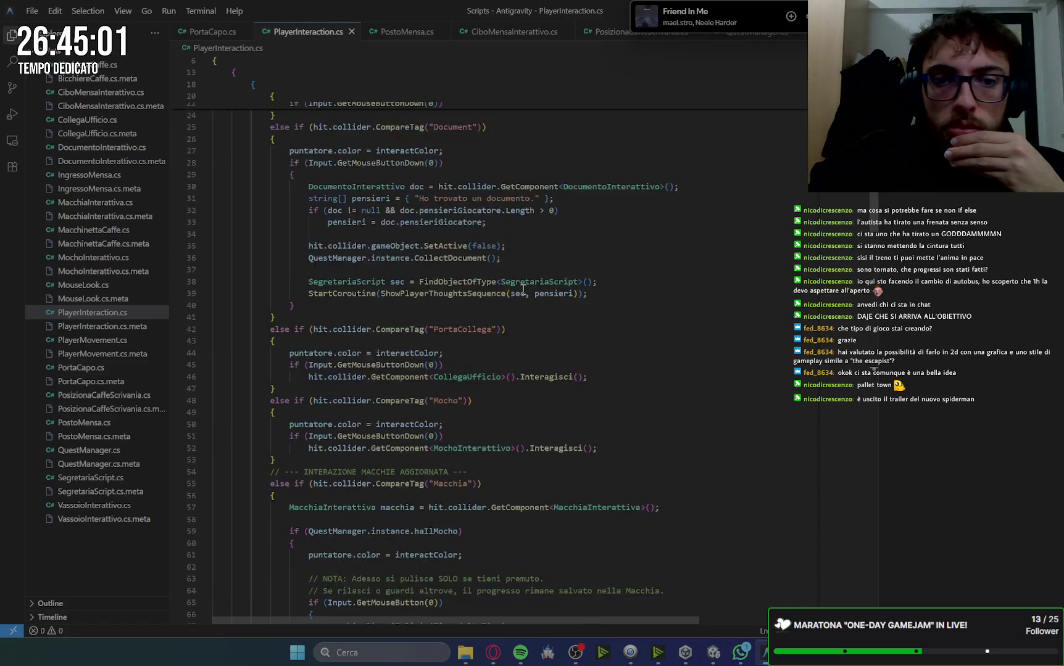
{"action": "scroll", "coordinate": [522, 289], "scroll_direction": "up", "scroll_amount": 6}
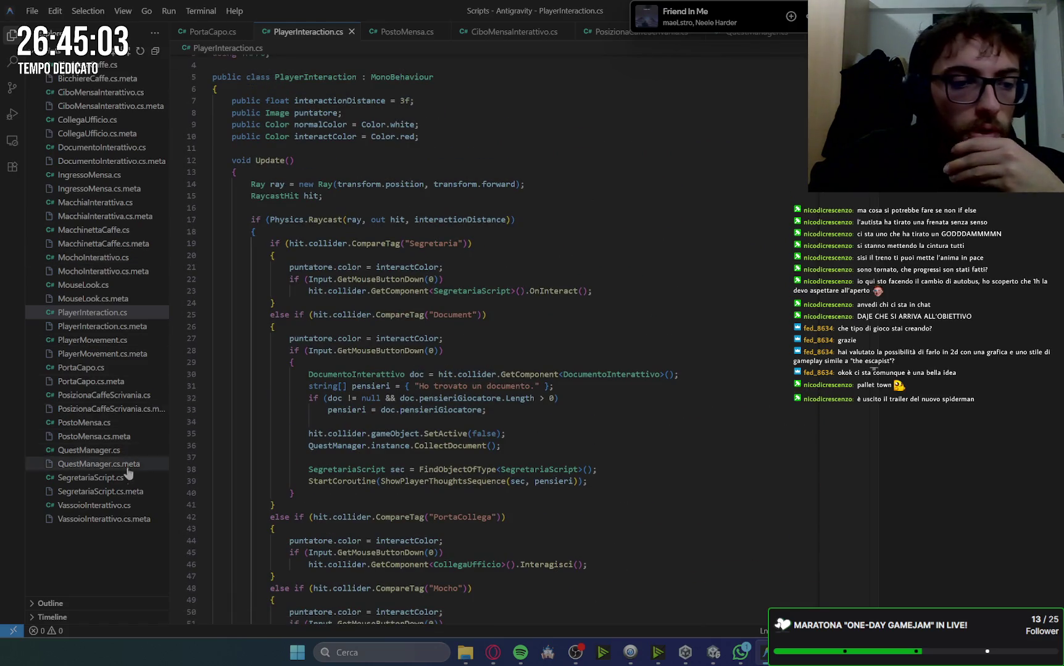
{"action": "left_click", "coordinate": [116, 509]}
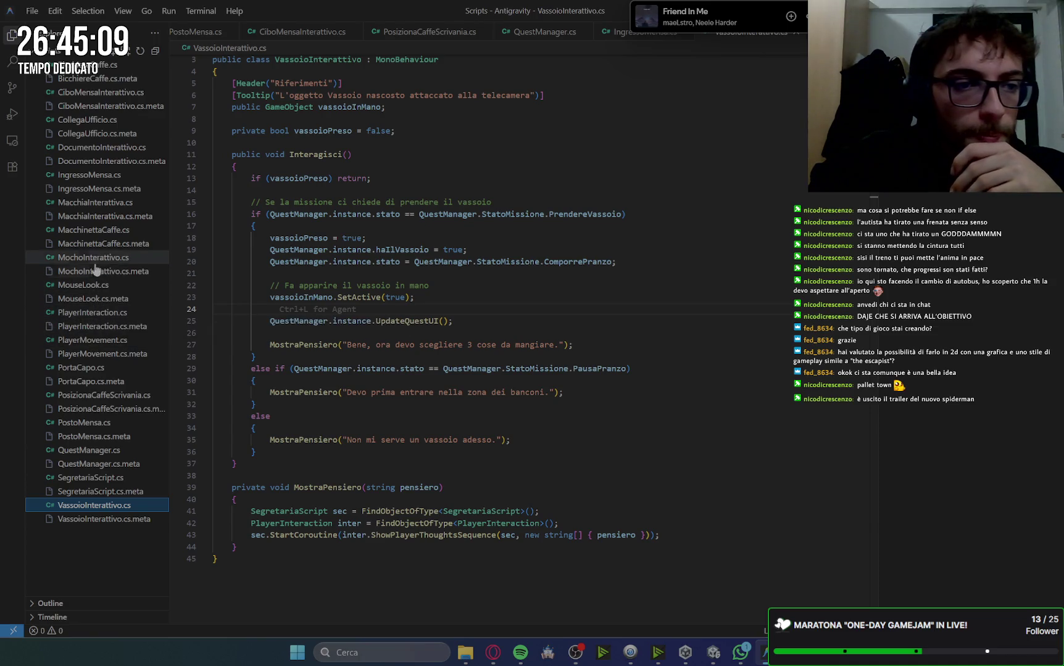
{"action": "left_click", "coordinate": [86, 176]}
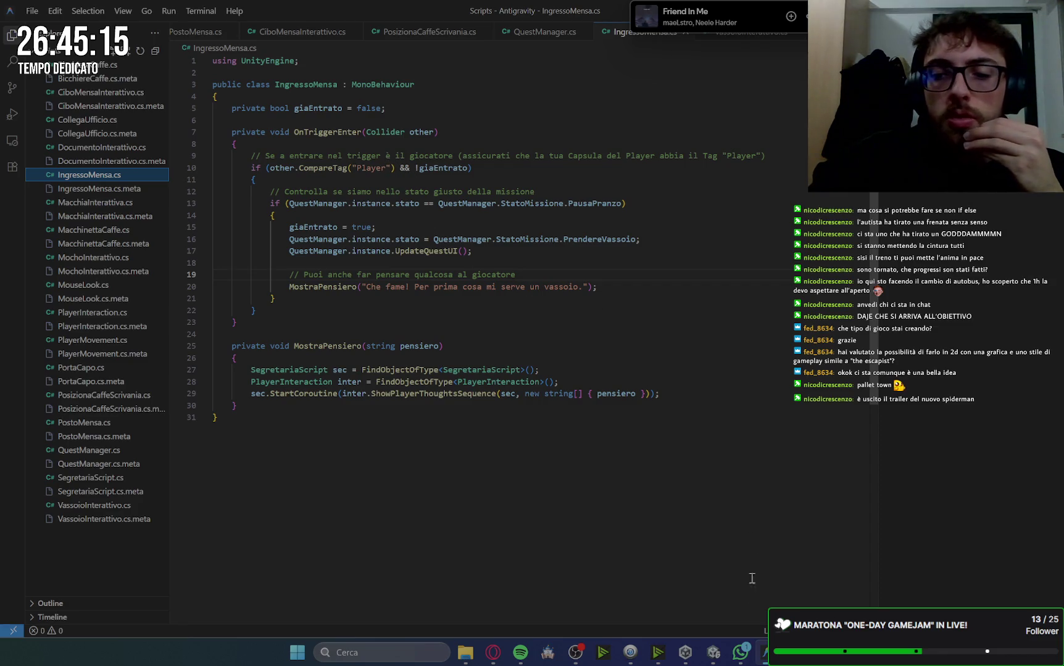
{"action": "left_click", "coordinate": [711, 658]}
Select the TriggerMensa canteen trigger, check its tag list, and recheck the script in the code editor
{"action": "left_click", "coordinate": [151, 57]}
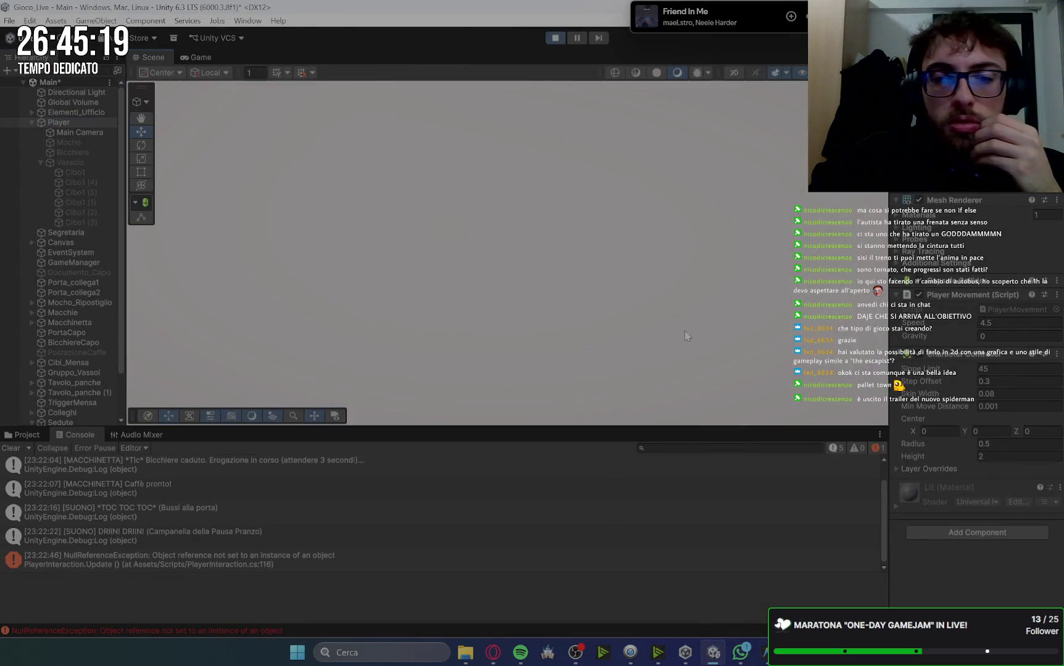
{"action": "mouse_move", "coordinate": [445, 404]}
{"action": "left_mouse_down"}
{"action": "mouse_move", "coordinate": [482, 325]}
{"action": "mouse_move", "coordinate": [601, 325]}
{"action": "mouse_move", "coordinate": [669, 303]}
{"action": "mouse_move", "coordinate": [199, 325]}
{"action": "mouse_move", "coordinate": [174, 250]}
{"action": "left_mouse_up"}
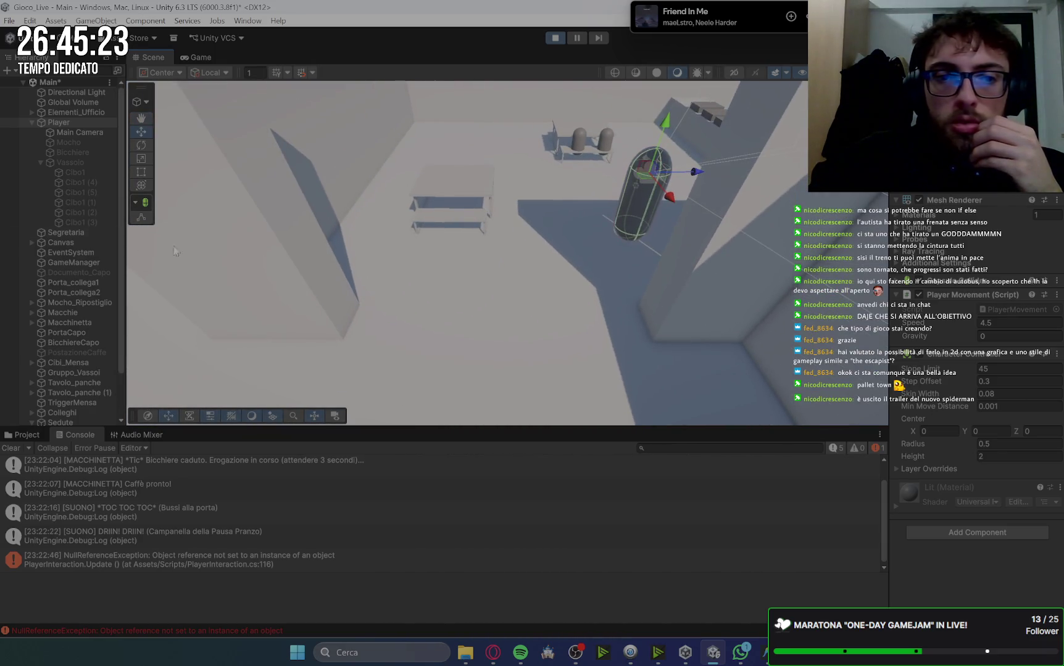
{"action": "scroll", "coordinate": [71, 355], "scroll_direction": "down", "scroll_amount": 4}
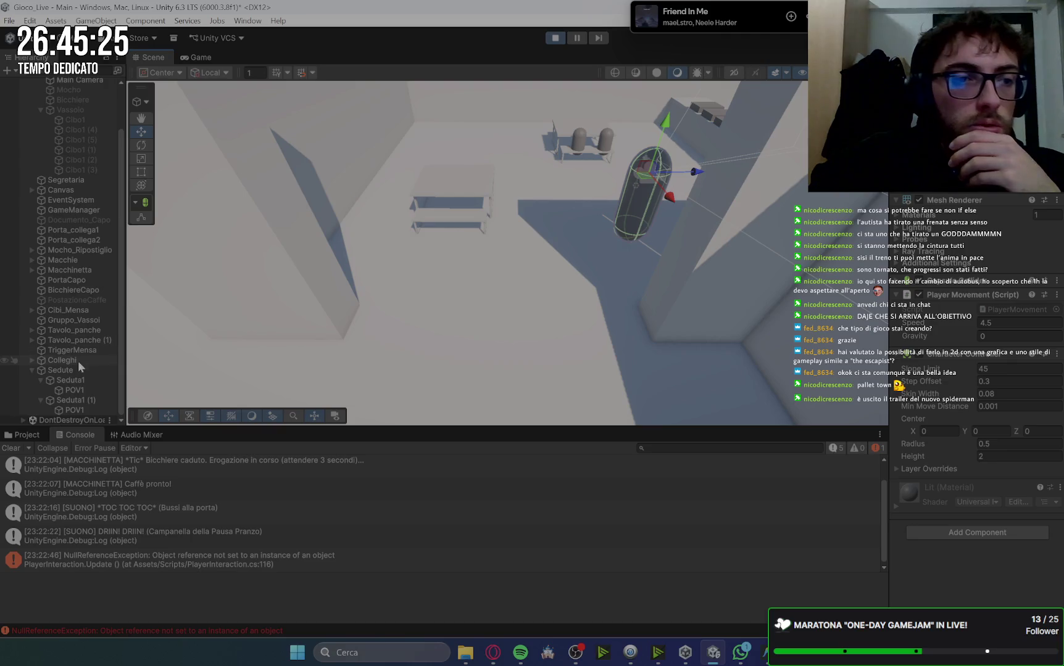
{"action": "left_click", "coordinate": [75, 351]}
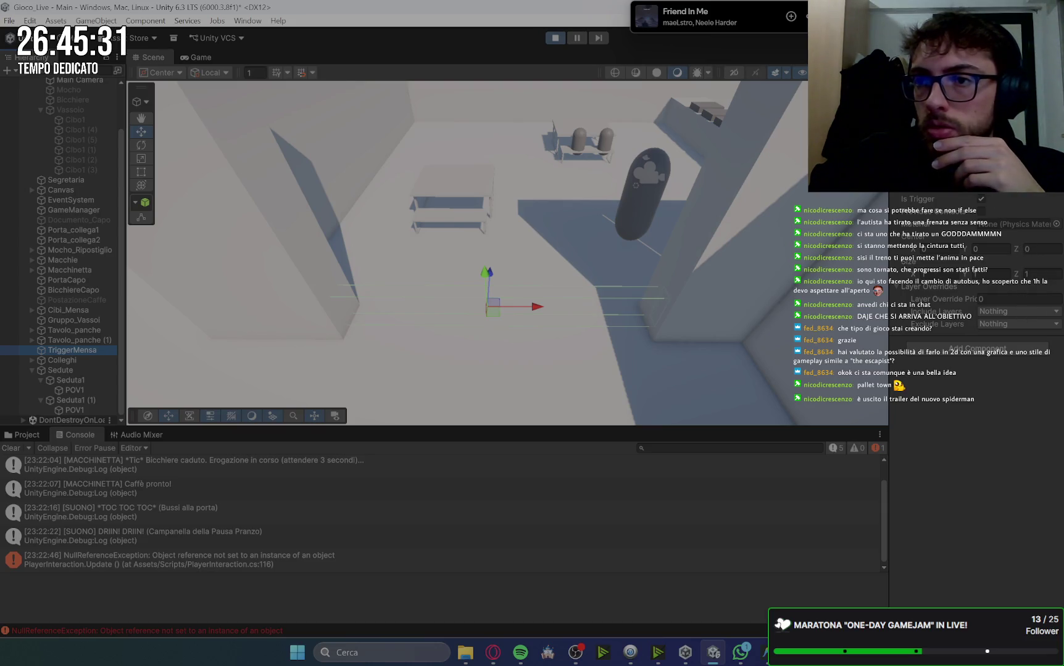
{"action": "left_click", "coordinate": [950, 94]}
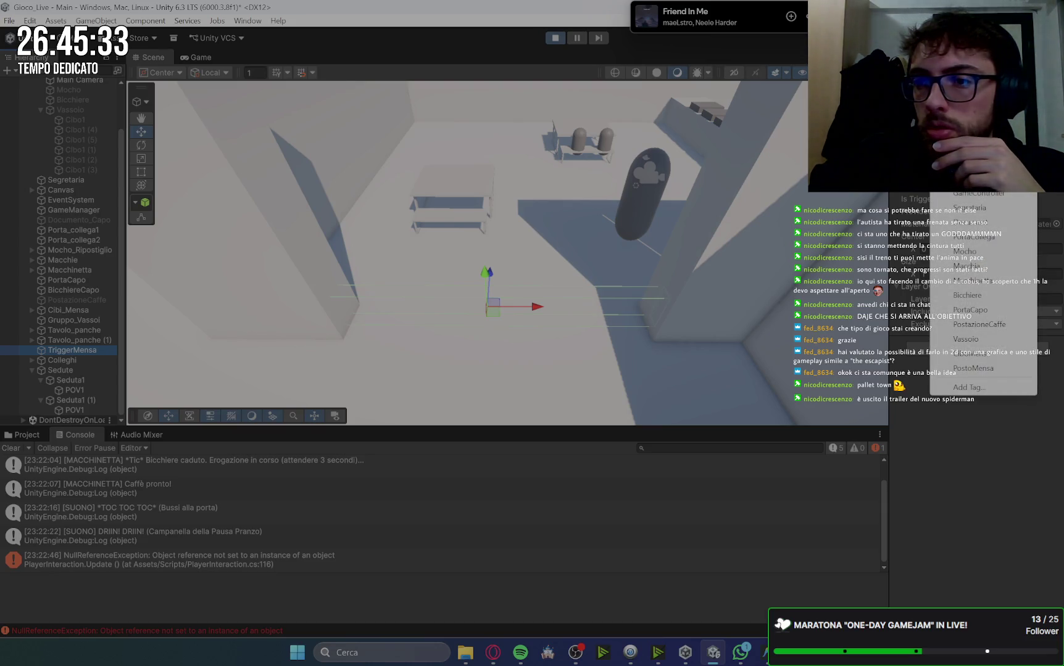
{"action": "mouse_move", "coordinate": [765, 653]}
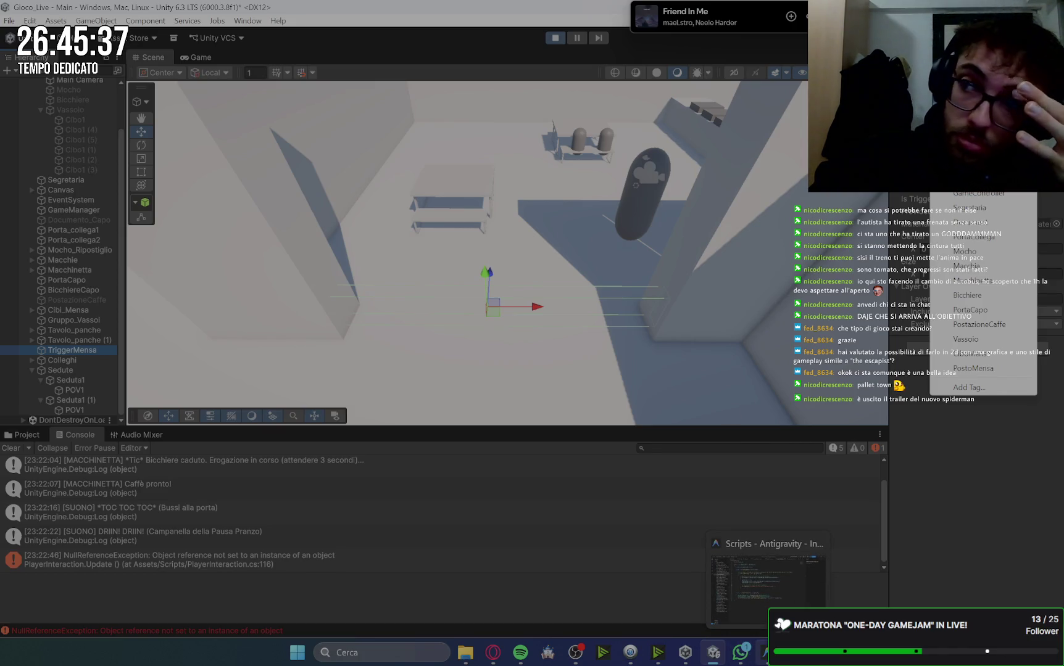
{"action": "left_click", "coordinate": [769, 589]}
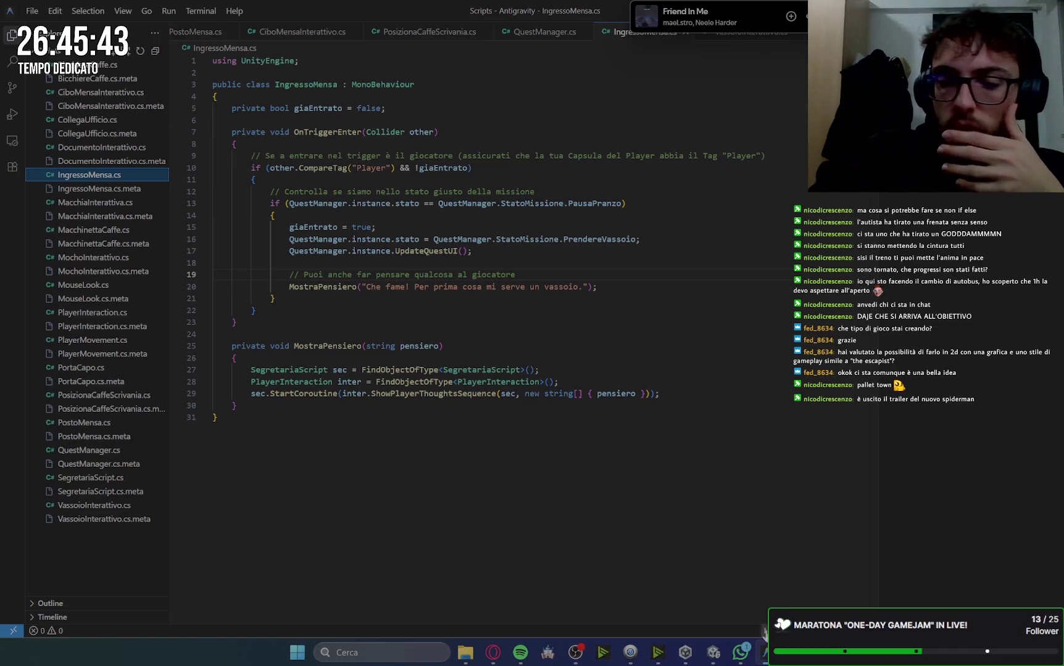
{"action": "left_click", "coordinate": [709, 661]}
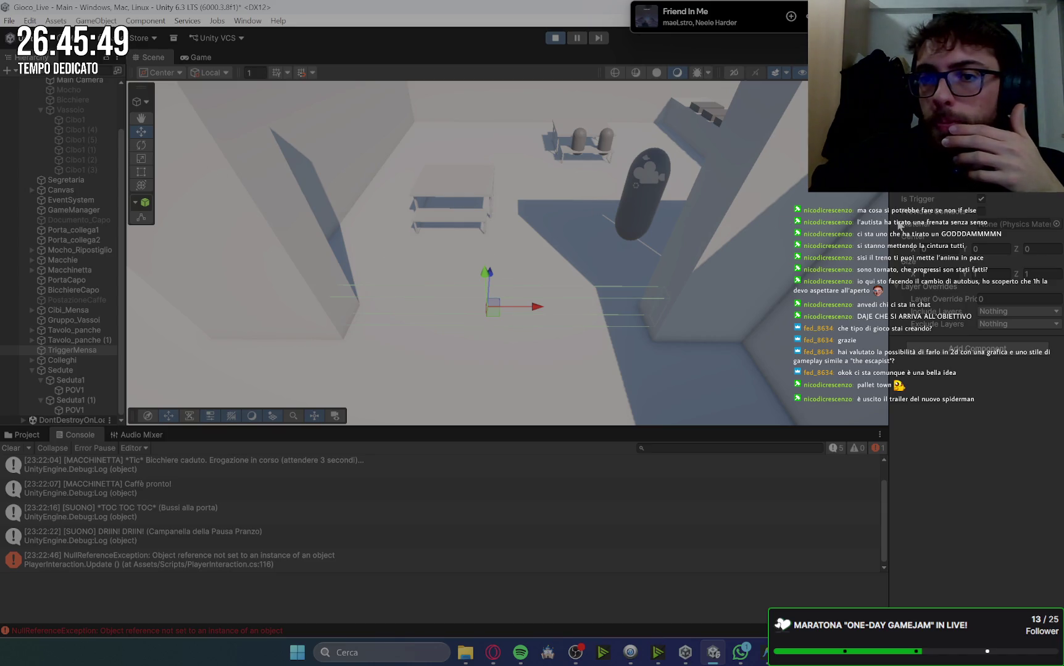
Frame TriggerMensa and lift it upward along Y with the Move tool
{"action": "left_click_drag", "start_coordinate": [649, 337], "coordinate": [661, 199]}
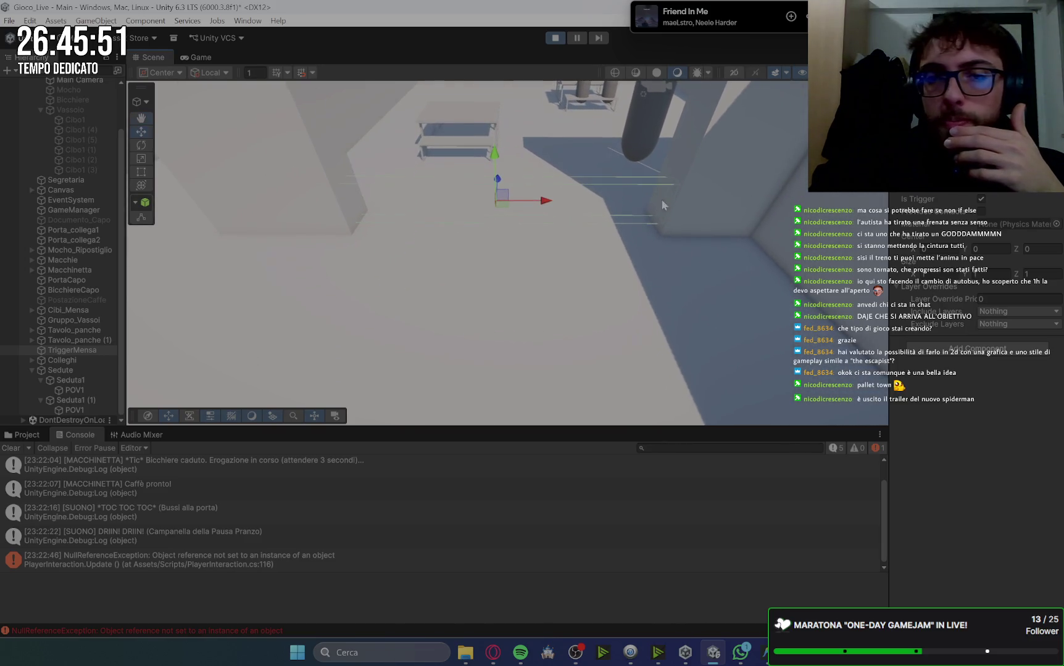
{"action": "key", "text": "f"}
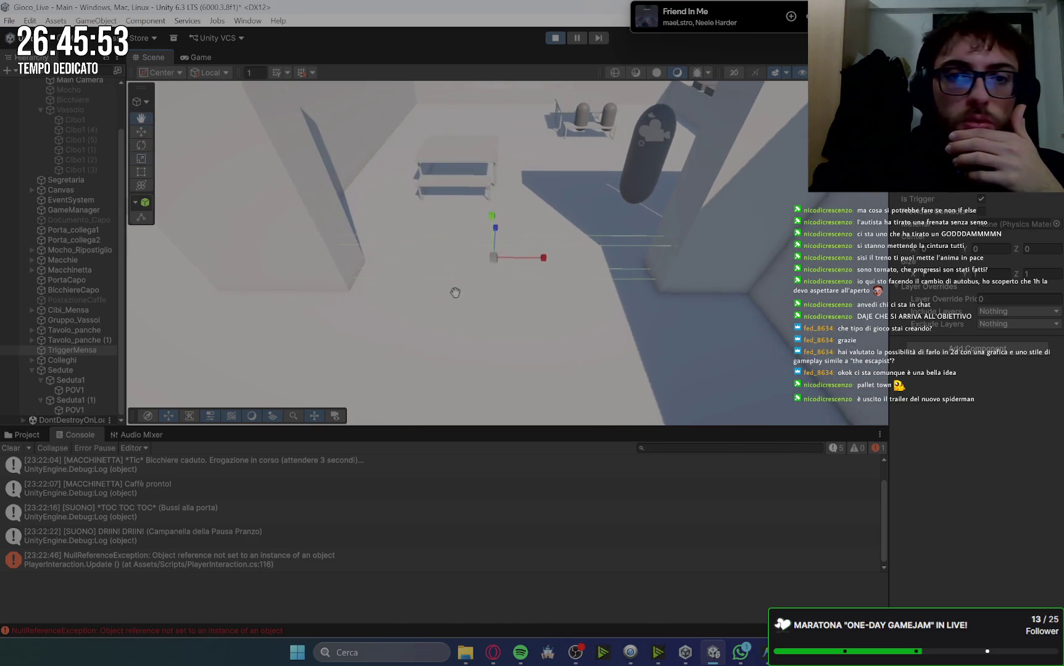
{"action": "left_click_drag", "start_coordinate": [487, 133], "coordinate": [488, 134]}
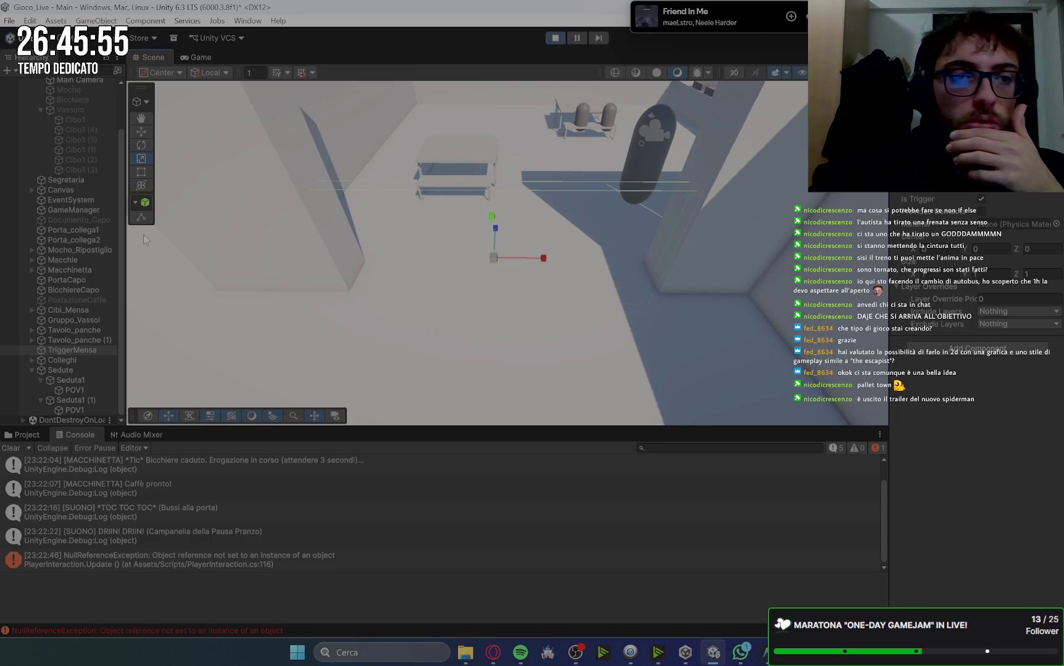
{"action": "left_click", "coordinate": [142, 132]}
{"action": "left_click_drag", "start_coordinate": [494, 217], "coordinate": [494, 172]}
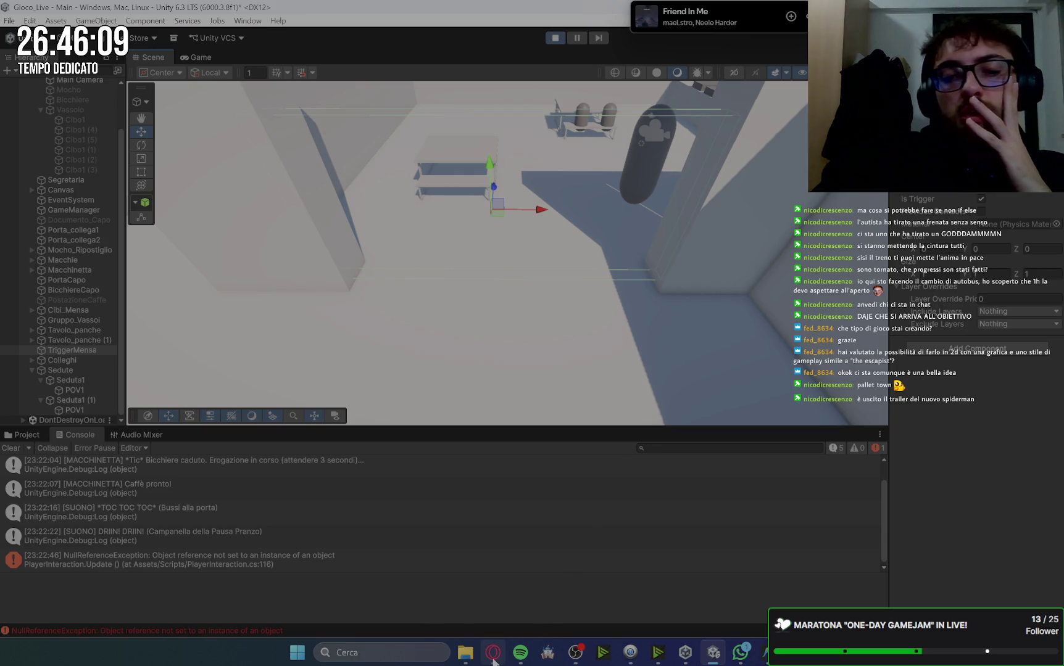
{"action": "mouse_move", "coordinate": [493, 661]}
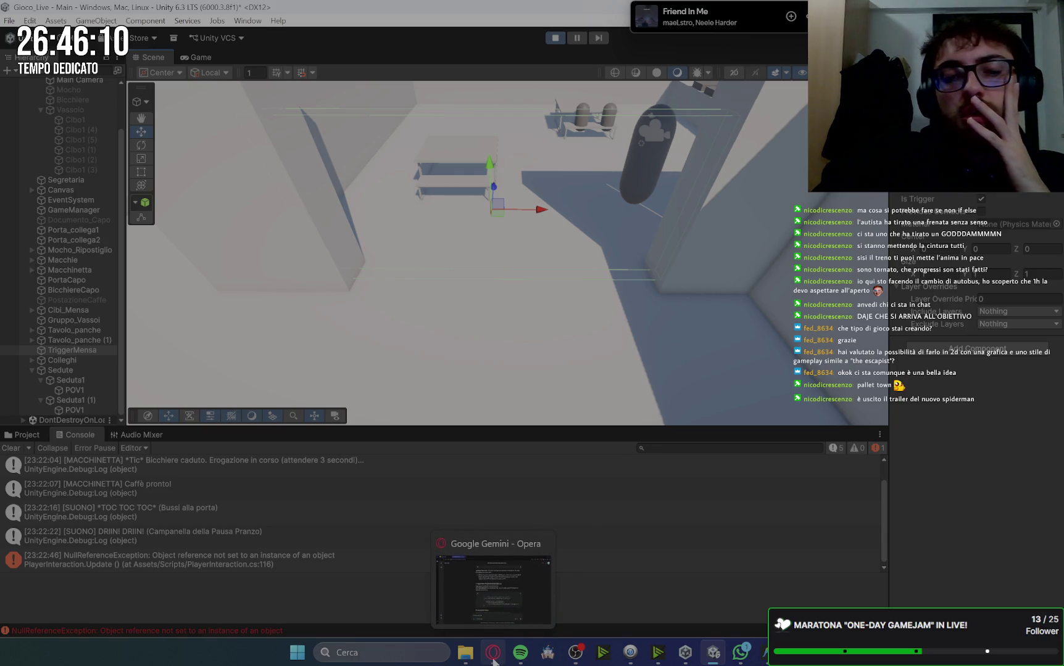
Open the NullReferenceException trace, then inspect Main Camera, Vassoio, Seduta1 (1), Colleghi and TriggerMensa
{"action": "left_click", "coordinate": [319, 563]}
{"action": "left_click", "coordinate": [92, 83]}
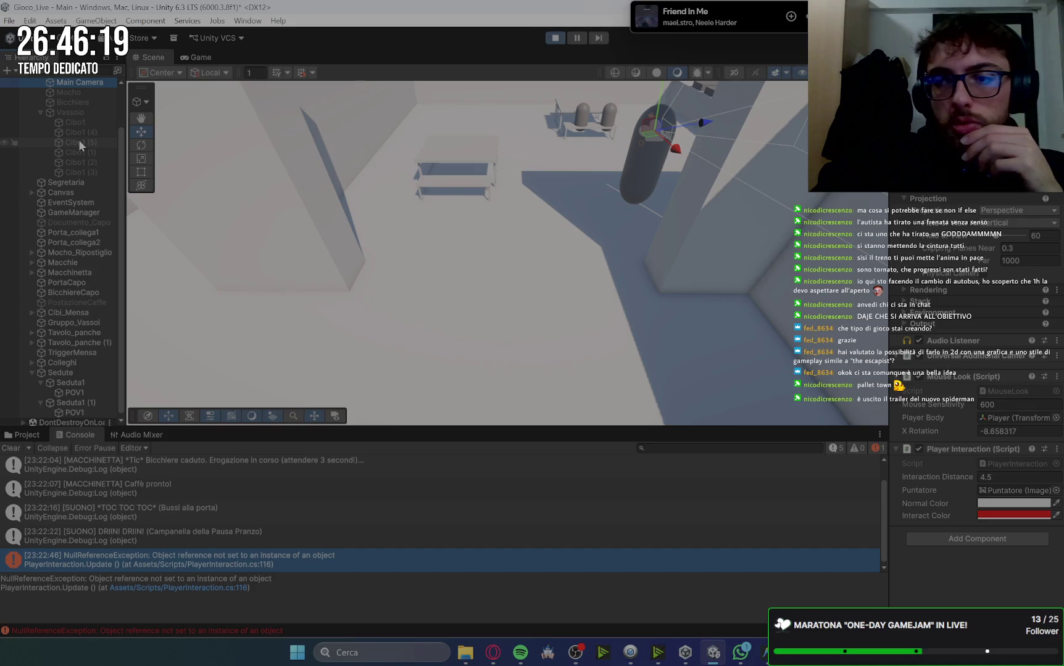
{"action": "scroll", "coordinate": [78, 139], "scroll_direction": "up", "scroll_amount": 4}
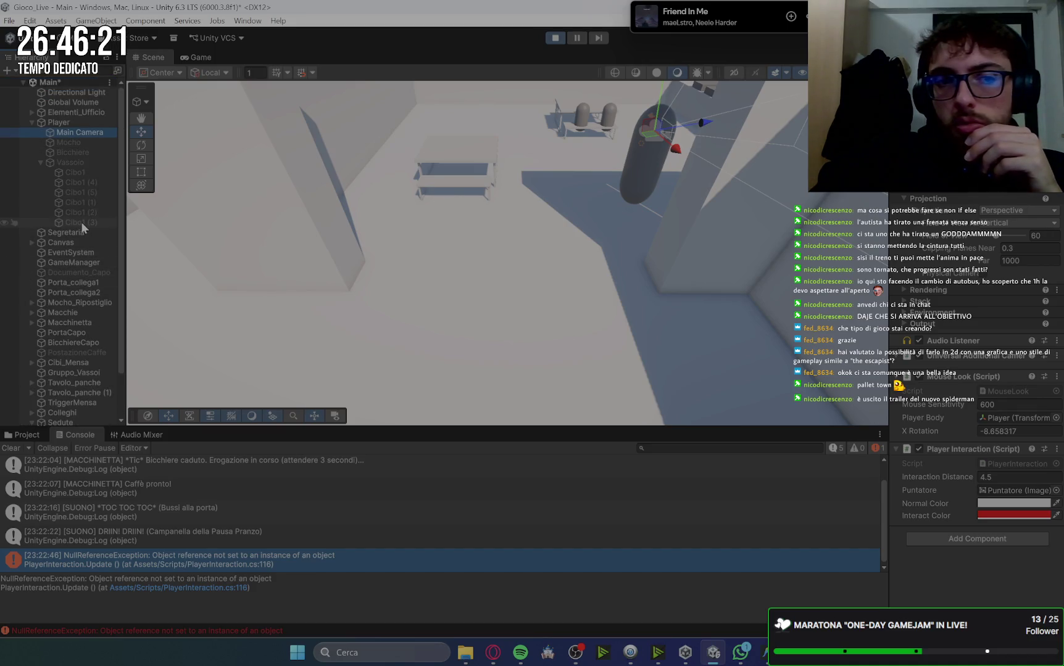
{"action": "left_click", "coordinate": [78, 163]}
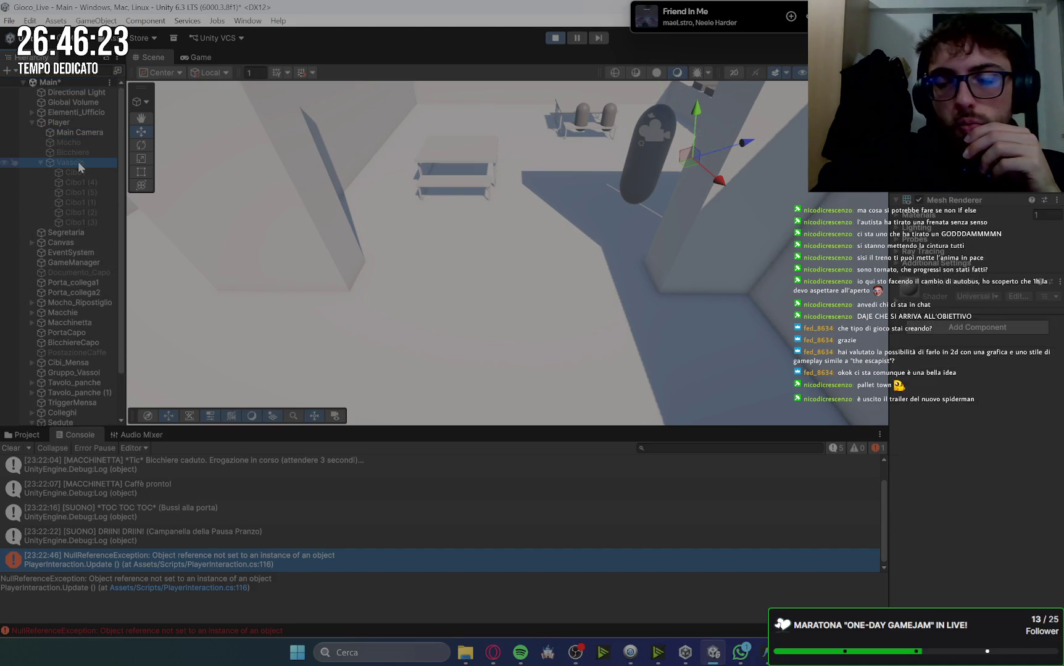
{"action": "scroll", "coordinate": [85, 251], "scroll_direction": "down", "scroll_amount": 4}
{"action": "left_click", "coordinate": [87, 417]}
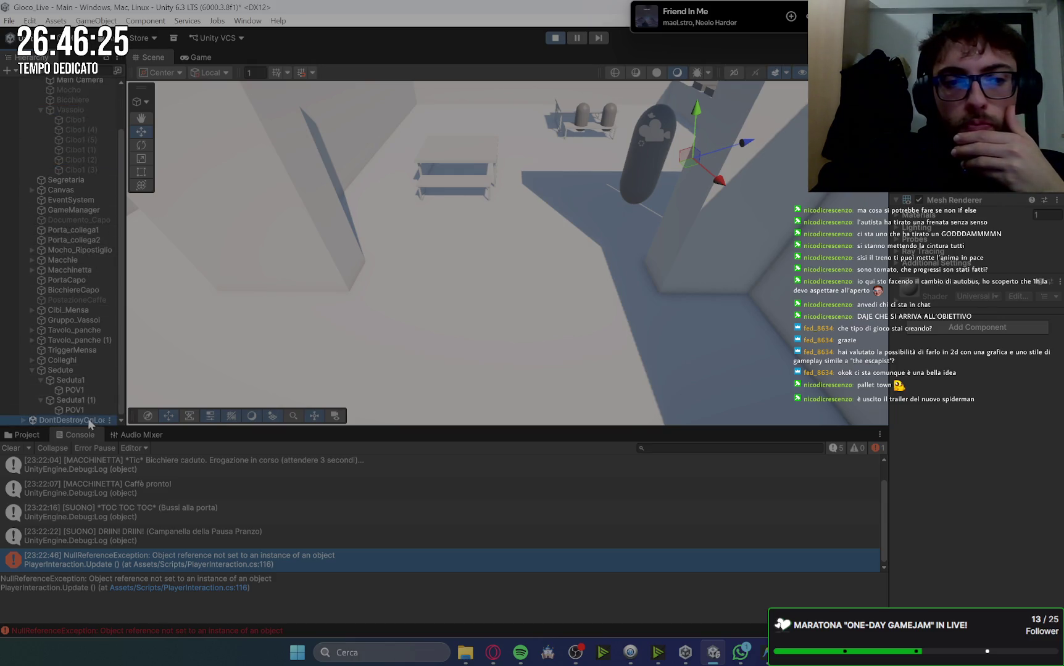
{"action": "left_click", "coordinate": [81, 403]}
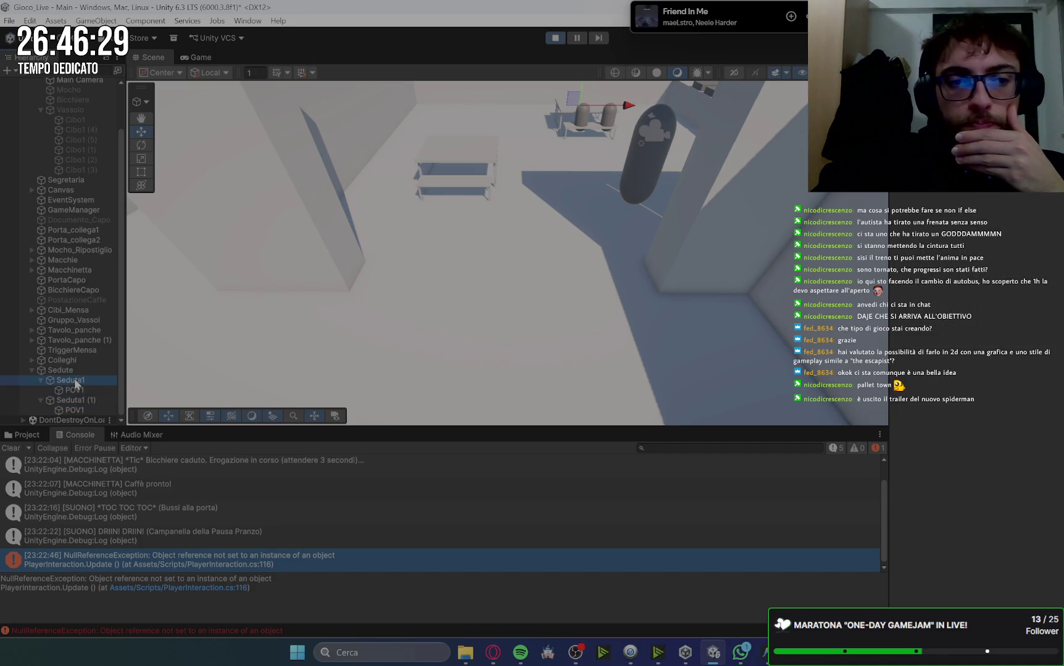
{"action": "left_click", "coordinate": [77, 360]}
{"action": "left_click", "coordinate": [83, 349]}
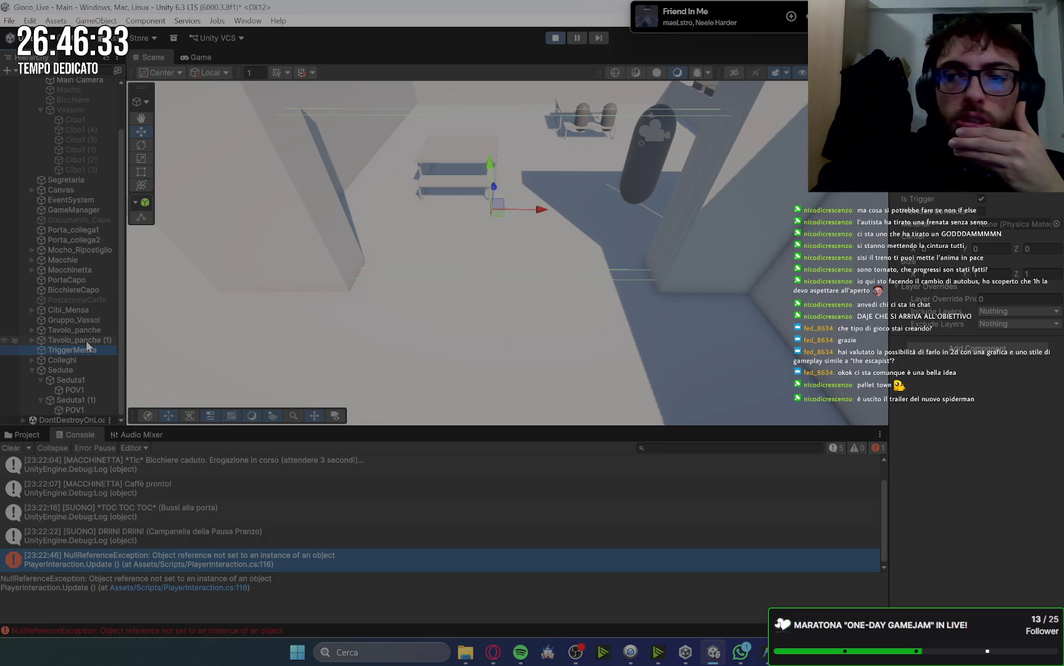
{"action": "left_click", "coordinate": [26, 435]}
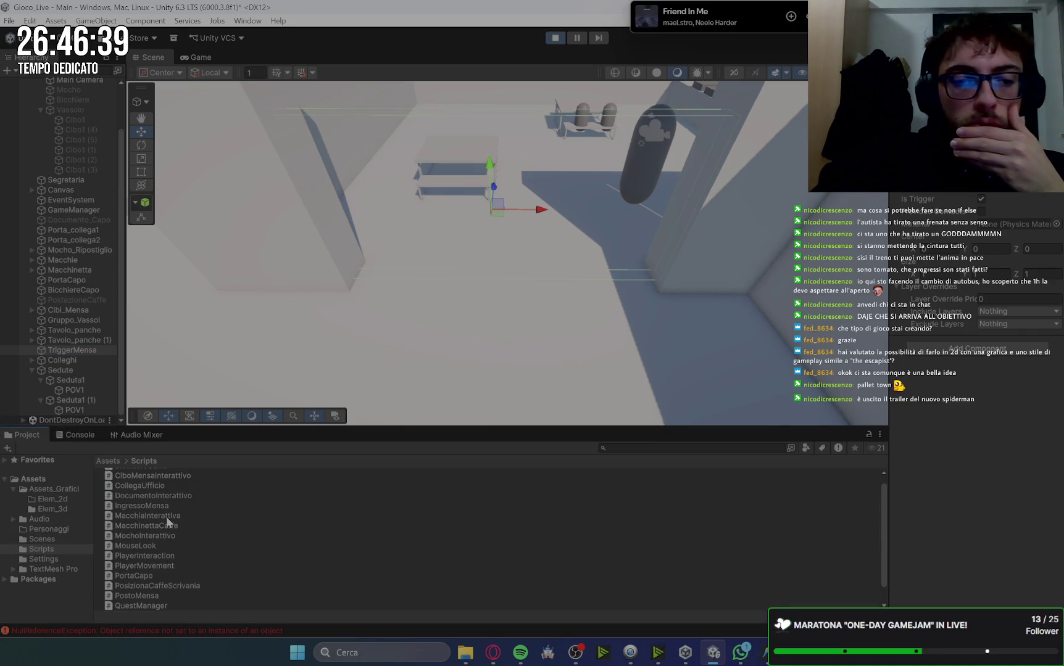
Find the IngressoMensa script in the Scripts folder and check the running game view
{"action": "scroll", "coordinate": [155, 503], "scroll_direction": "up", "scroll_amount": 1}
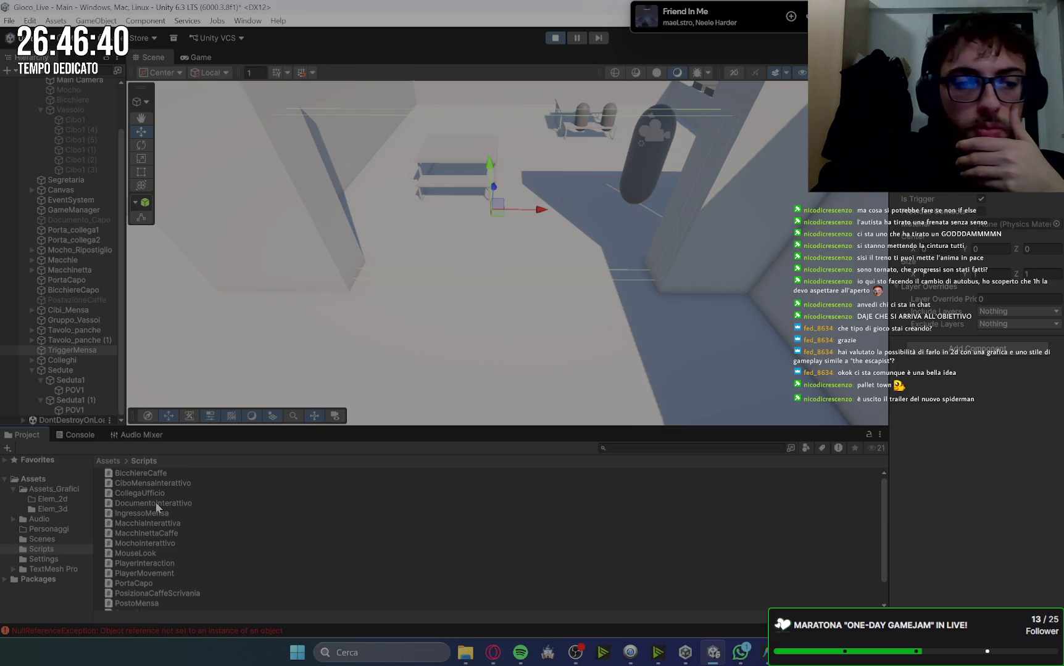
{"action": "left_click", "coordinate": [165, 523]}
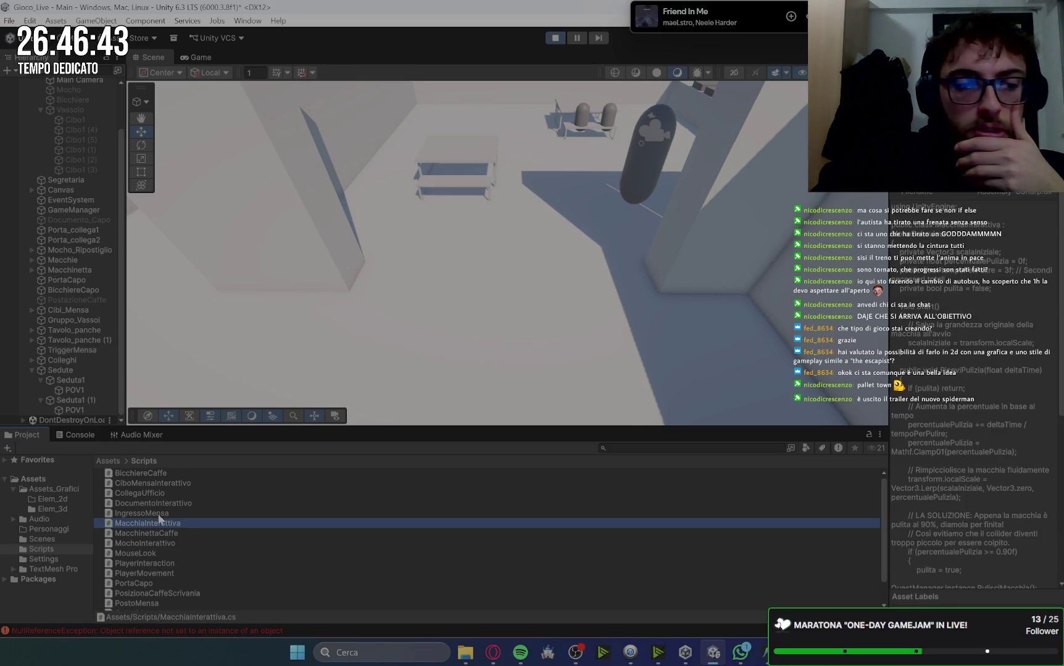
{"action": "left_click", "coordinate": [157, 512]}
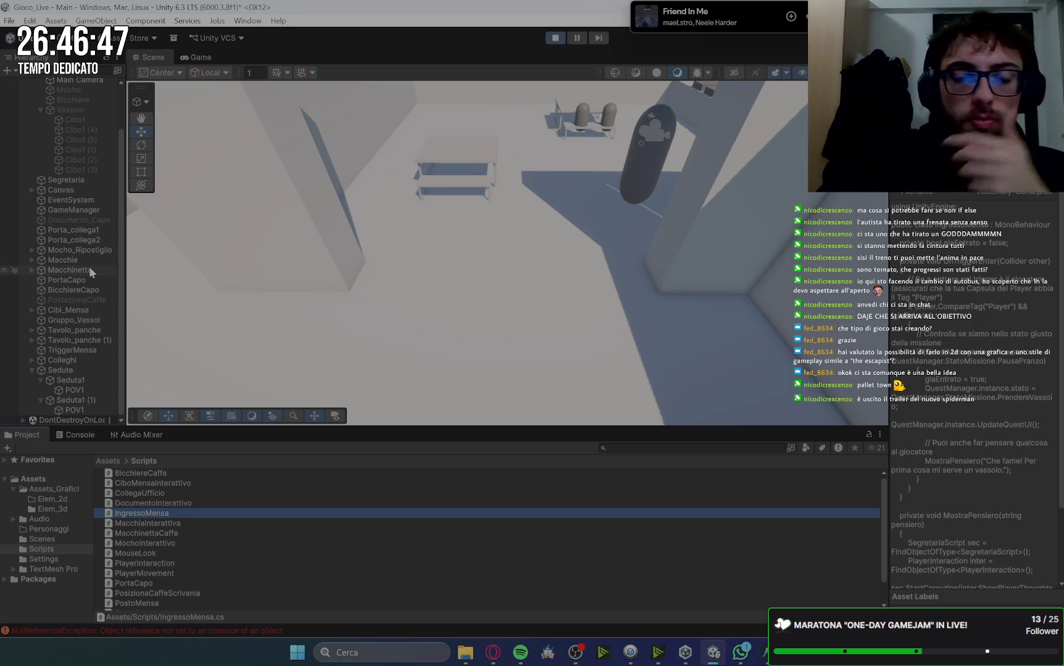
{"action": "left_click", "coordinate": [198, 56]}
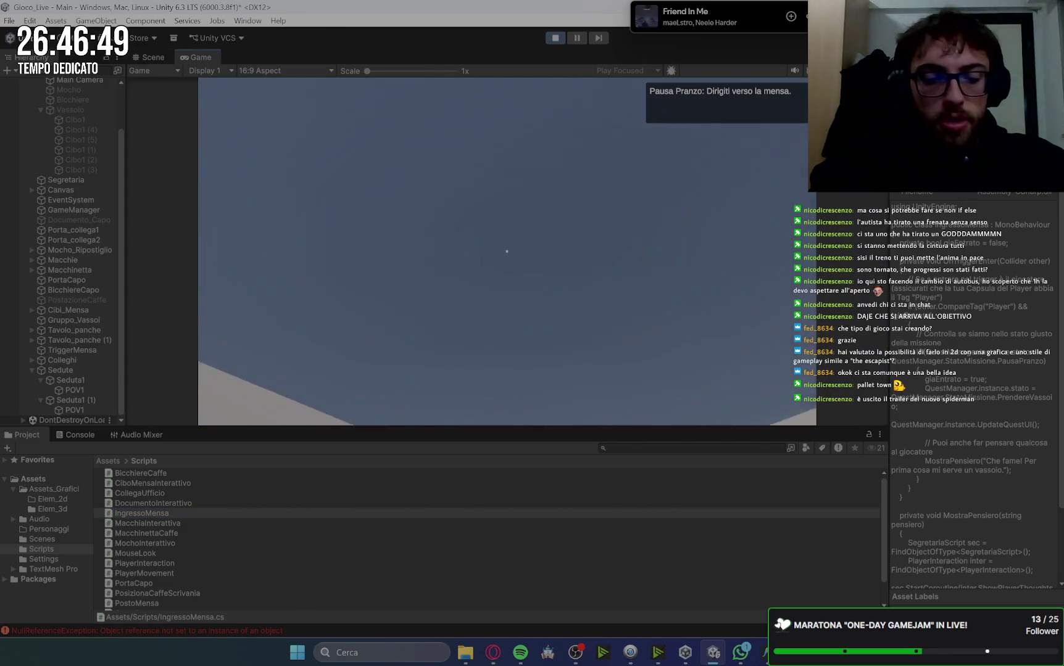
{"action": "key", "text": "d"}
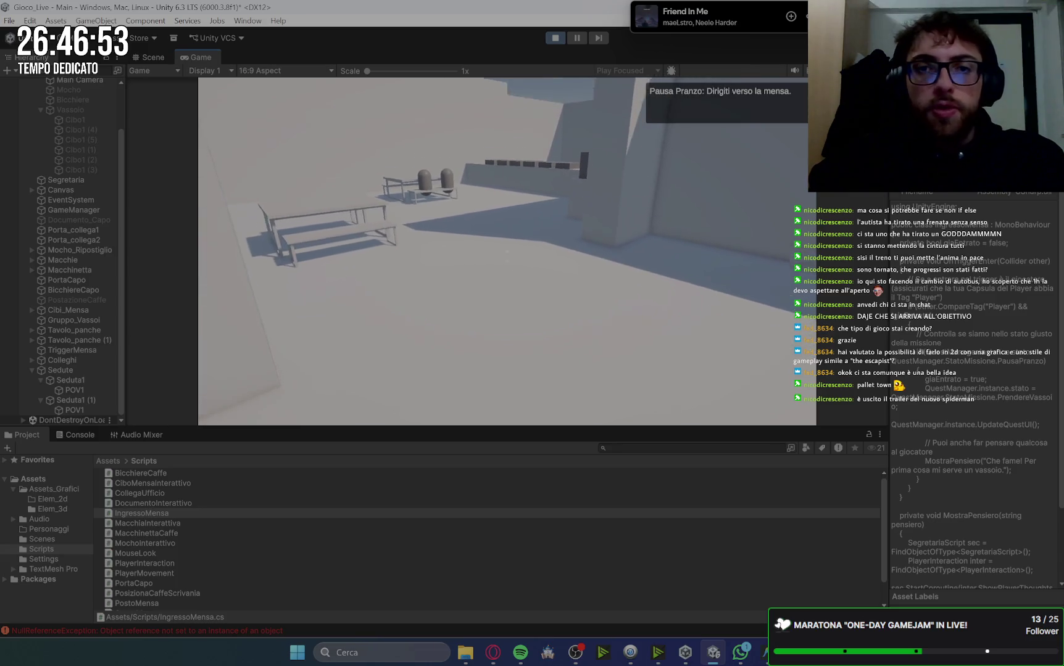
{"action": "key", "text": "Escape"}
Stop Play mode, attach IngressoMensa to TriggerMensa, and run the game again
{"action": "left_click", "coordinate": [555, 38]}
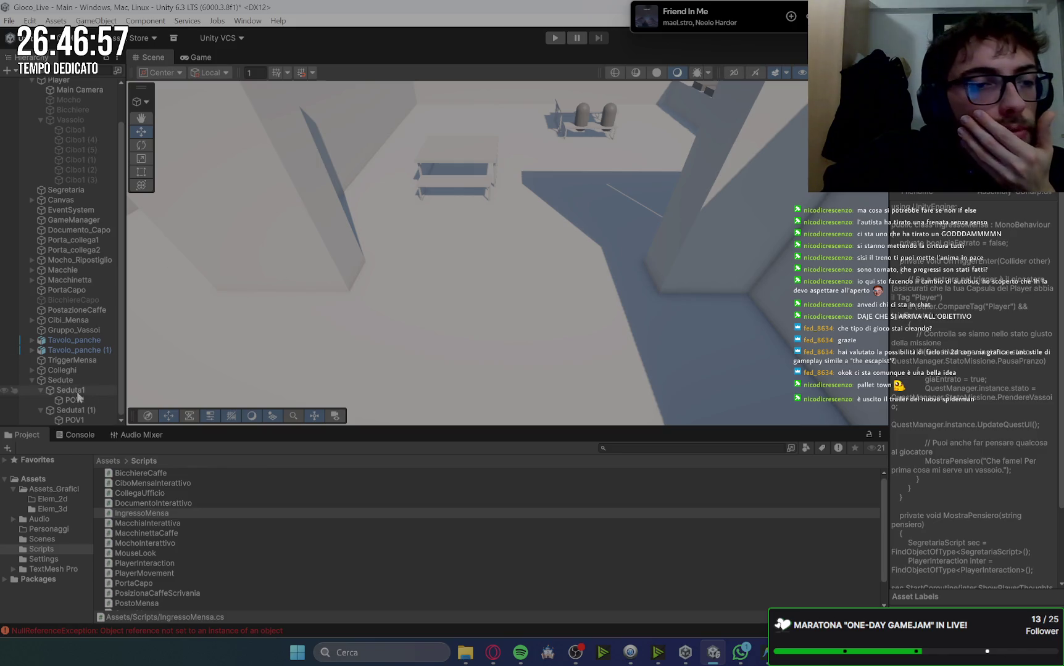
{"action": "left_click", "coordinate": [90, 362]}
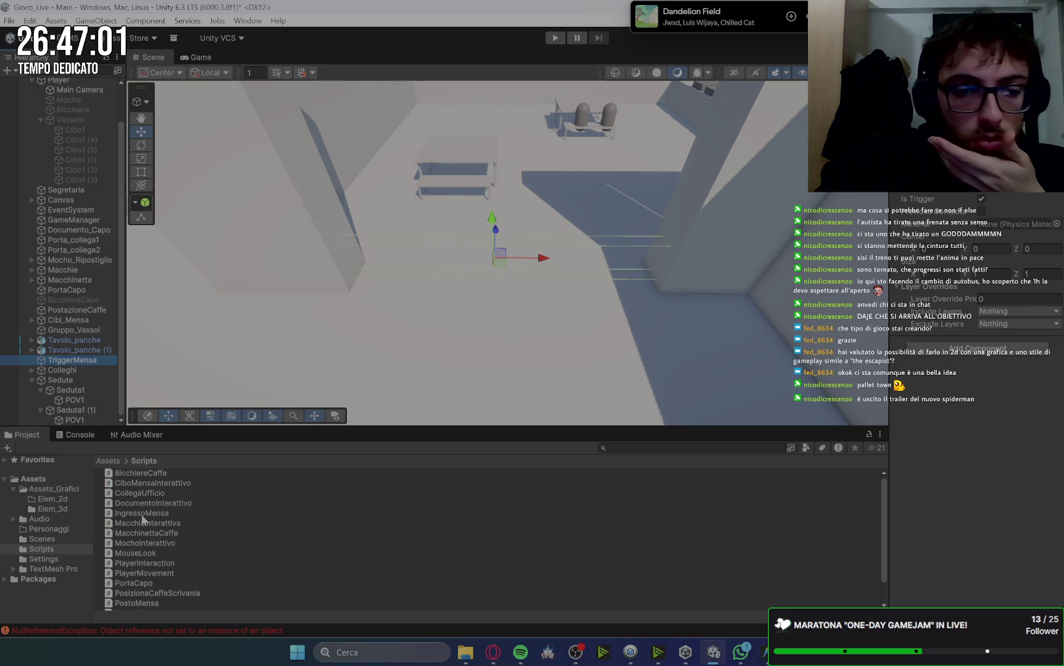
{"action": "mouse_move", "coordinate": [137, 514]}
{"action": "left_mouse_down"}
{"action": "mouse_move", "coordinate": [848, 438]}
{"action": "mouse_move", "coordinate": [1004, 396]}
{"action": "left_mouse_up"}
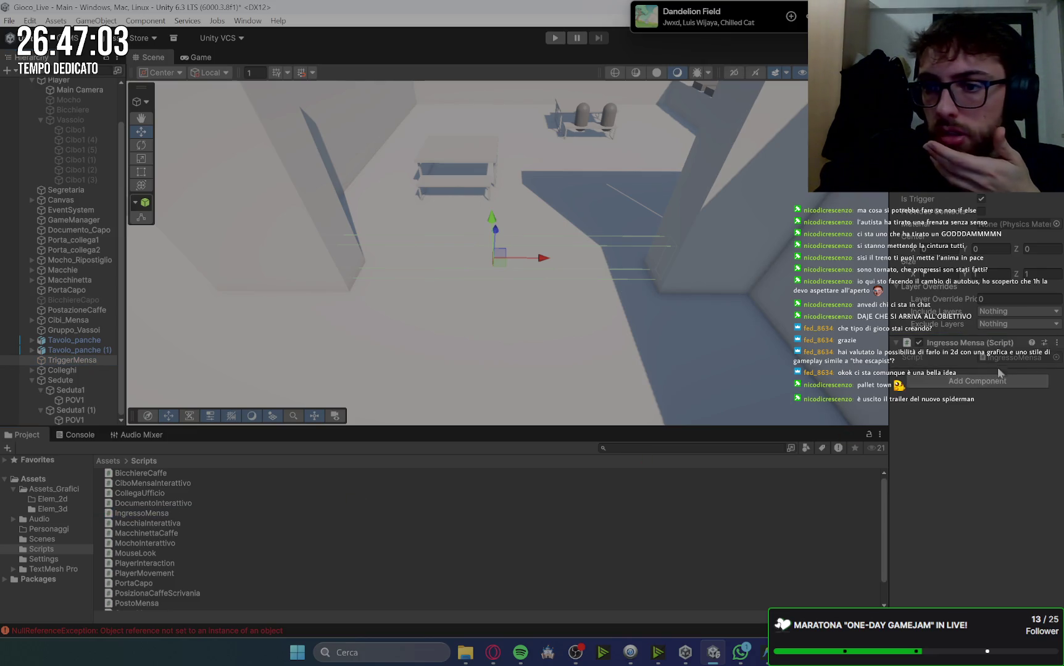
{"action": "left_click", "coordinate": [559, 40]}
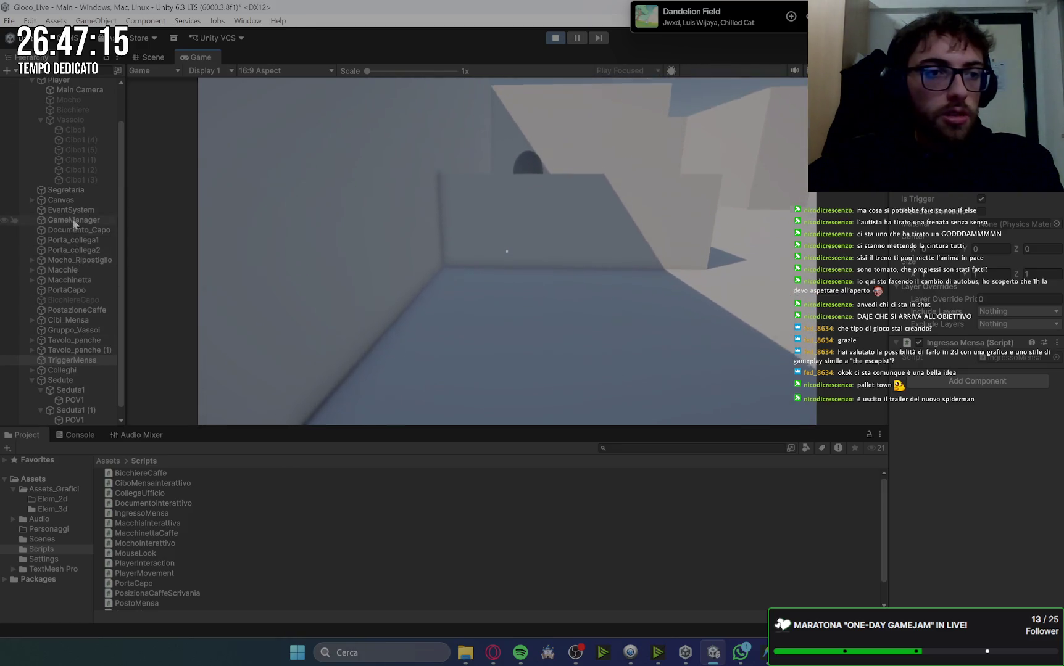
Set the Player's movement speed to 20 and go back to the game
{"action": "scroll", "coordinate": [68, 185], "scroll_direction": "up", "scroll_amount": 2}
{"action": "left_click", "coordinate": [61, 122]}
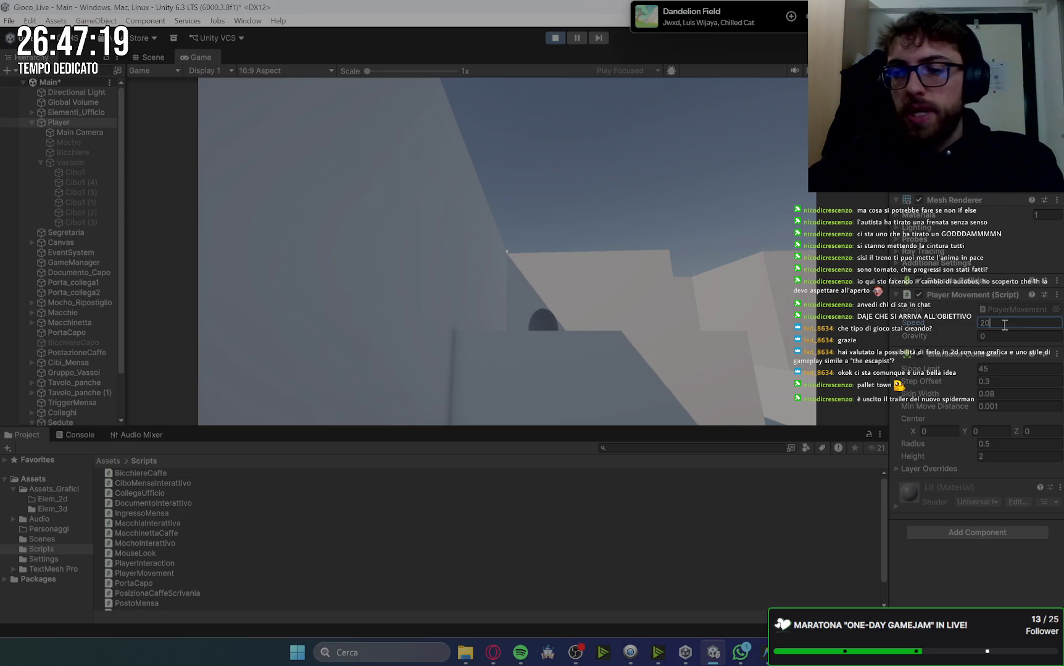
{"action": "left_click", "coordinate": [693, 290]}
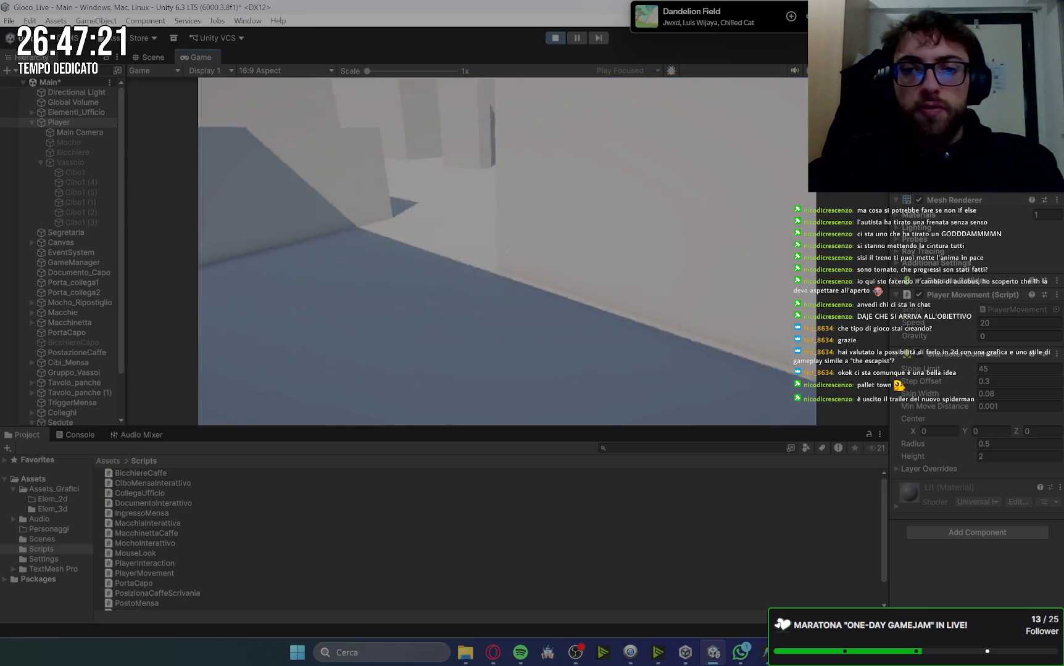
Dismiss the opening dialogue and collect the first document from the office desk
{"action": "key", "text": "e"}
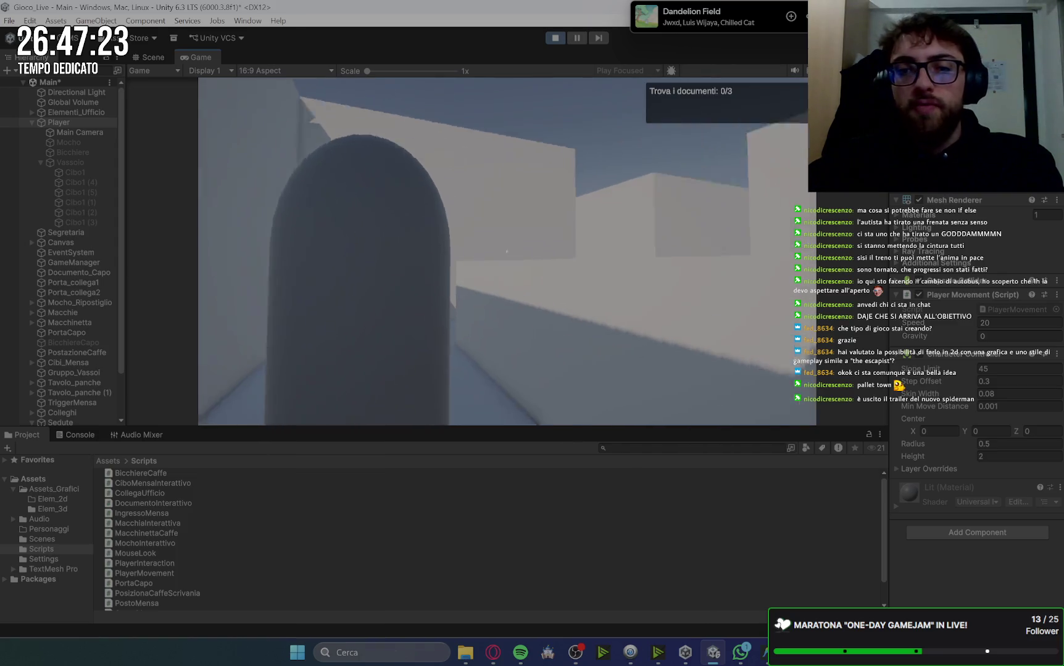
{"action": "key", "text": "w"}
{"action": "key", "text": "e"}
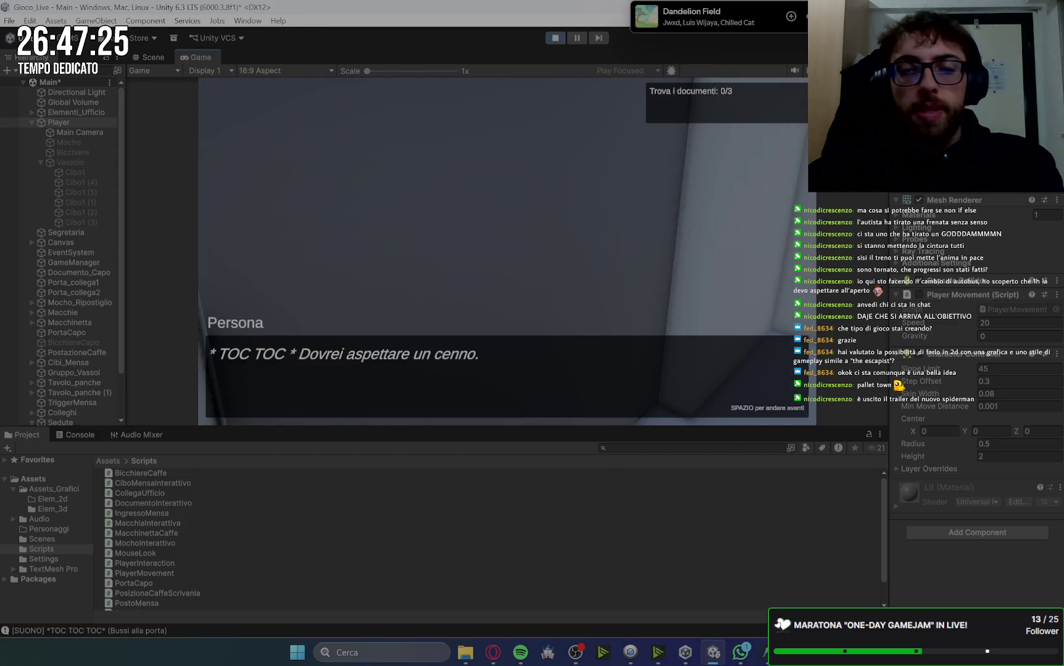
{"action": "key", "text": "space"}
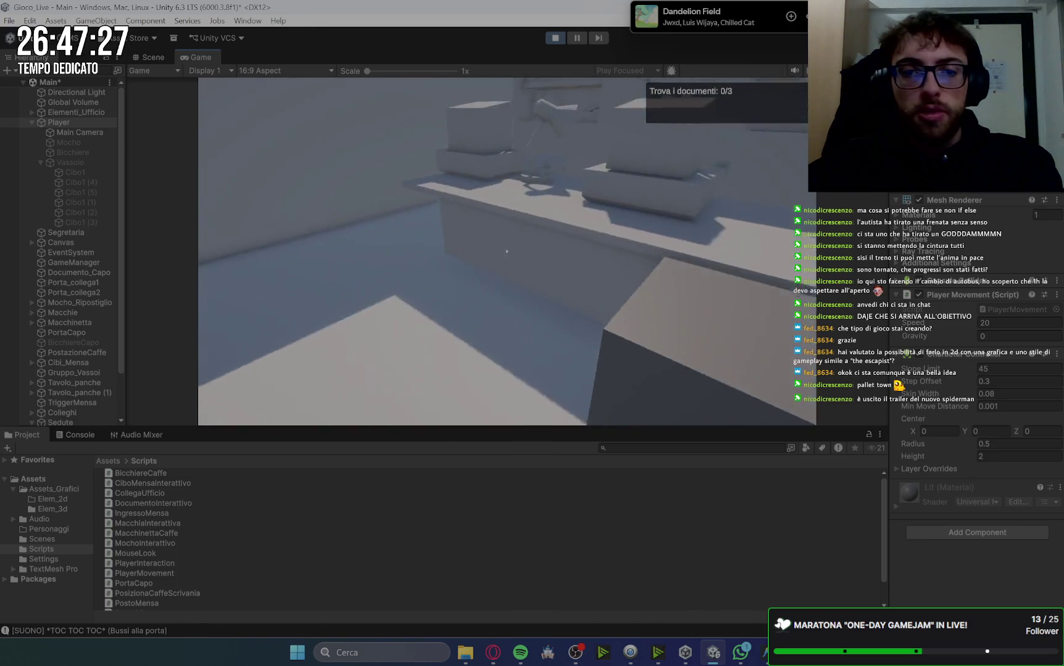
{"action": "key", "text": "e"}
{"action": "key", "text": "space"}
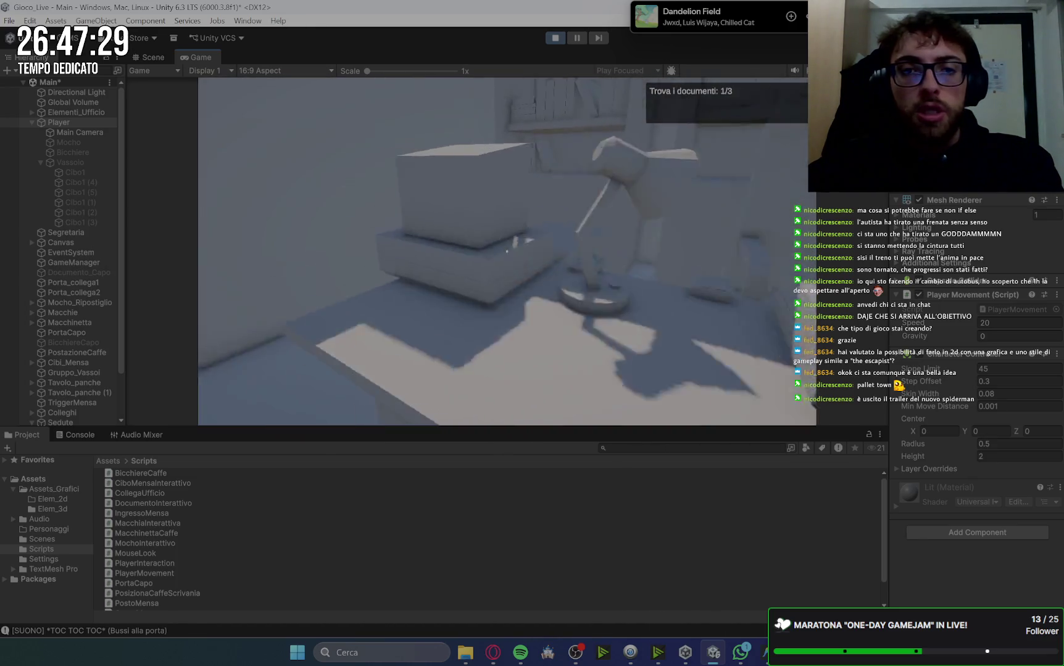
{"action": "key", "text": "w"}
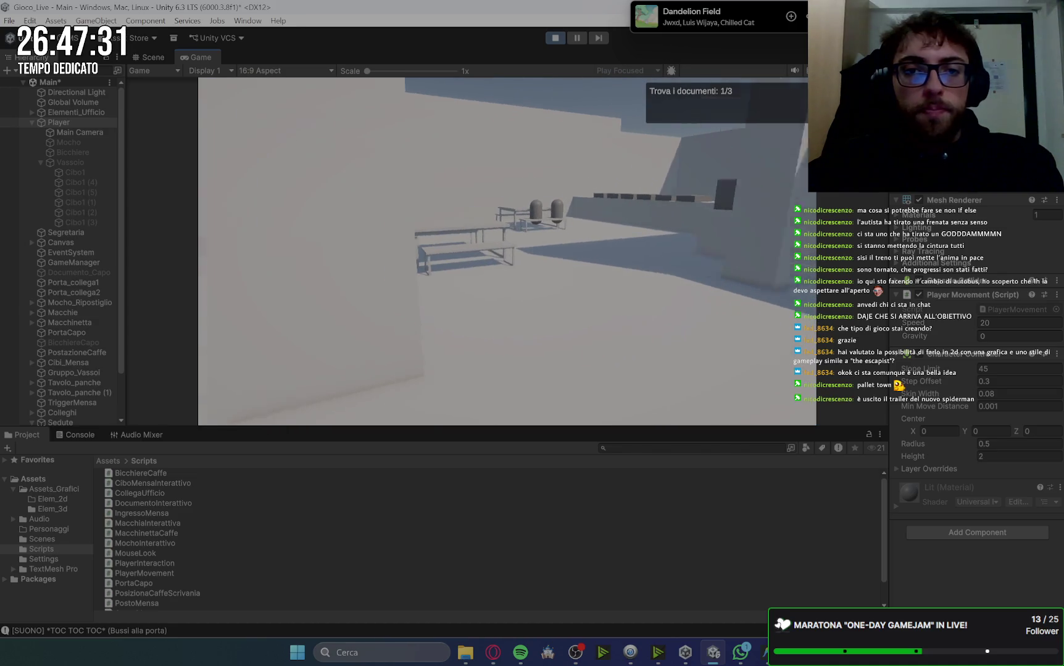
{"action": "key", "text": "w"}
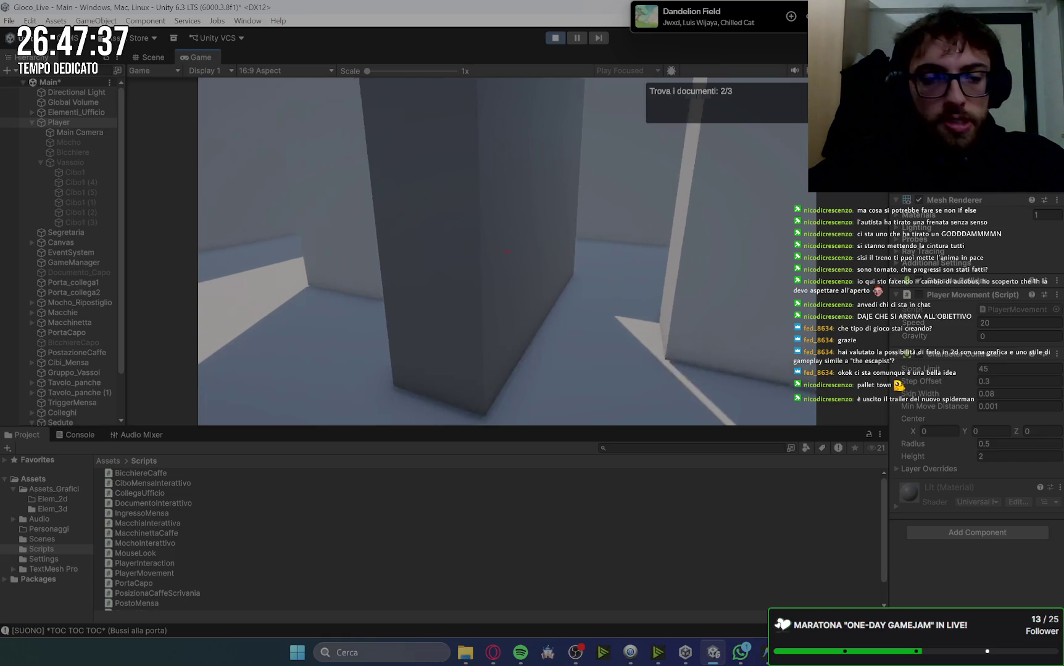
Get the last document from the colleague and hand all three to the secretary
{"action": "left_click", "coordinate": [79, 434]}
{"action": "left_click", "coordinate": [516, 293]}
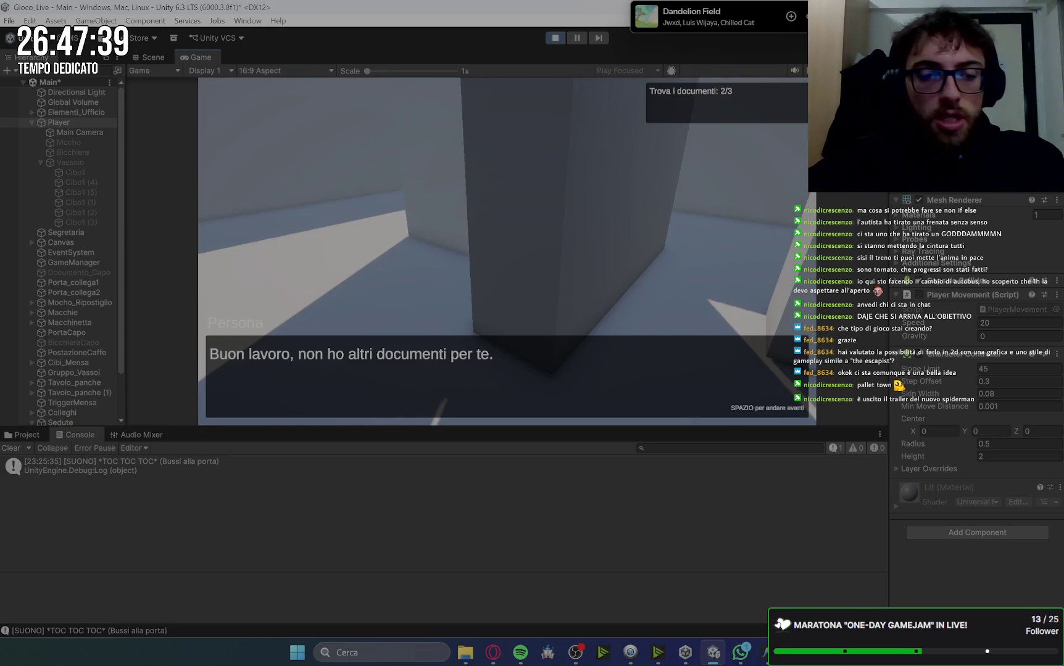
{"action": "key", "text": "w"}
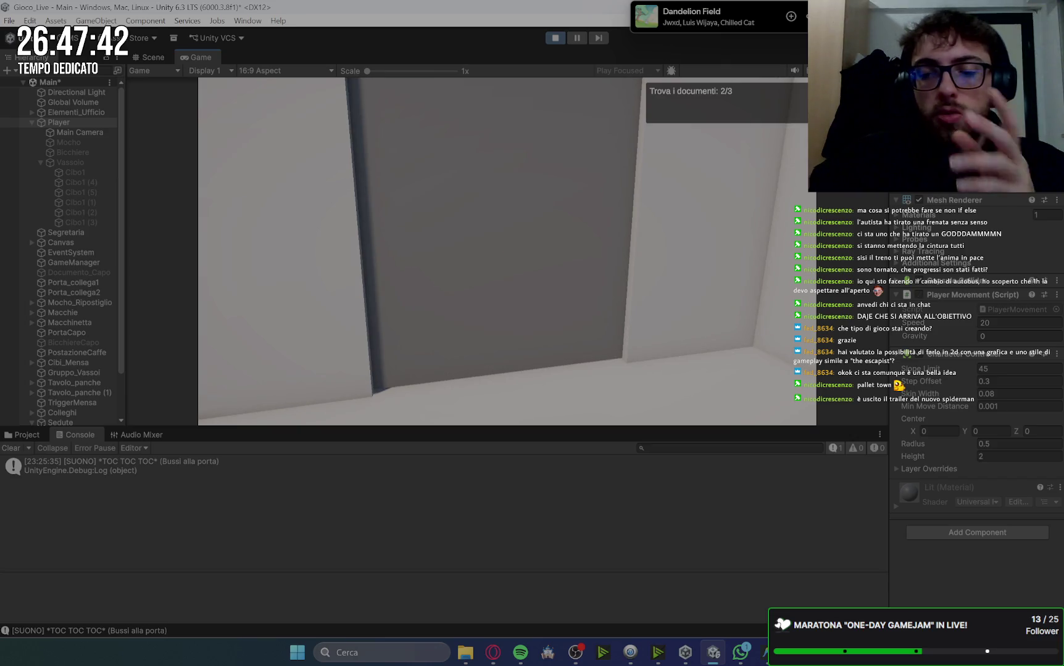
{"action": "key", "text": "e"}
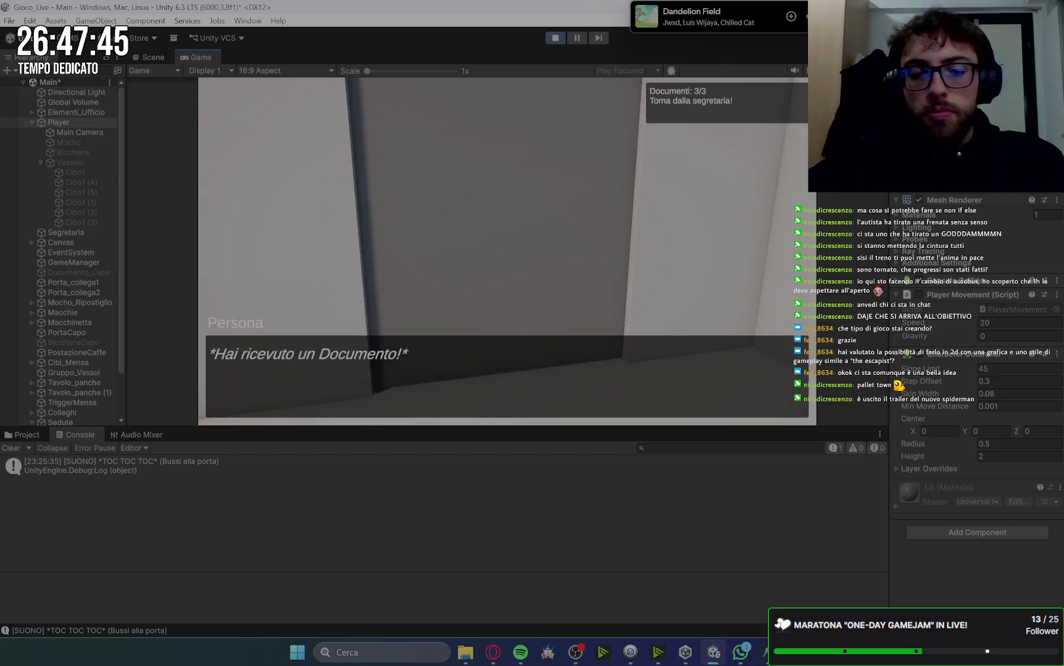
{"action": "key", "text": "space"}
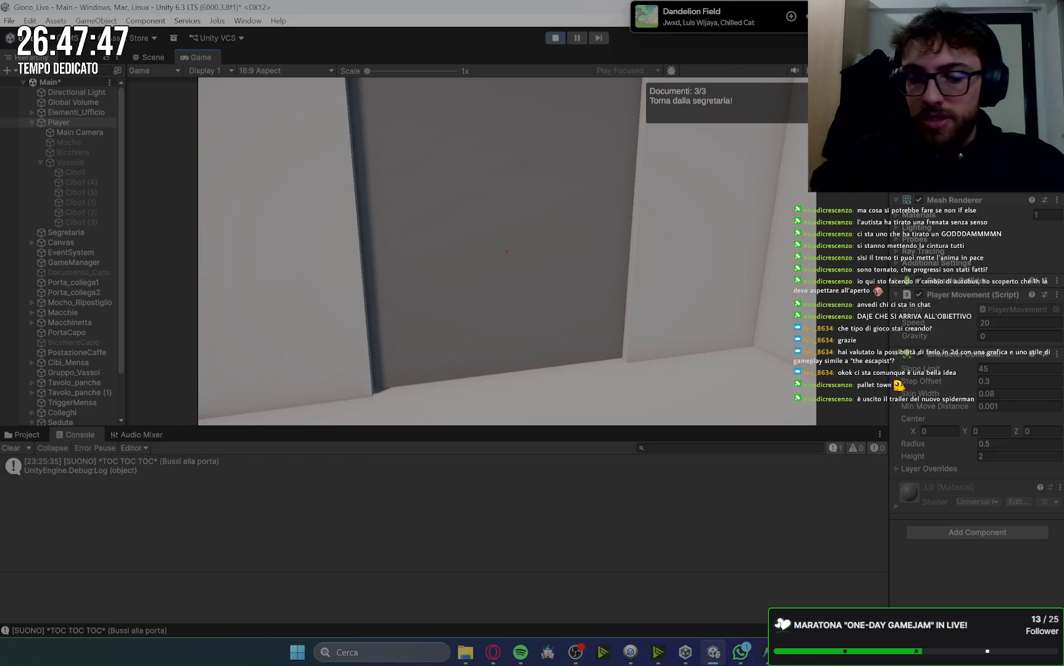
{"action": "key", "text": "w"}
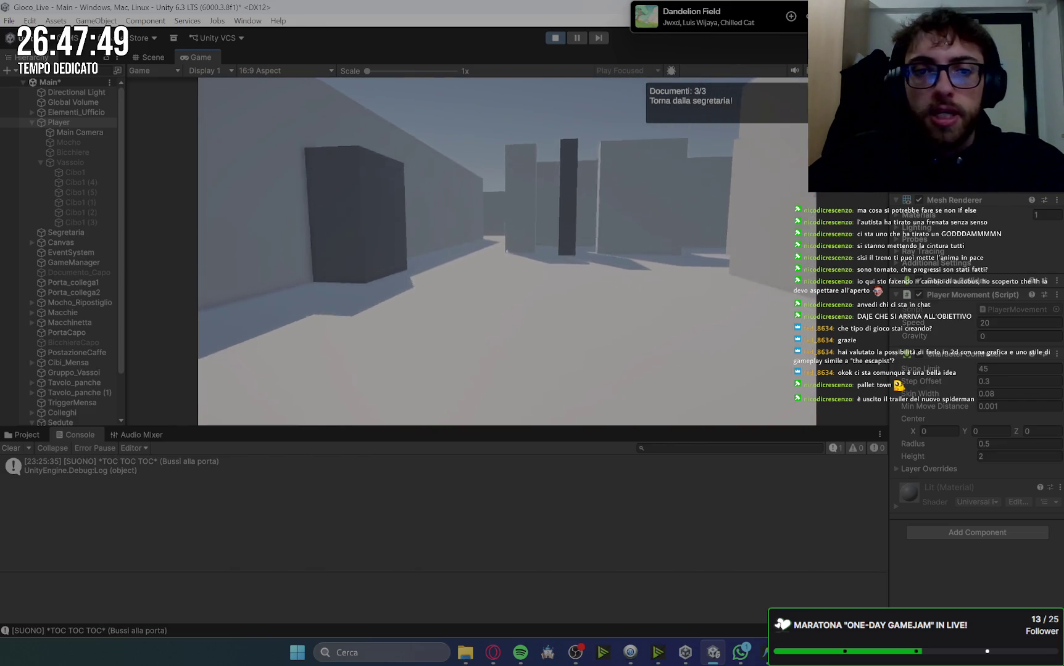
{"action": "key", "text": "w"}
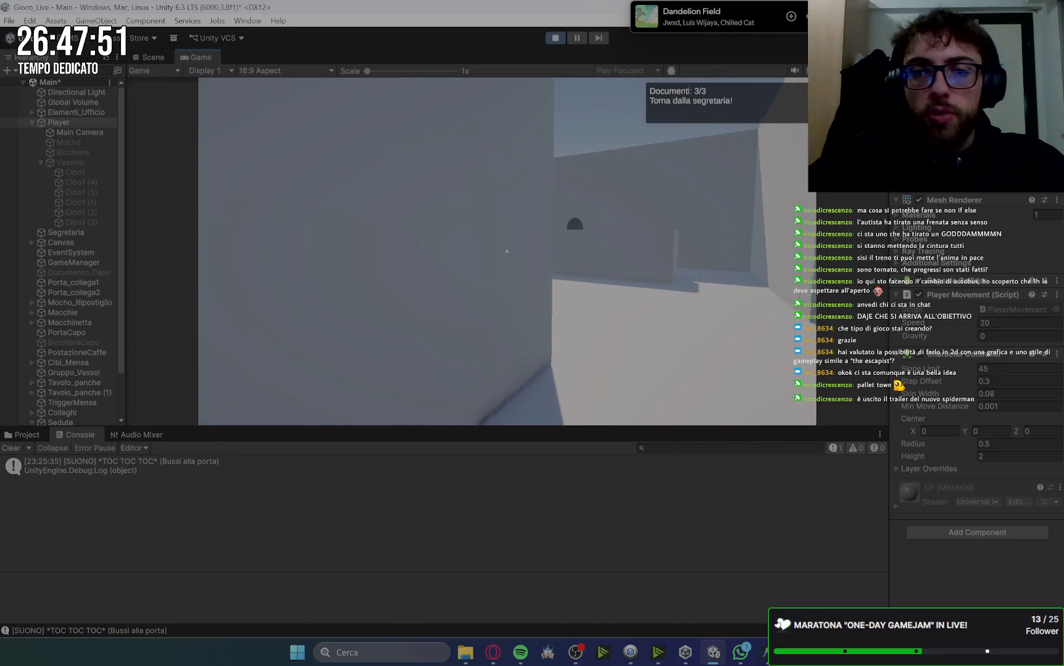
{"action": "key", "text": "w"}
{"action": "key", "text": "e"}
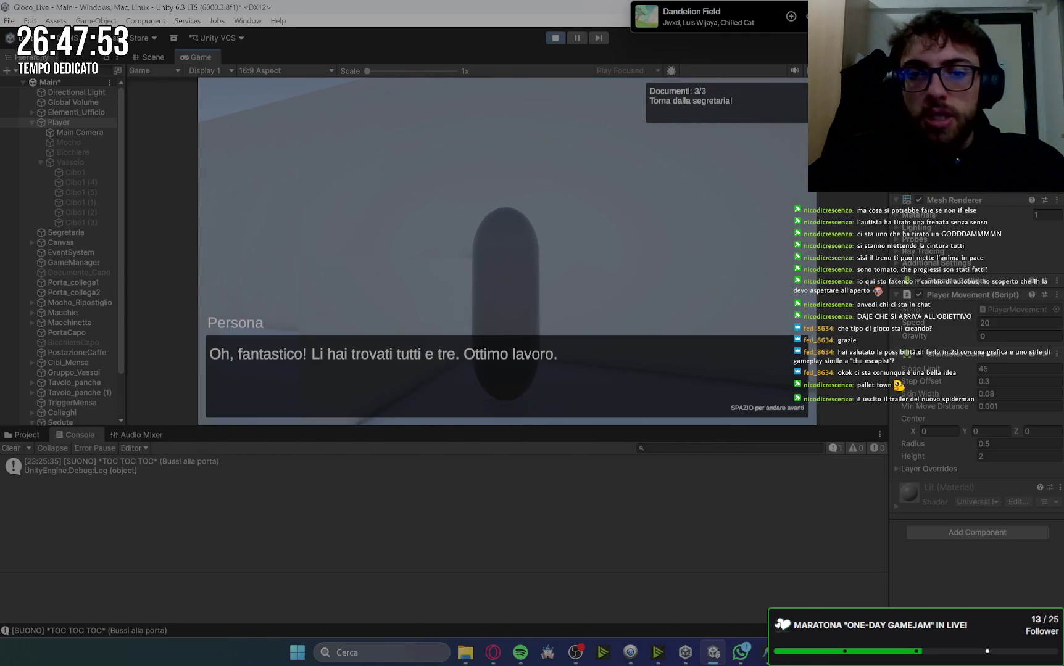
{"action": "key", "text": "space"}
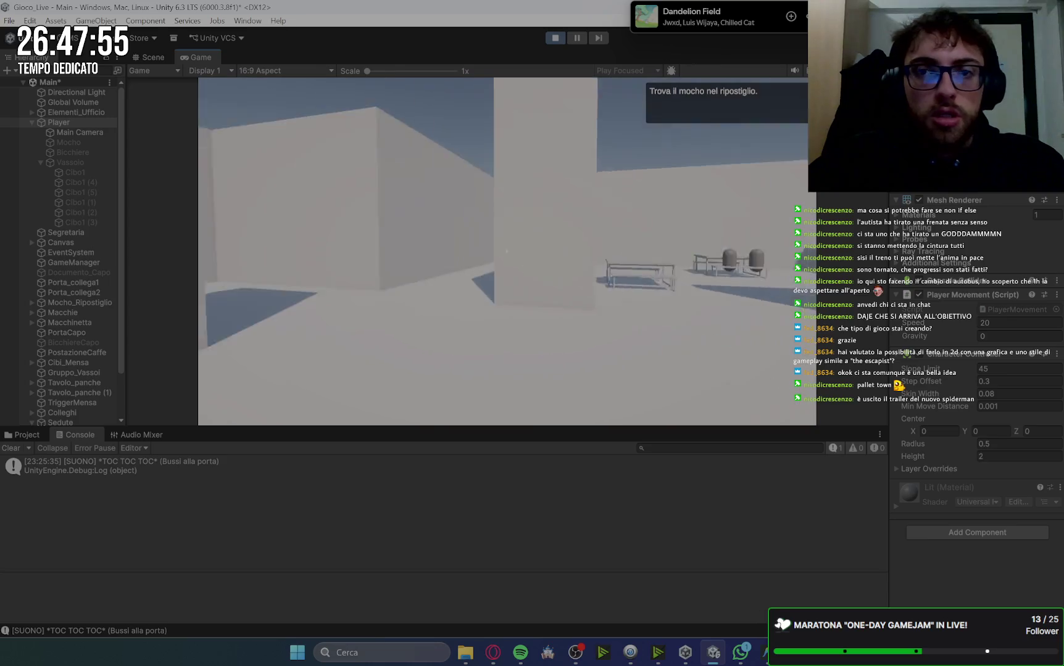
Pick up the mop, clean the floor stains, and put the mop back
{"action": "key", "text": "w"}
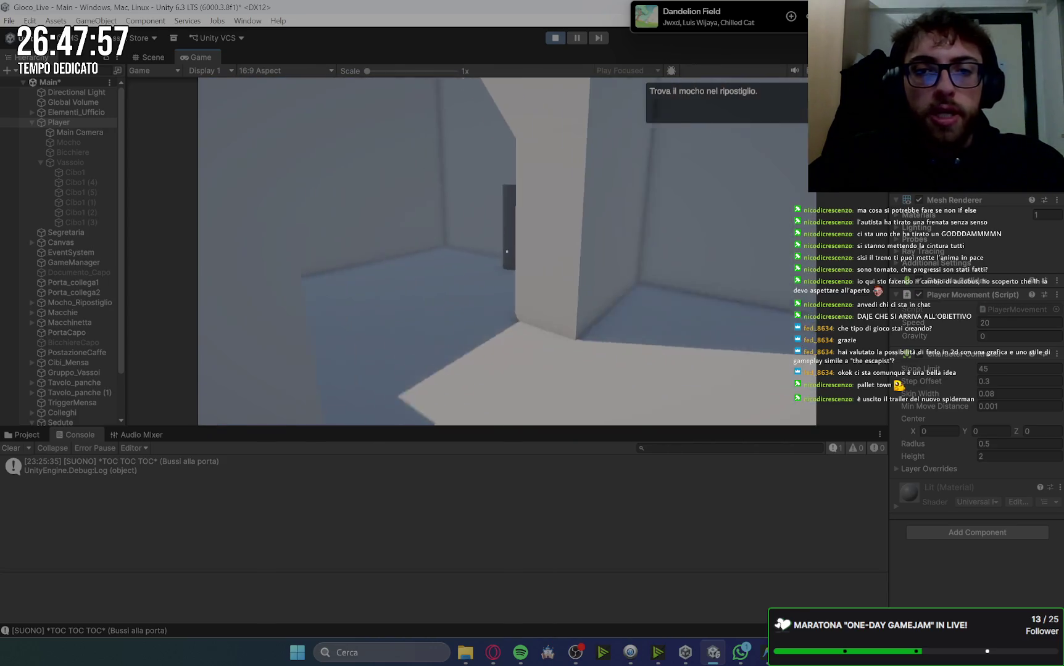
{"action": "key", "text": "e"}
{"action": "key", "text": "space"}
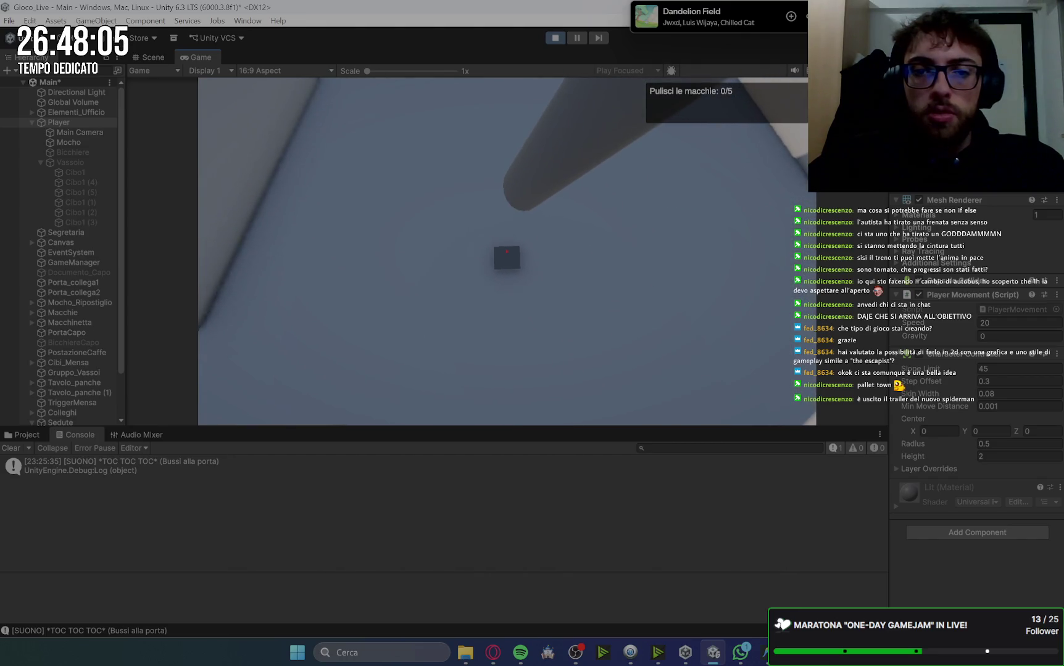
{"action": "left_click", "coordinate": [506, 251]}
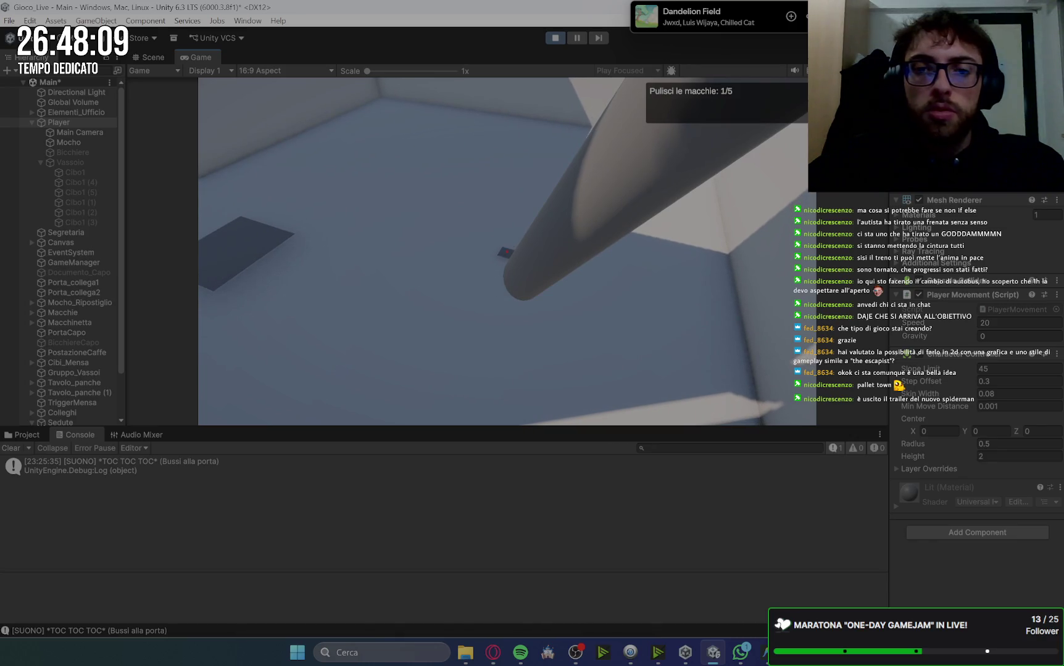
{"action": "left_click", "coordinate": [507, 251]}
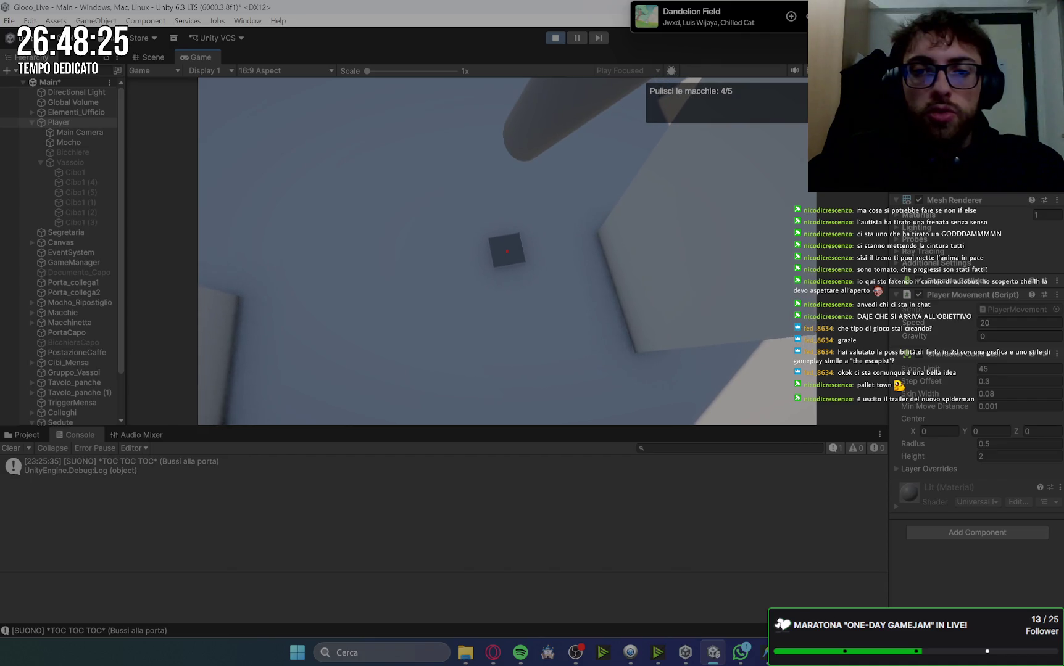
{"action": "left_click", "coordinate": [507, 252]}
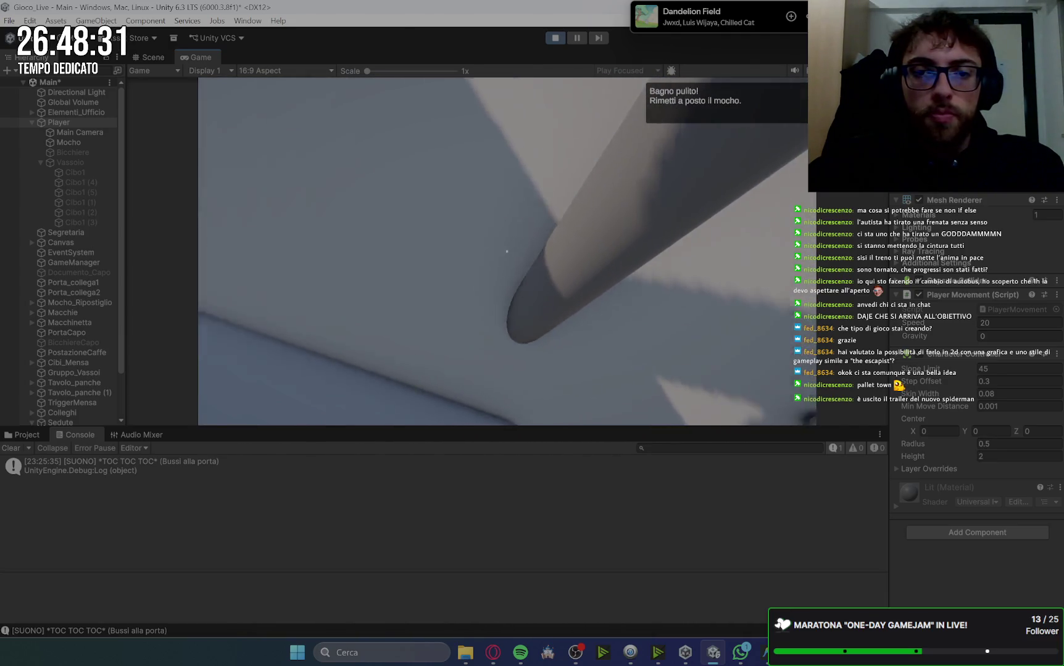
{"action": "left_click", "coordinate": [507, 251]}
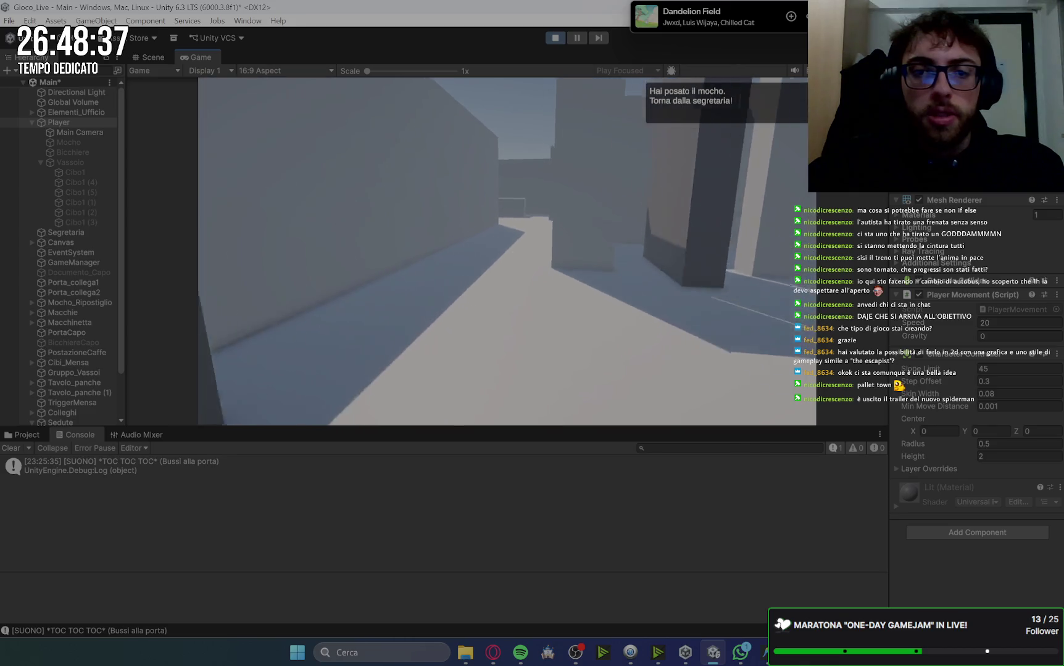
Report the clean bathroom to the secretary and start the coffee machine brewing
{"action": "left_click", "coordinate": [507, 252]}
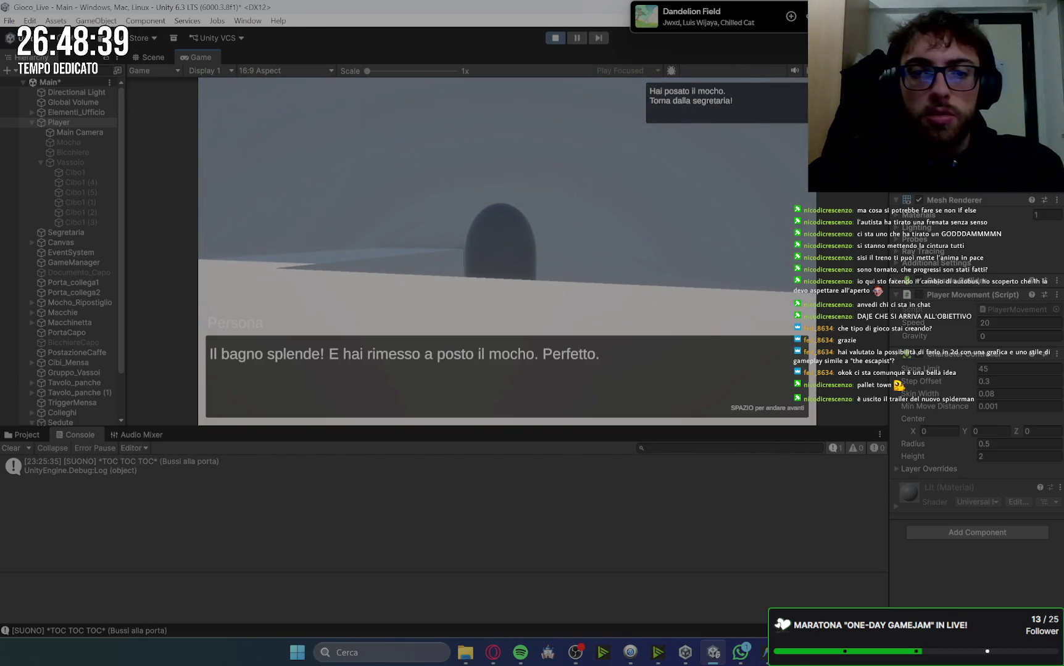
{"action": "key", "text": "space"}
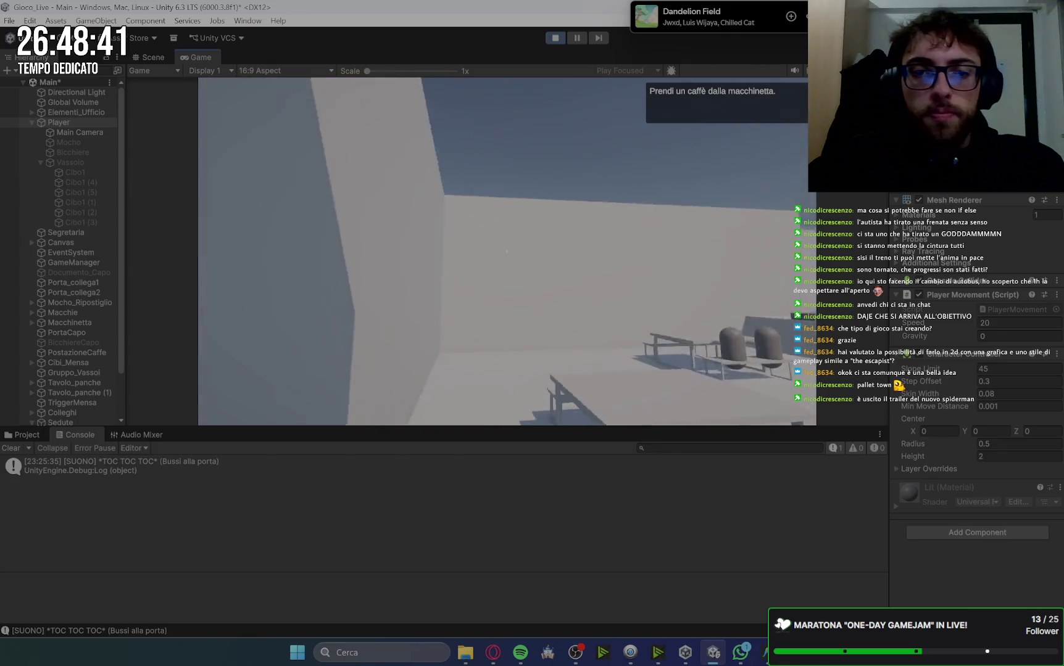
{"action": "key", "text": "w"}
{"action": "left_click", "coordinate": [506, 252]}
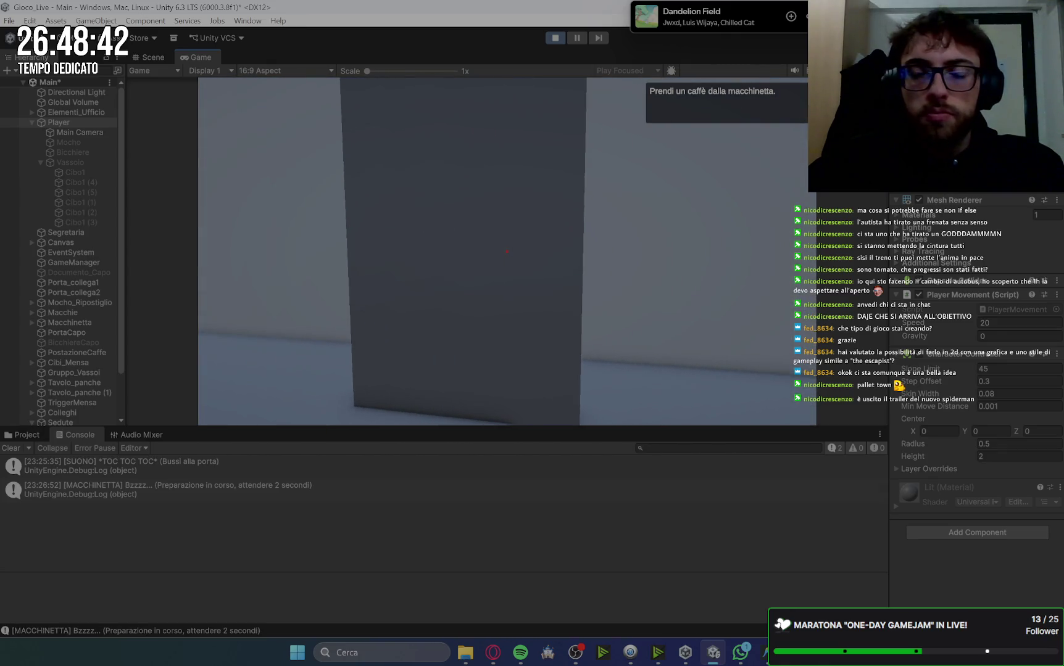
{"action": "key", "text": "s"}
{"action": "key", "text": "a"}
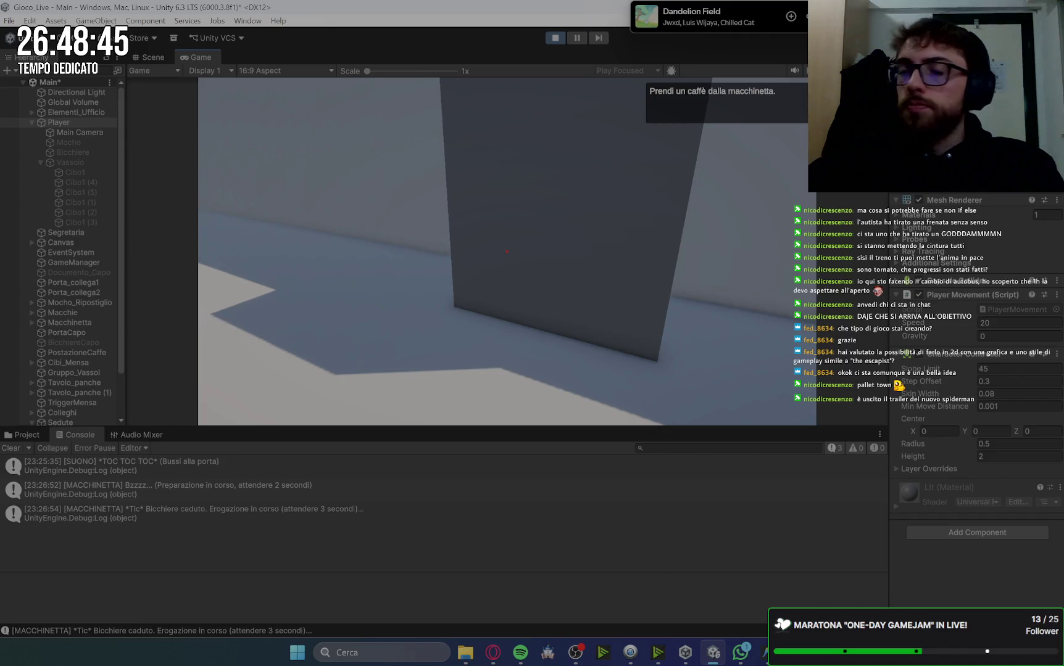
{"action": "key", "text": "d"}
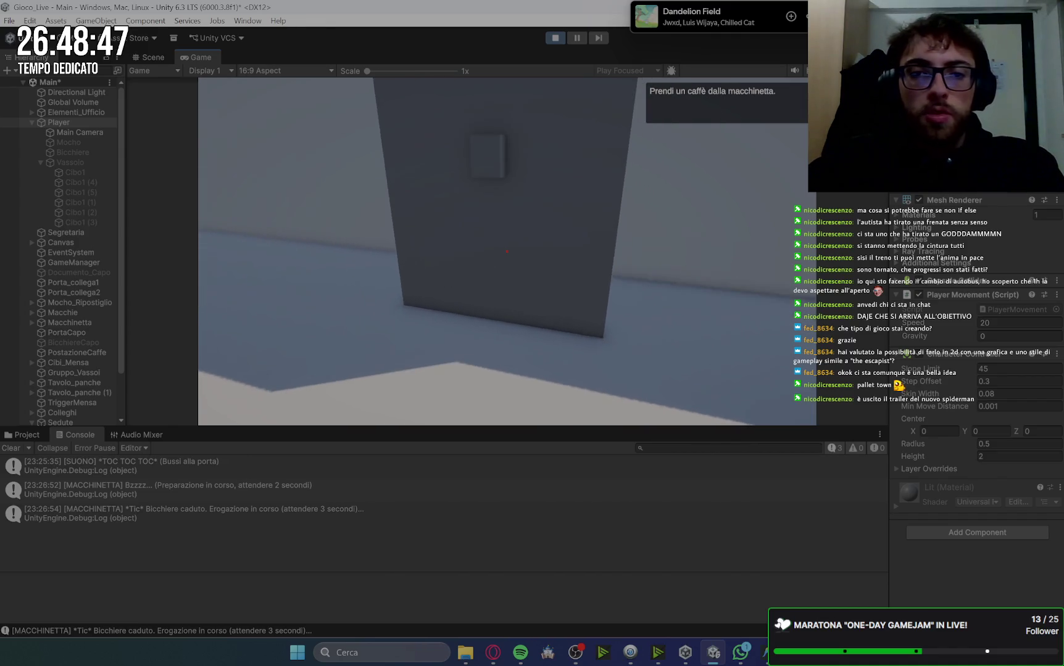
Pick up the finished coffee and deliver it to the boss's desk
{"action": "key", "text": "e"}
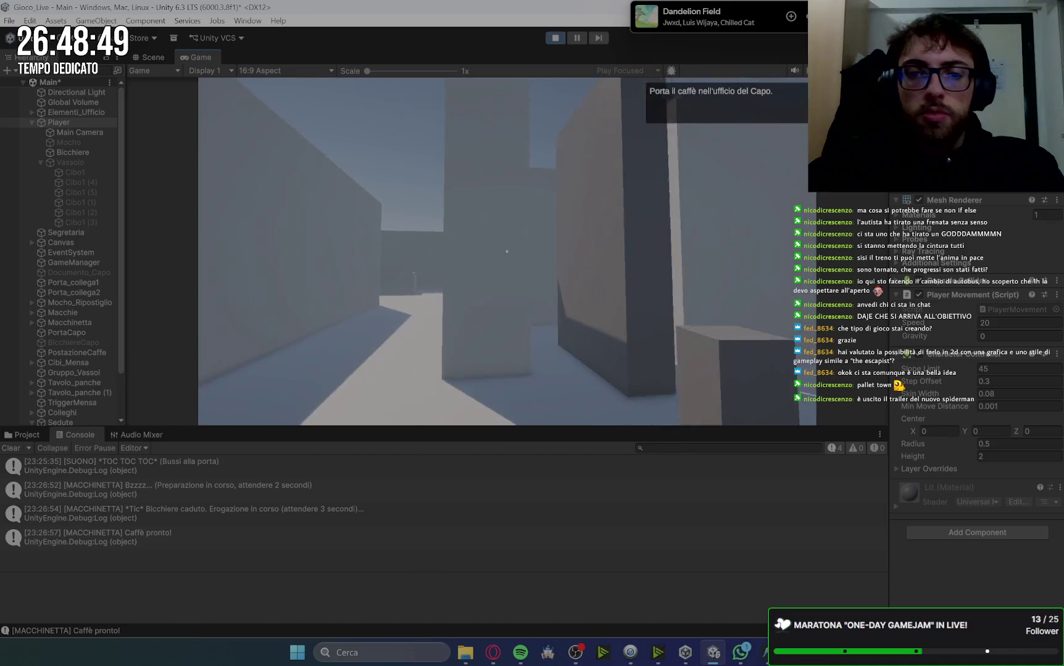
{"action": "key", "text": "w"}
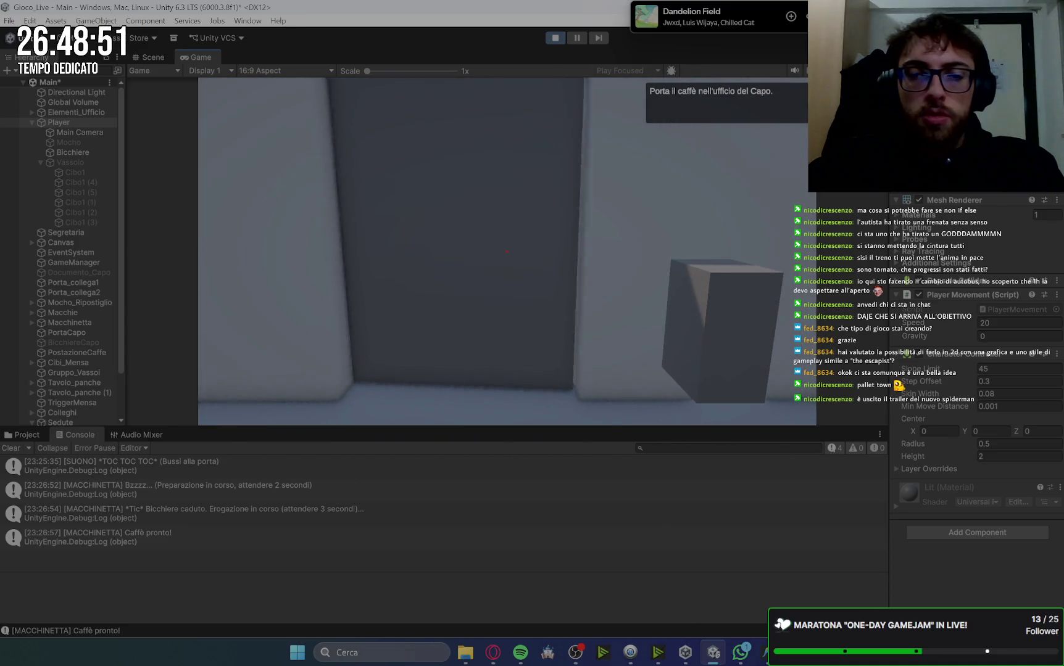
{"action": "key", "text": "w"}
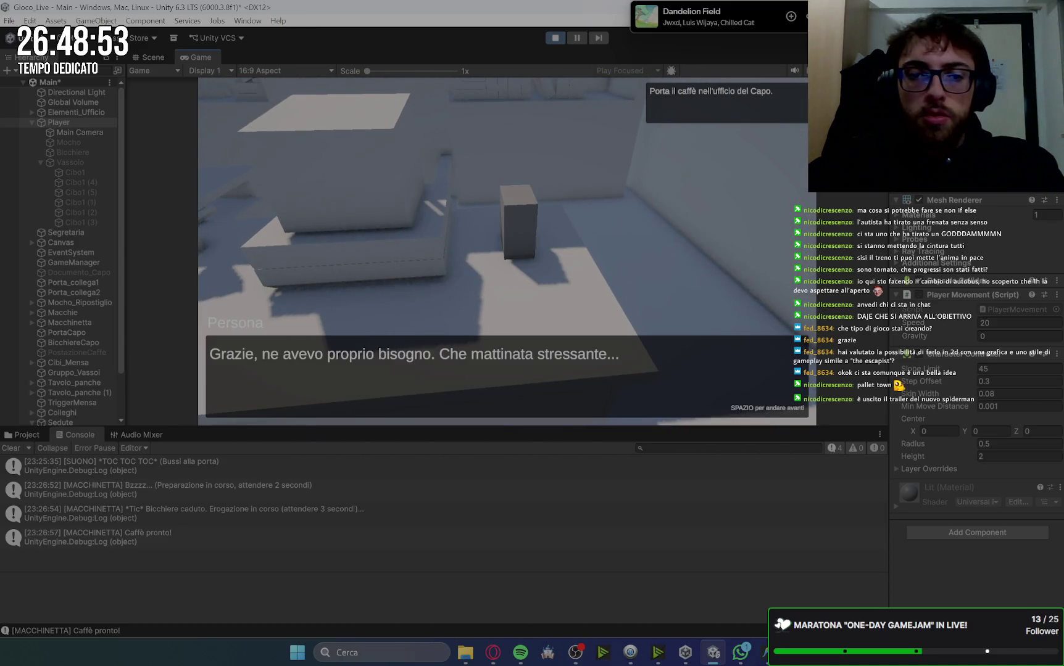
{"action": "key", "text": "space"}
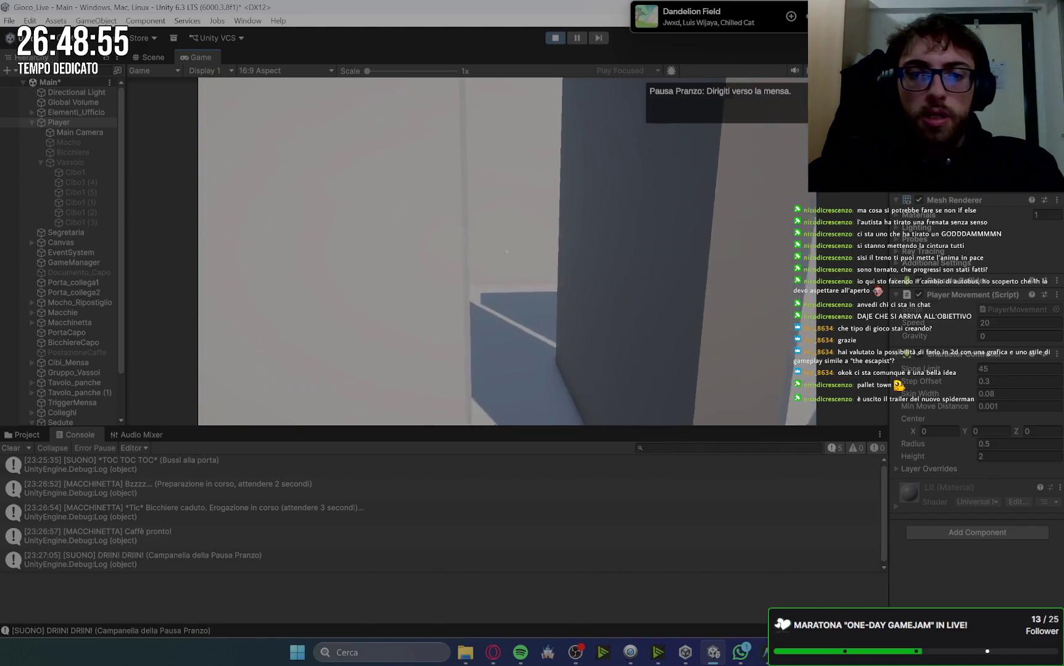
Walk into the canteen, close the 'Che fame!' dialogue, and try to take a tray
{"action": "key", "text": "w"}
{"action": "type", "text": "4.5"}
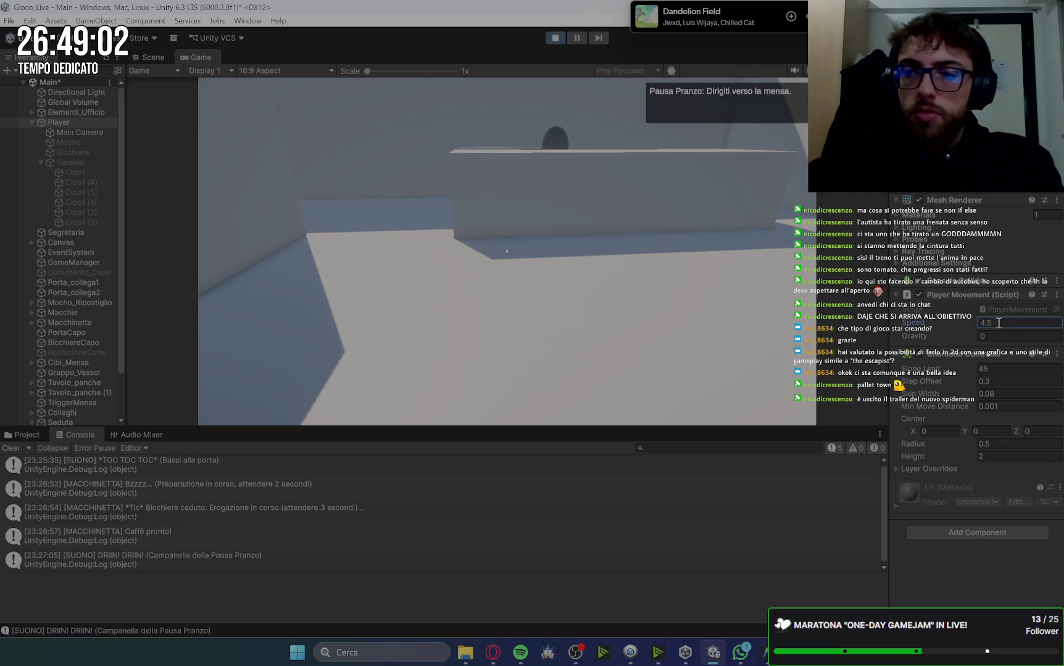
{"action": "key", "text": "w"}
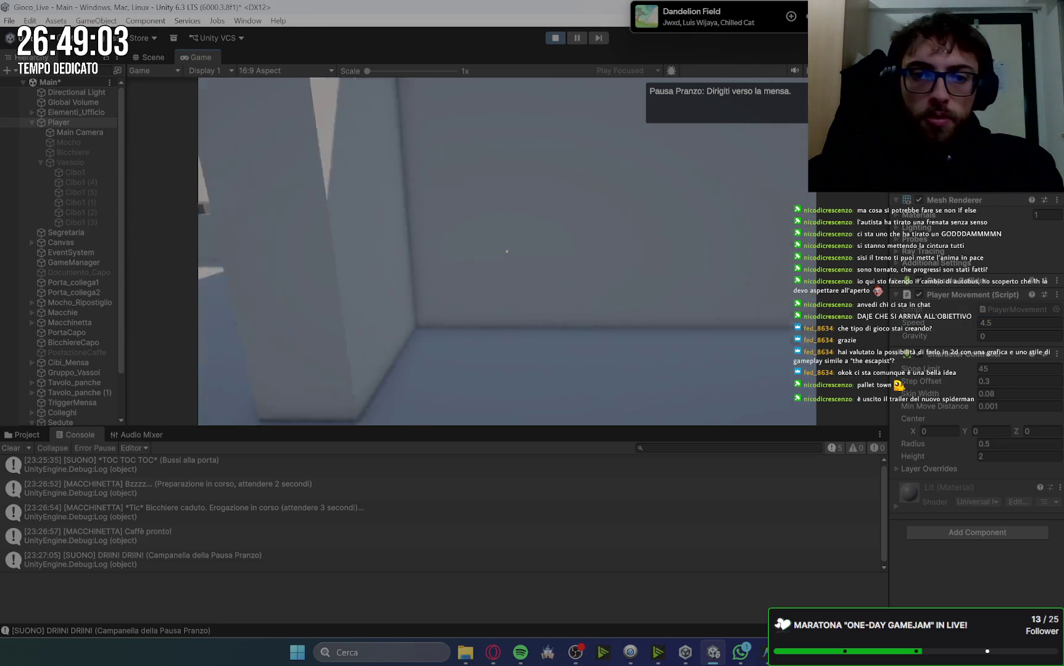
{"action": "key", "text": "w"}
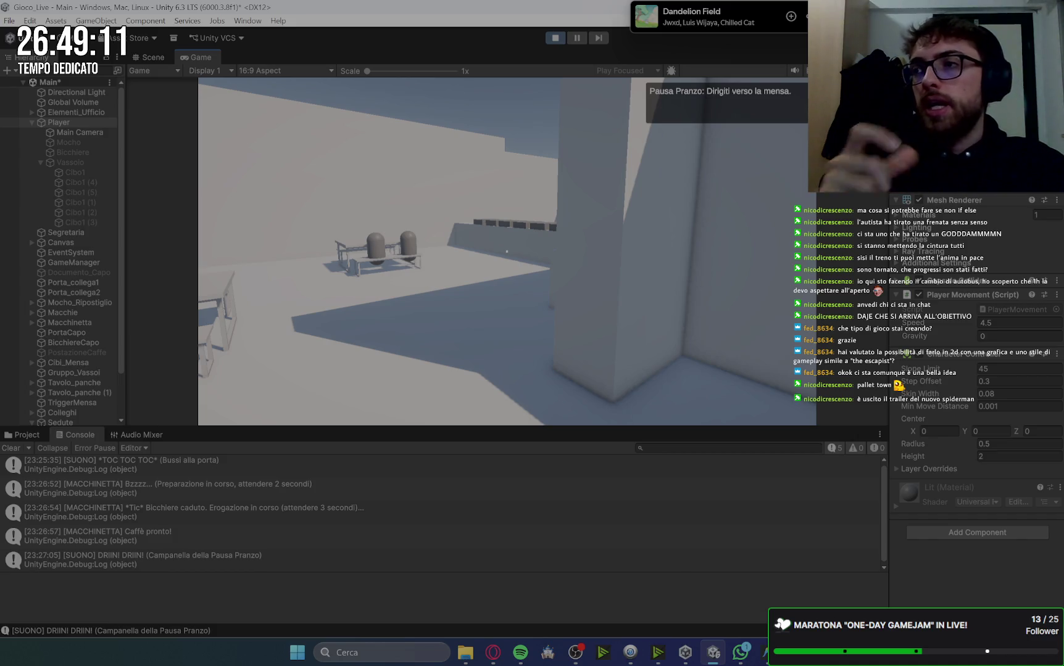
{"action": "key", "text": "w"}
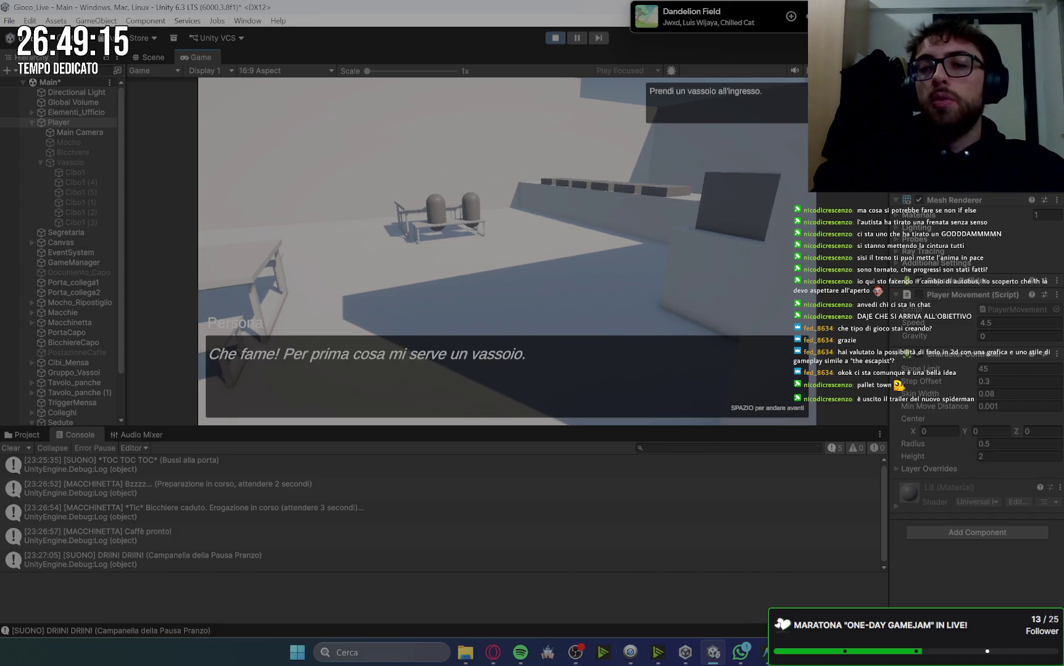
{"action": "key", "text": "space"}
{"action": "key", "text": "w"}
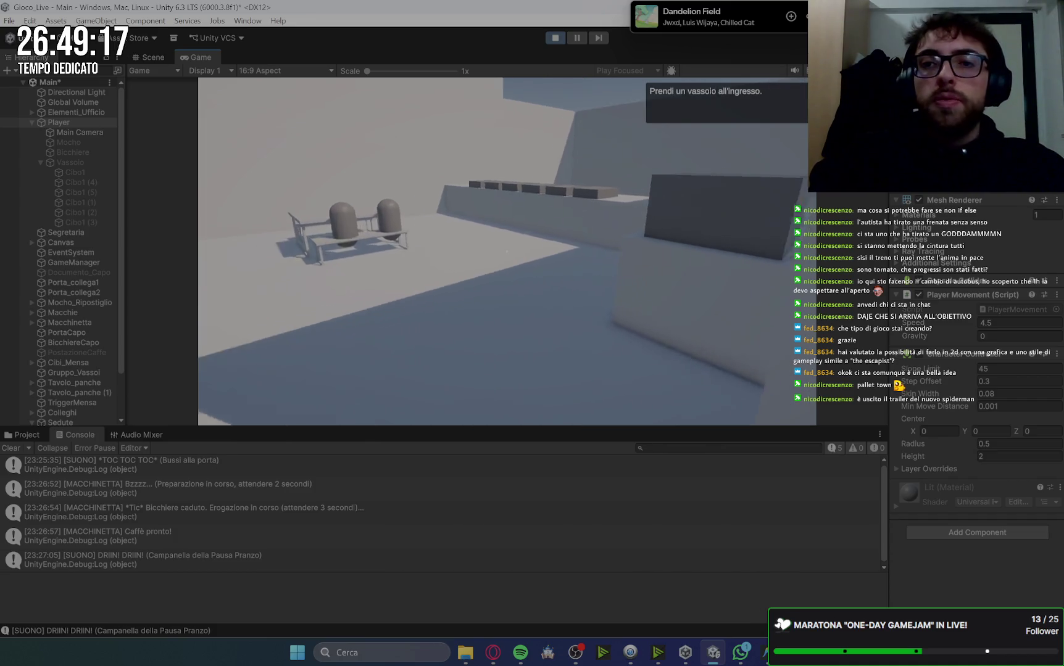
{"action": "key", "text": "e"}
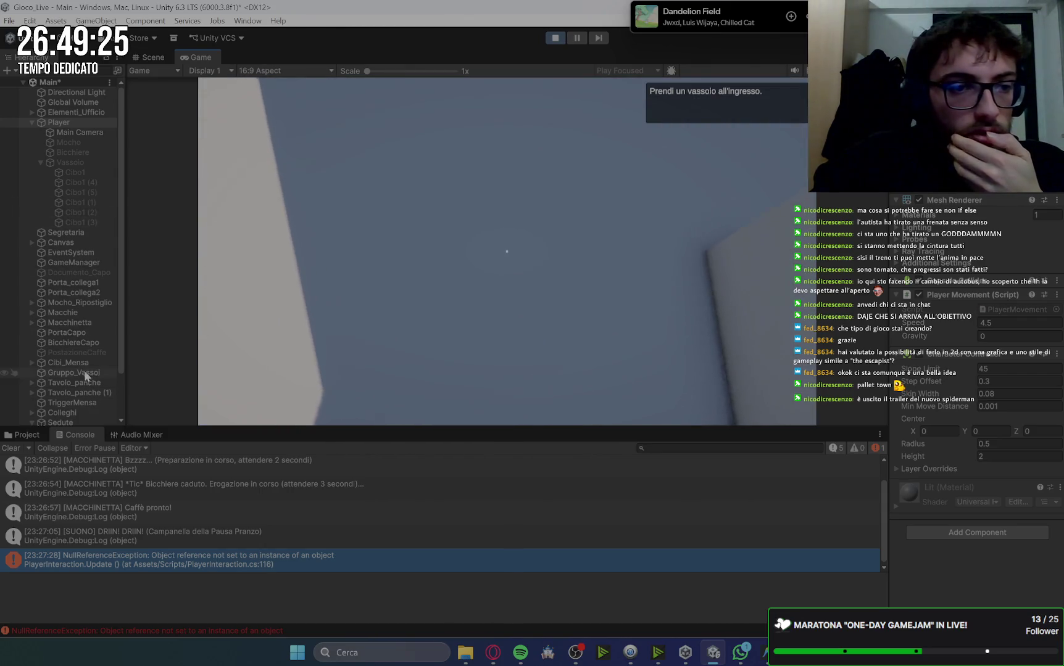
Assign Vassoio to the Vassoio In Mano field on Gruppo_Vassoi's tray script
{"action": "left_click", "coordinate": [88, 374]}
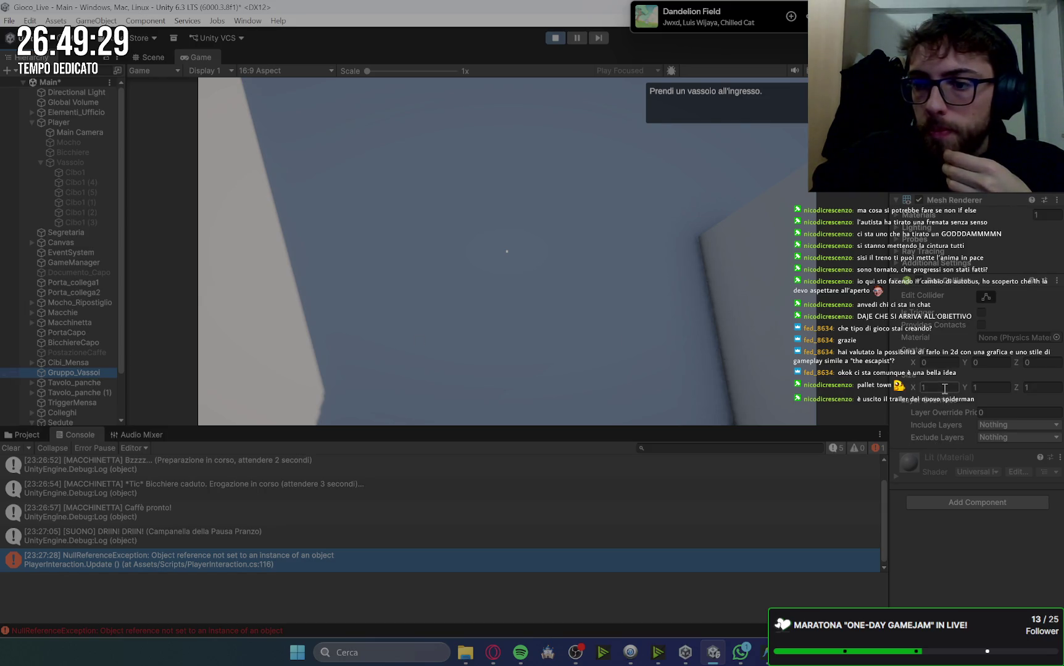
{"action": "left_click", "coordinate": [26, 435]}
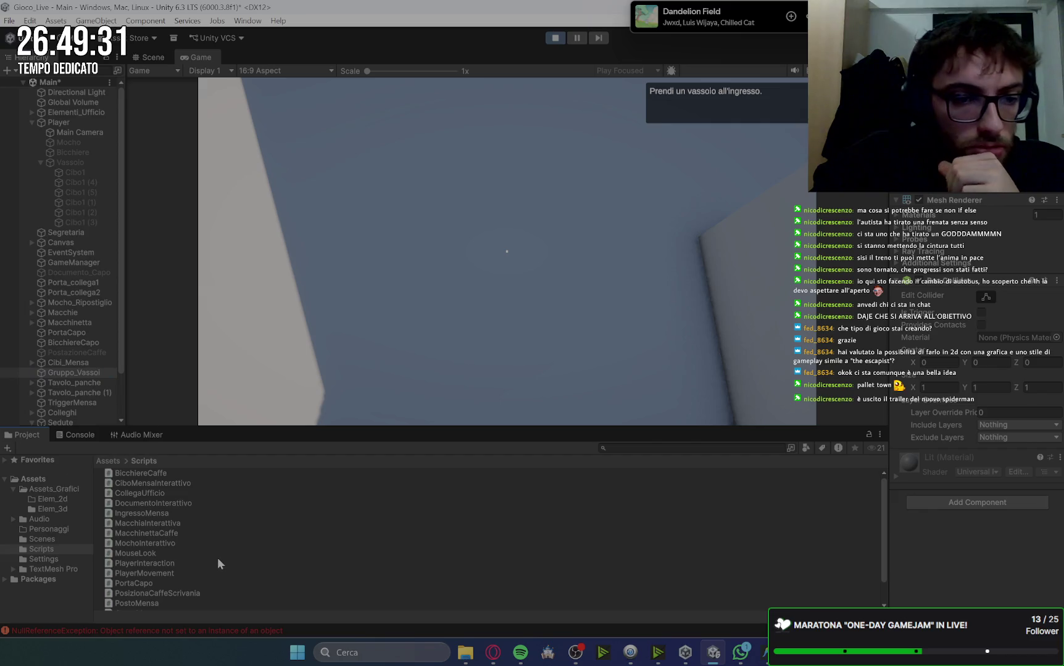
{"action": "scroll", "coordinate": [188, 566], "scroll_direction": "down", "scroll_amount": 2}
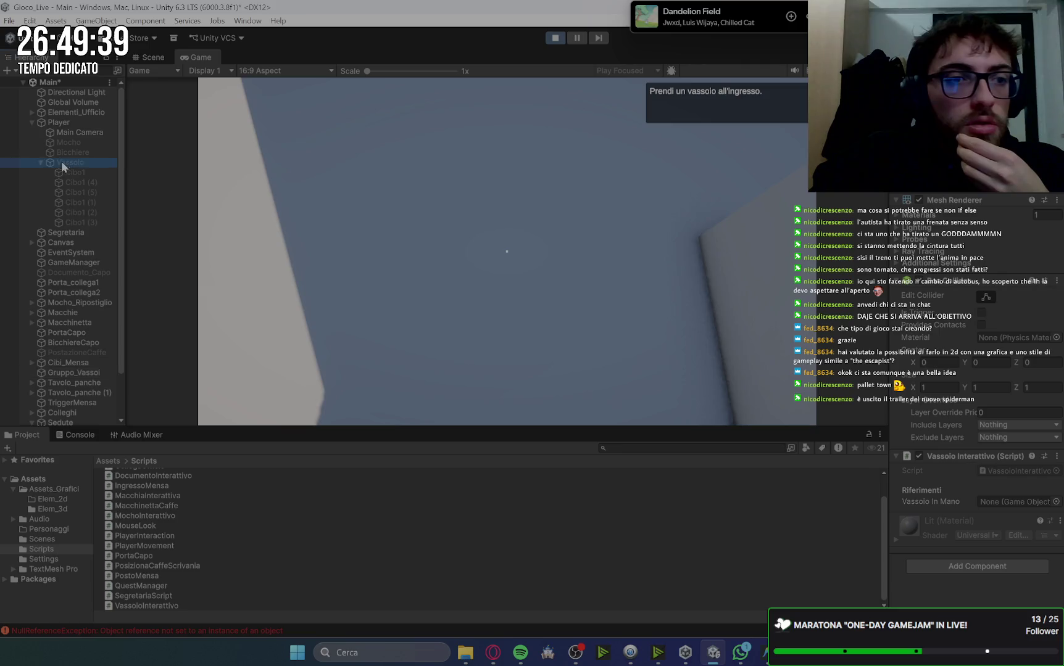
{"action": "left_click", "coordinate": [247, 166]}
{"action": "left_click_drag", "start_coordinate": [1007, 505], "coordinate": [1007, 505]}
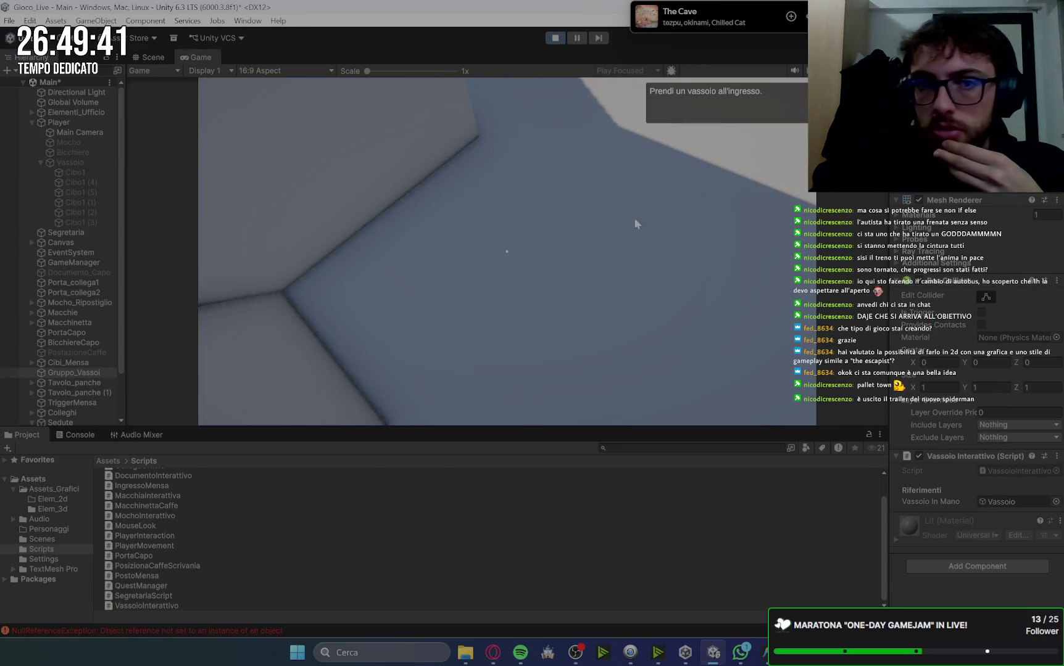
Take a tray, add food items to it, and sit at a canteen seat
{"action": "mouse_move", "coordinate": [506, 251]}
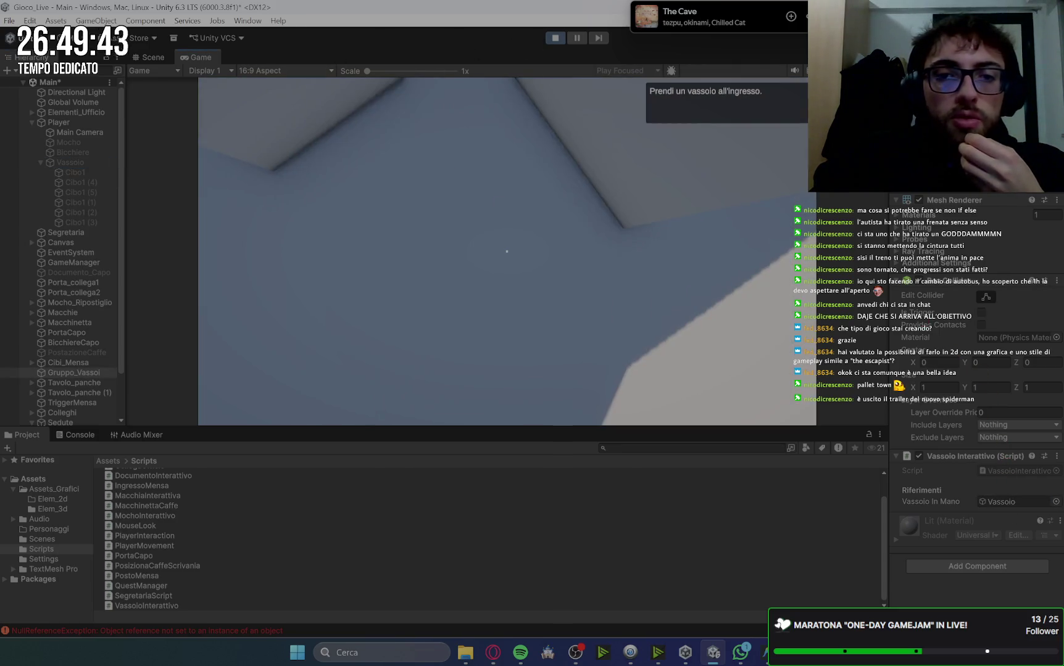
{"action": "key", "text": "e"}
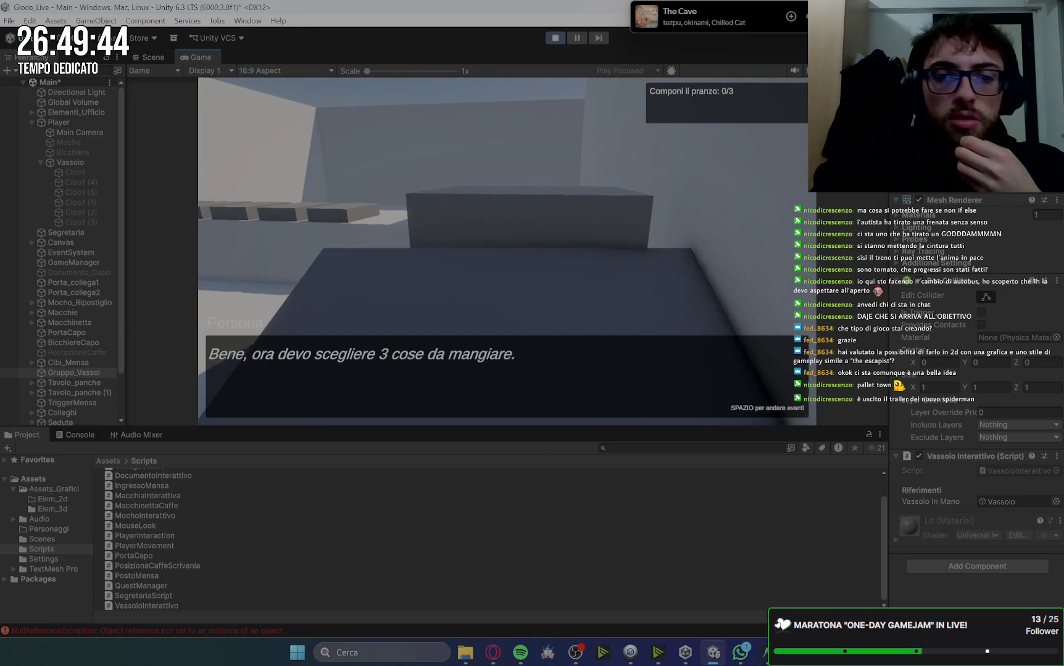
{"action": "key", "text": "space"}
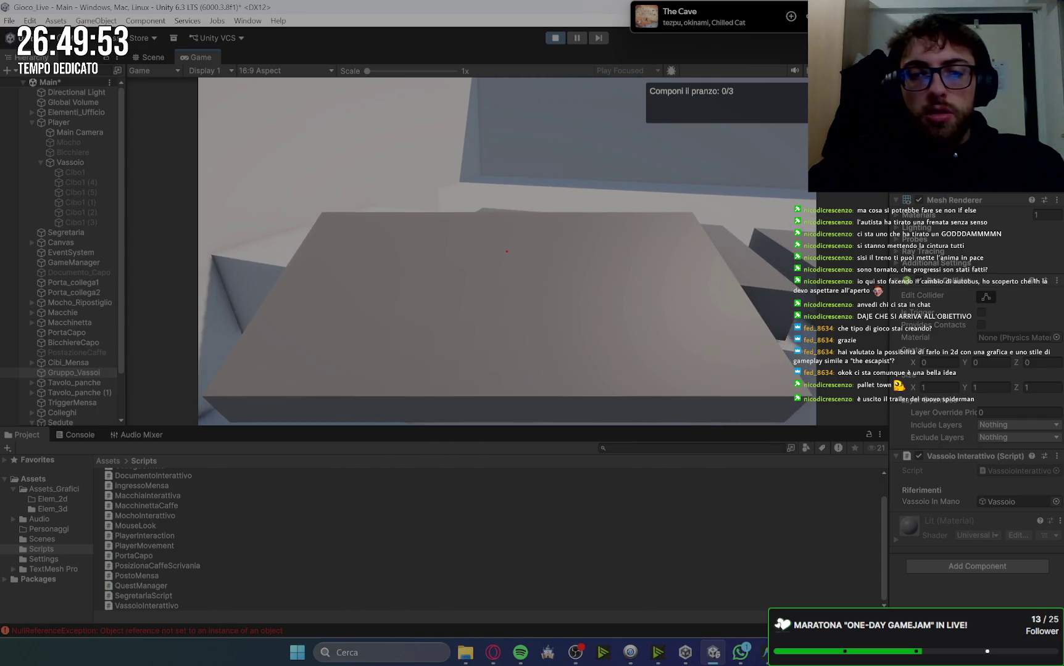
{"action": "key", "text": "e"}
{"action": "key", "text": "e"}
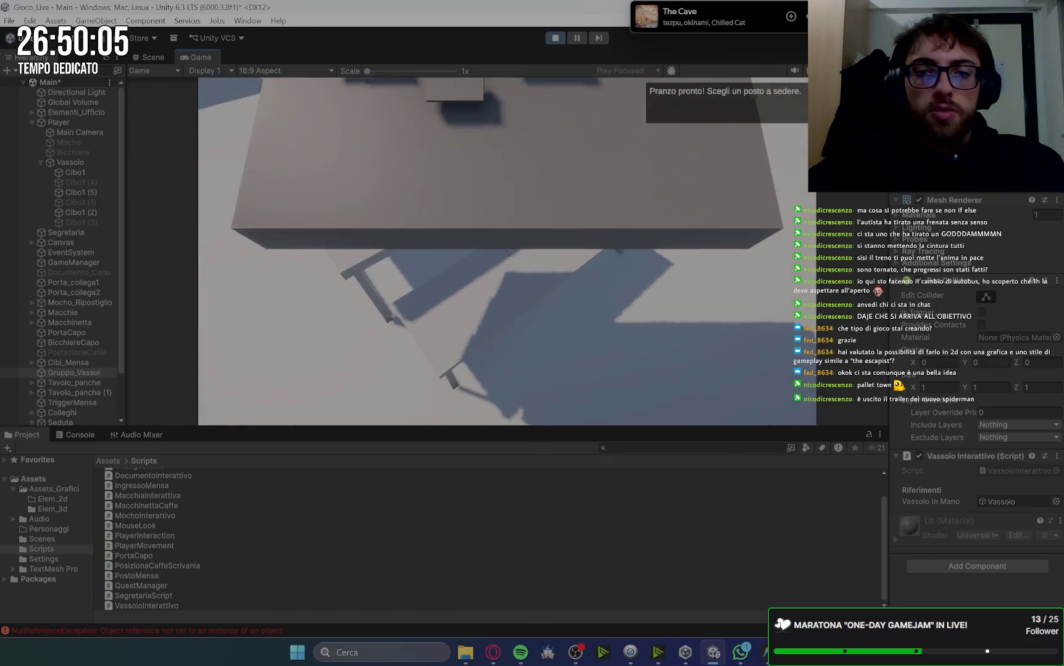
{"action": "left_click", "coordinate": [506, 251]}
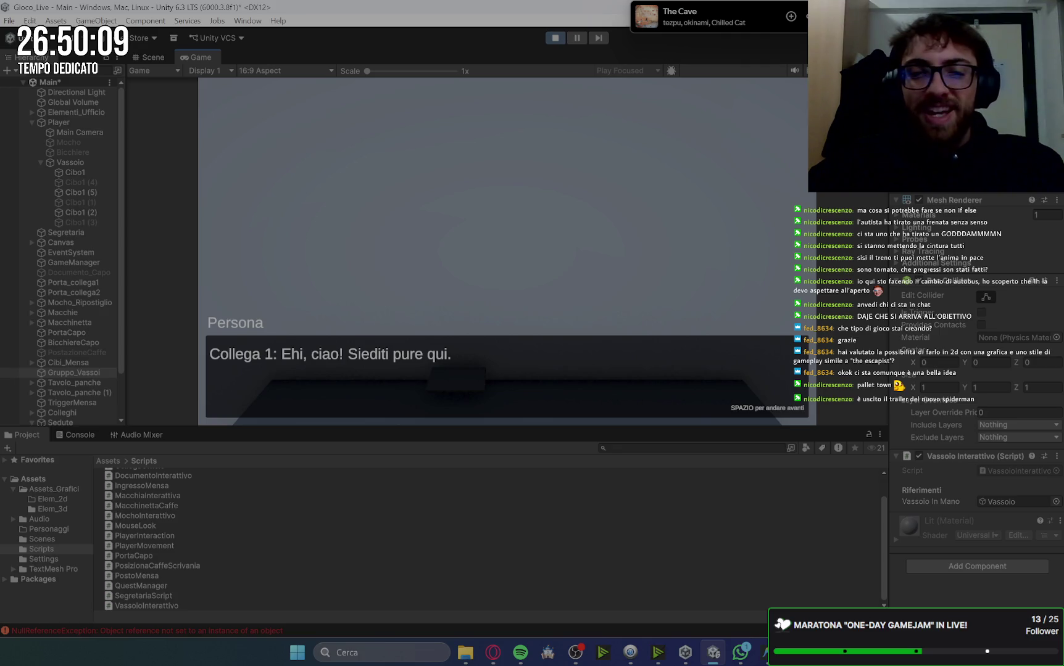
In the Scene view, frame the Player and navigate over to the canteen tables
{"action": "left_click", "coordinate": [150, 58]}
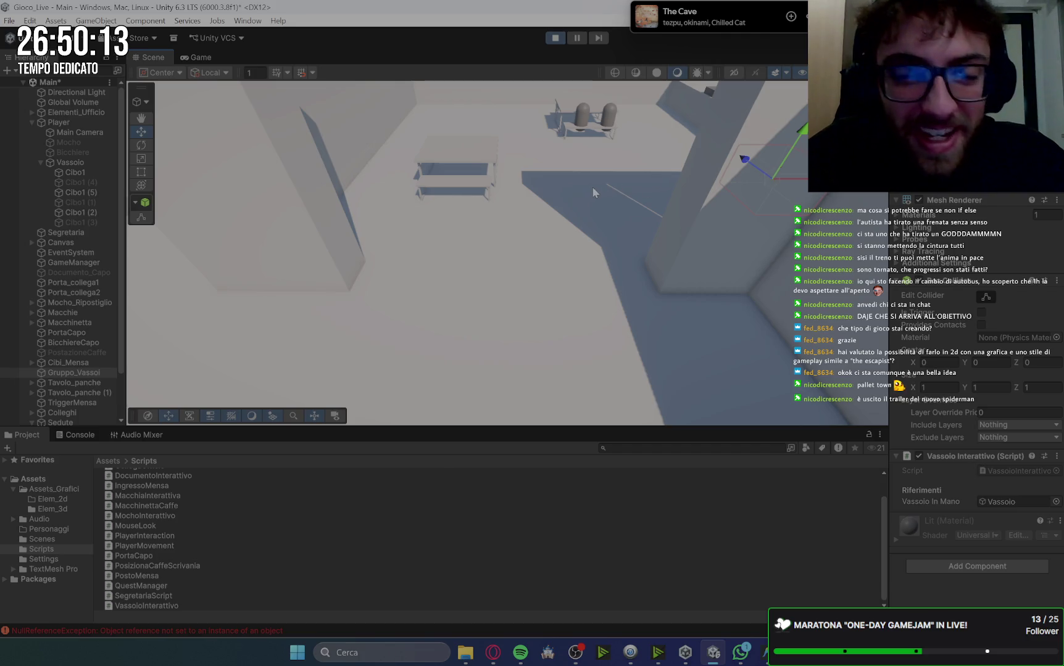
{"action": "mouse_move", "coordinate": [593, 192]}
{"action": "left_mouse_down"}
{"action": "mouse_move", "coordinate": [978, 353]}
{"action": "mouse_move", "coordinate": [583, 313]}
{"action": "mouse_move", "coordinate": [673, 340]}
{"action": "mouse_move", "coordinate": [317, 251]}
{"action": "left_mouse_up"}
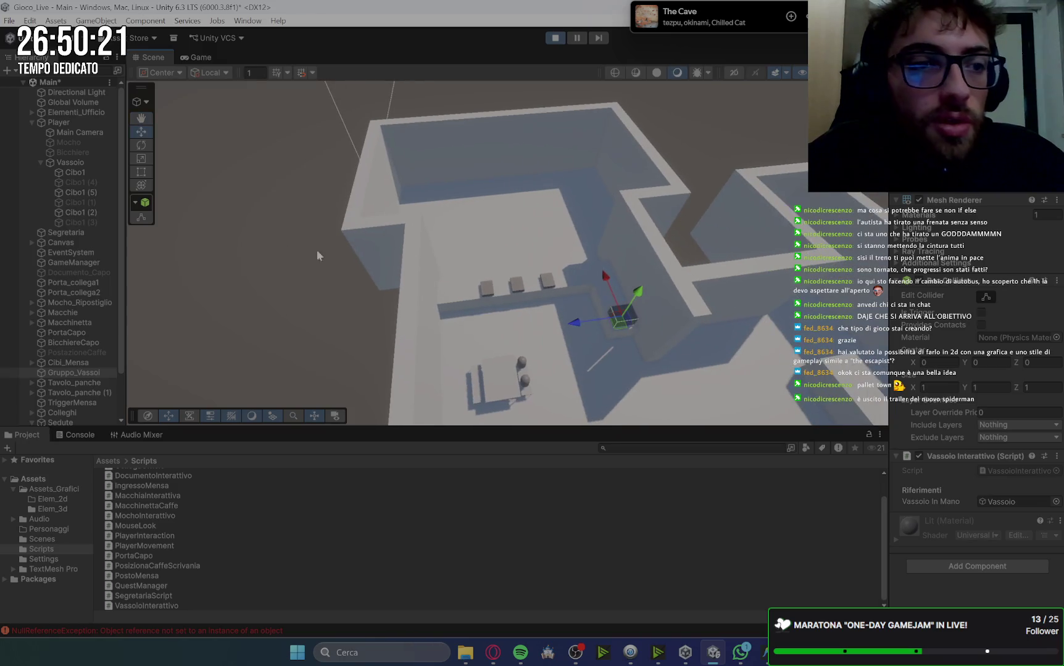
{"action": "scroll", "coordinate": [82, 304], "scroll_direction": "down", "scroll_amount": 3}
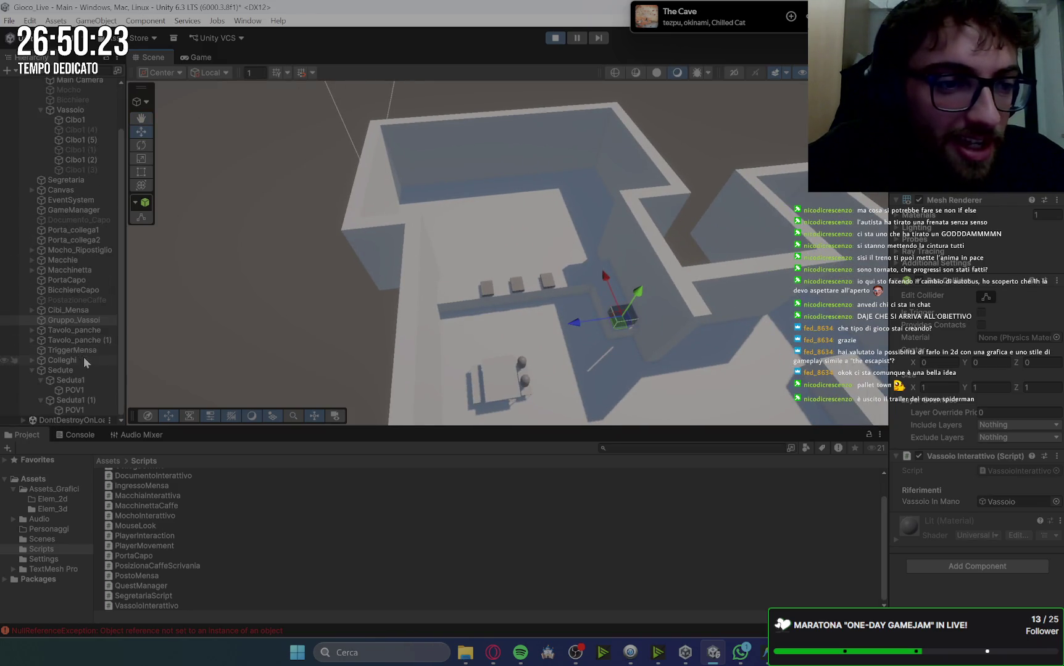
{"action": "scroll", "coordinate": [84, 357], "scroll_direction": "up", "scroll_amount": 3}
{"action": "left_click", "coordinate": [60, 125]}
{"action": "key", "text": "f"}
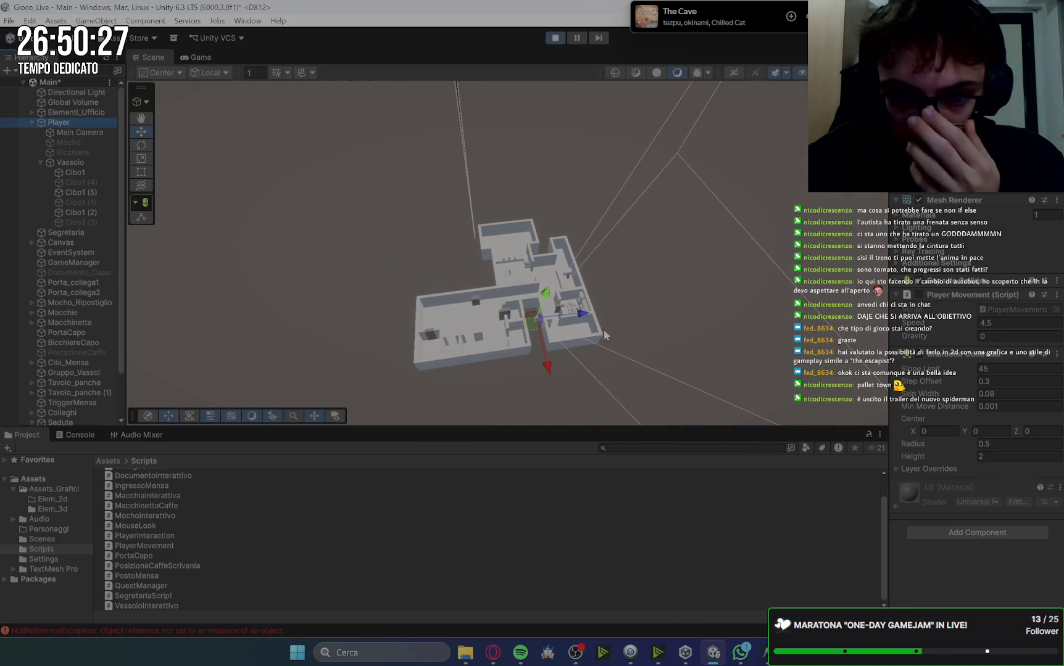
{"action": "scroll", "coordinate": [604, 332], "scroll_direction": "up", "scroll_amount": 5}
{"action": "scroll", "coordinate": [602, 335], "scroll_direction": "up", "scroll_amount": 2}
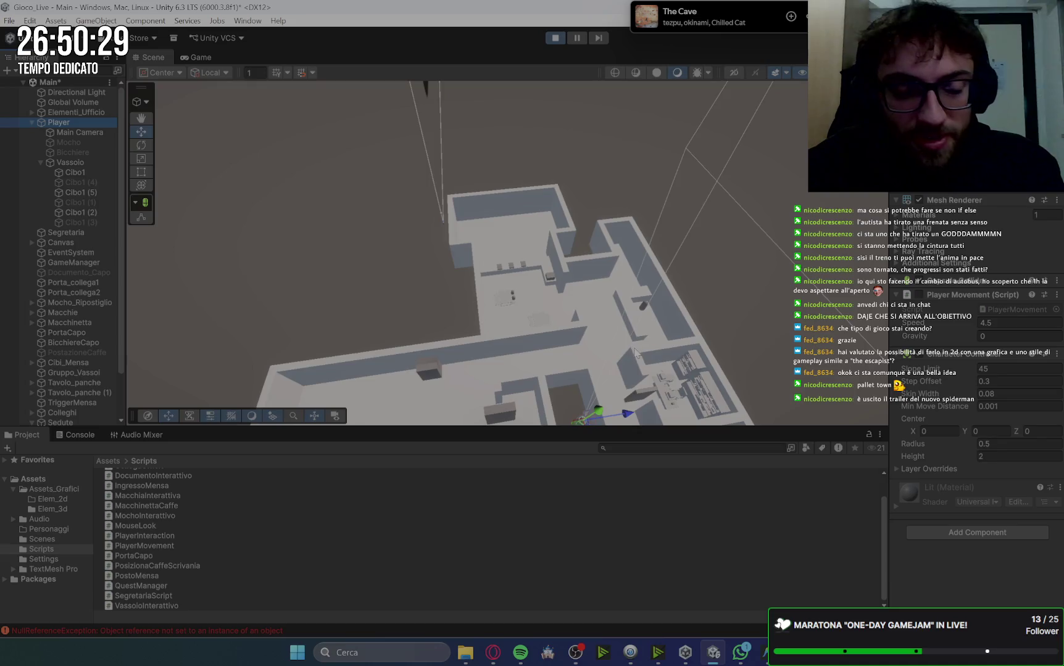
{"action": "scroll", "coordinate": [636, 346], "scroll_direction": "up", "scroll_amount": 3}
{"action": "scroll", "coordinate": [633, 309], "scroll_direction": "down", "scroll_amount": 6}
{"action": "scroll", "coordinate": [637, 333], "scroll_direction": "up", "scroll_amount": 4}
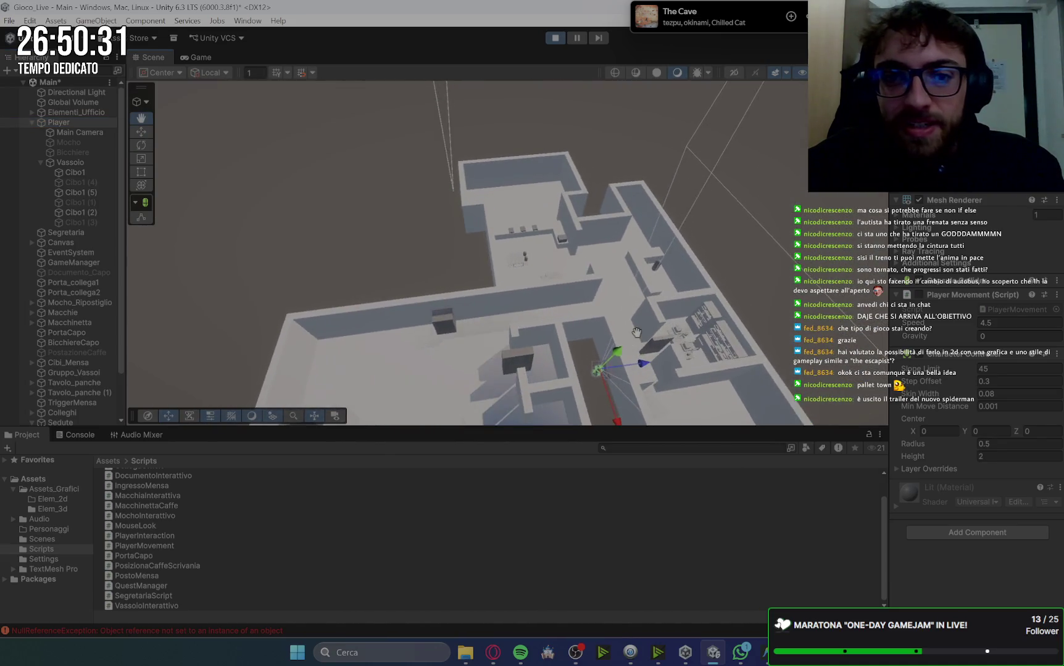
{"action": "scroll", "coordinate": [636, 333], "scroll_direction": "down", "scroll_amount": 3}
{"action": "scroll", "coordinate": [678, 264], "scroll_direction": "up", "scroll_amount": 3}
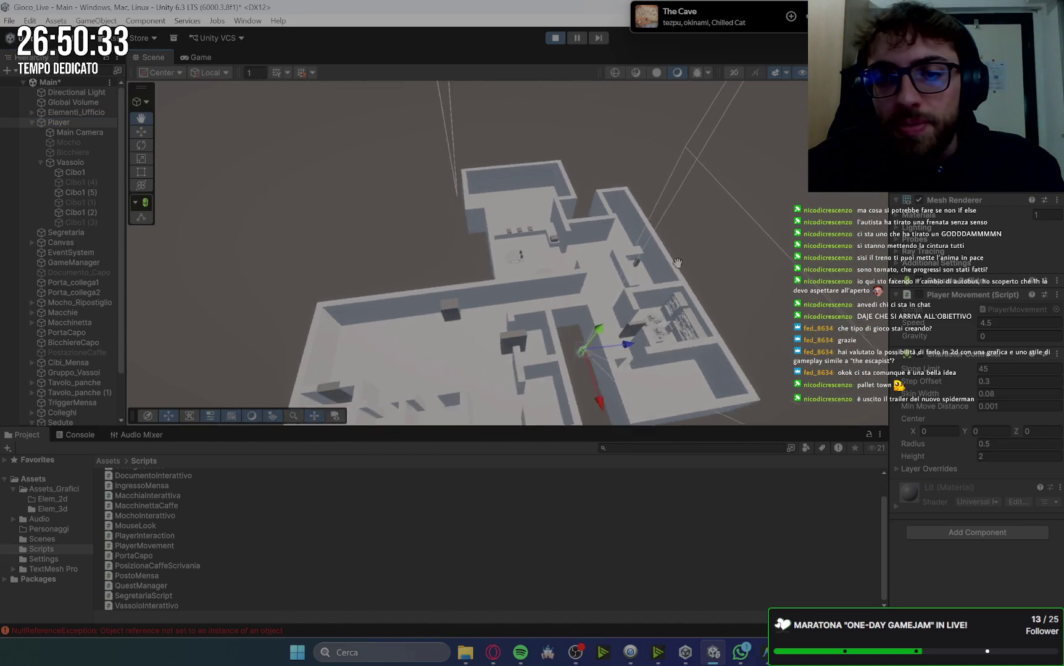
{"action": "left_click_drag", "start_coordinate": [678, 264], "coordinate": [676, 298]}
{"action": "scroll", "coordinate": [503, 330], "scroll_direction": "up", "scroll_amount": 6}
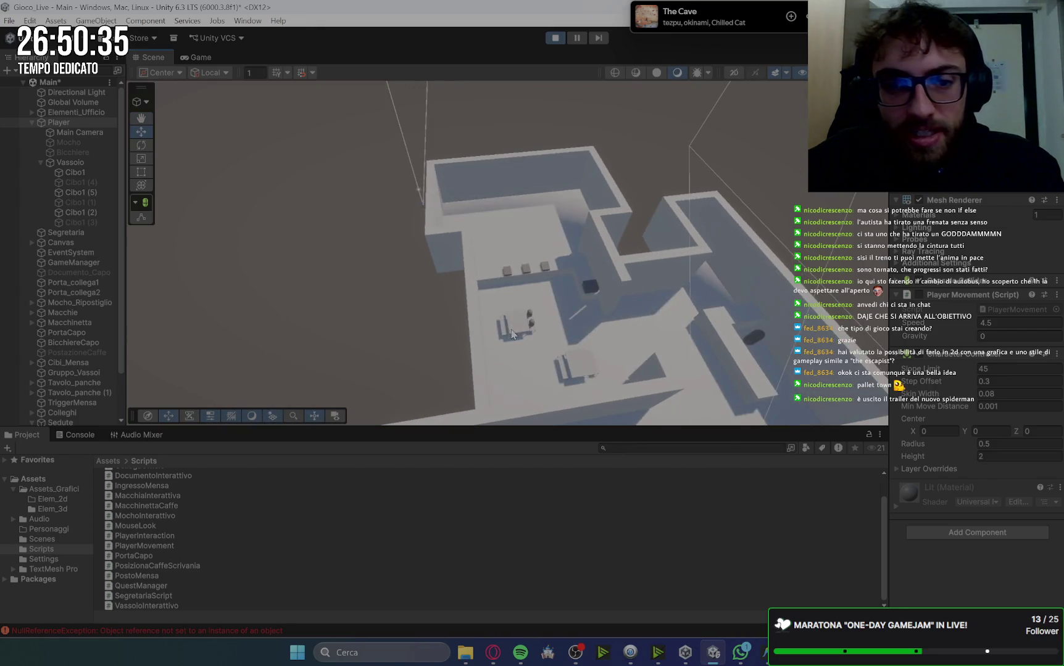
{"action": "scroll", "coordinate": [503, 333], "scroll_direction": "up", "scroll_amount": 3}
{"action": "left_click_drag", "start_coordinate": [503, 333], "coordinate": [544, 159]}
{"action": "left_click", "coordinate": [518, 305]}
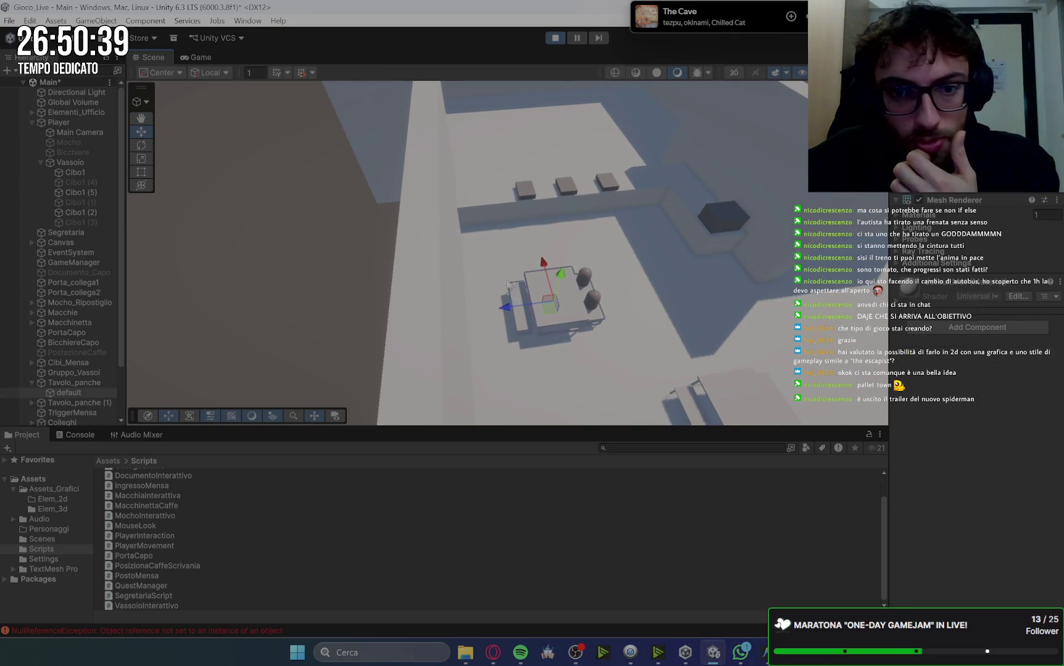
{"action": "mouse_move", "coordinate": [507, 293]}
{"action": "left_mouse_down"}
{"action": "mouse_move", "coordinate": [550, 190]}
{"action": "mouse_move", "coordinate": [525, 157]}
{"action": "mouse_move", "coordinate": [539, 180]}
{"action": "left_mouse_up"}
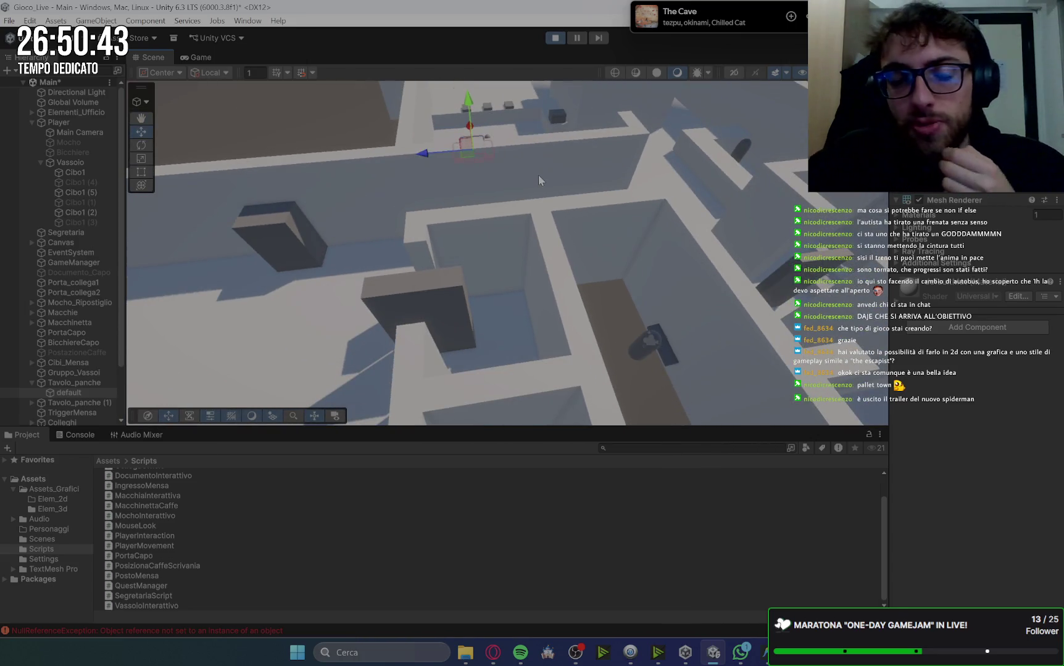
Drag the Player capsule into position beside the canteen table
{"action": "left_click", "coordinate": [643, 350]}
{"action": "mouse_move", "coordinate": [676, 395]}
{"action": "left_mouse_down"}
{"action": "mouse_move", "coordinate": [592, 265]}
{"action": "mouse_move", "coordinate": [457, 188]}
{"action": "mouse_move", "coordinate": [476, 245]}
{"action": "mouse_move", "coordinate": [381, 272]}
{"action": "mouse_move", "coordinate": [415, 257]}
{"action": "mouse_move", "coordinate": [444, 194]}
{"action": "left_mouse_up"}
{"action": "scroll", "coordinate": [453, 190], "scroll_direction": "down", "scroll_amount": 5}
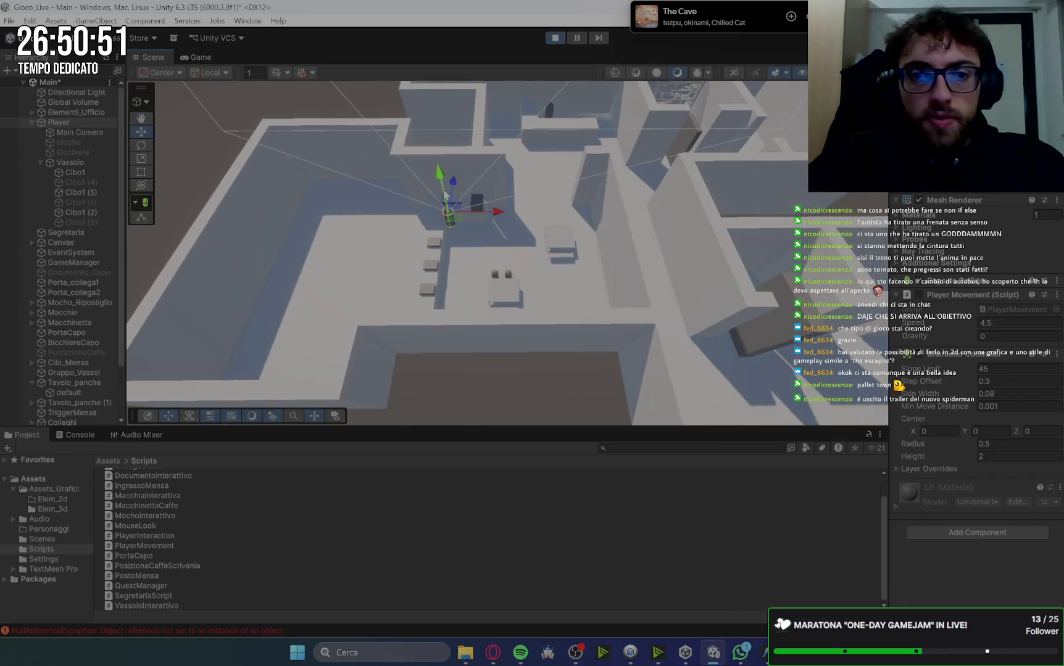
{"action": "left_click_drag", "start_coordinate": [516, 296], "coordinate": [546, 302]}
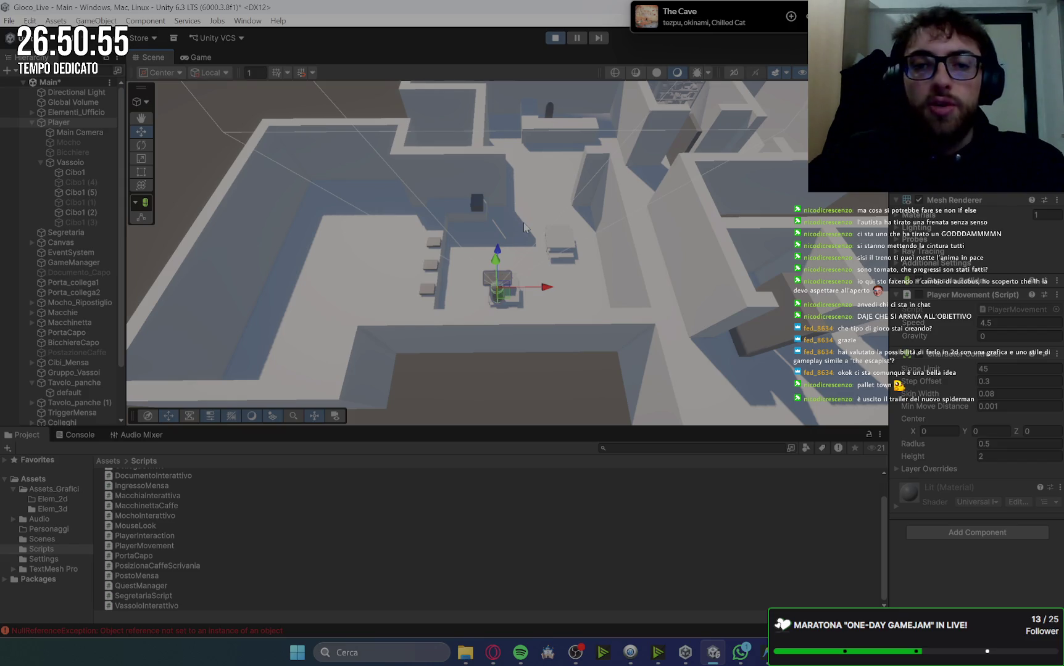
Play through the colleagues' seating conversation in the running game
{"action": "left_click", "coordinate": [199, 58]}
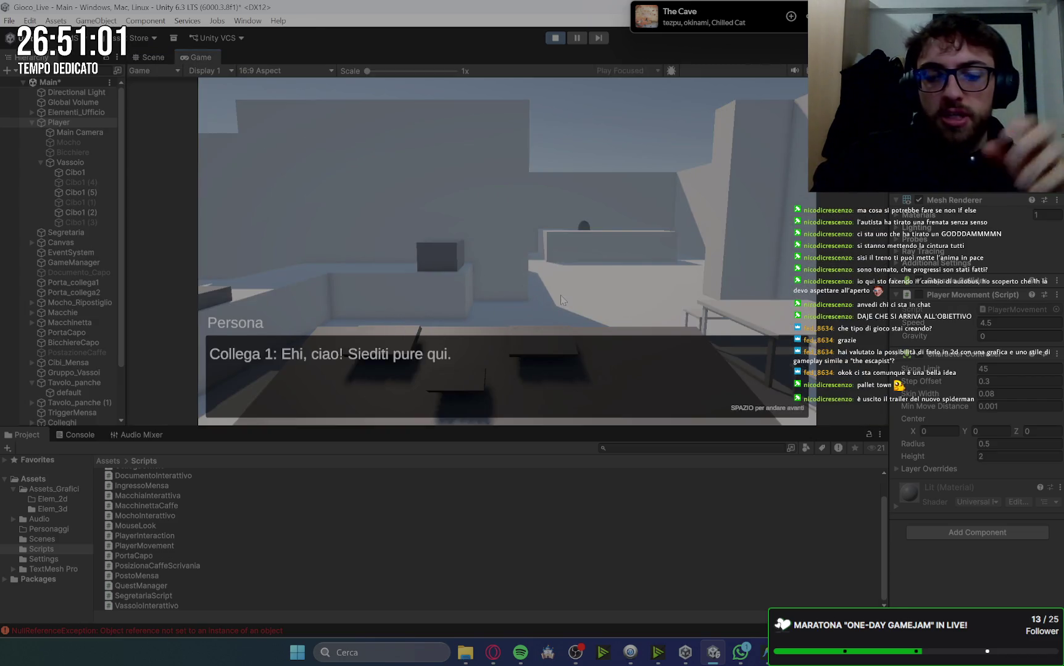
{"action": "key", "text": "space"}
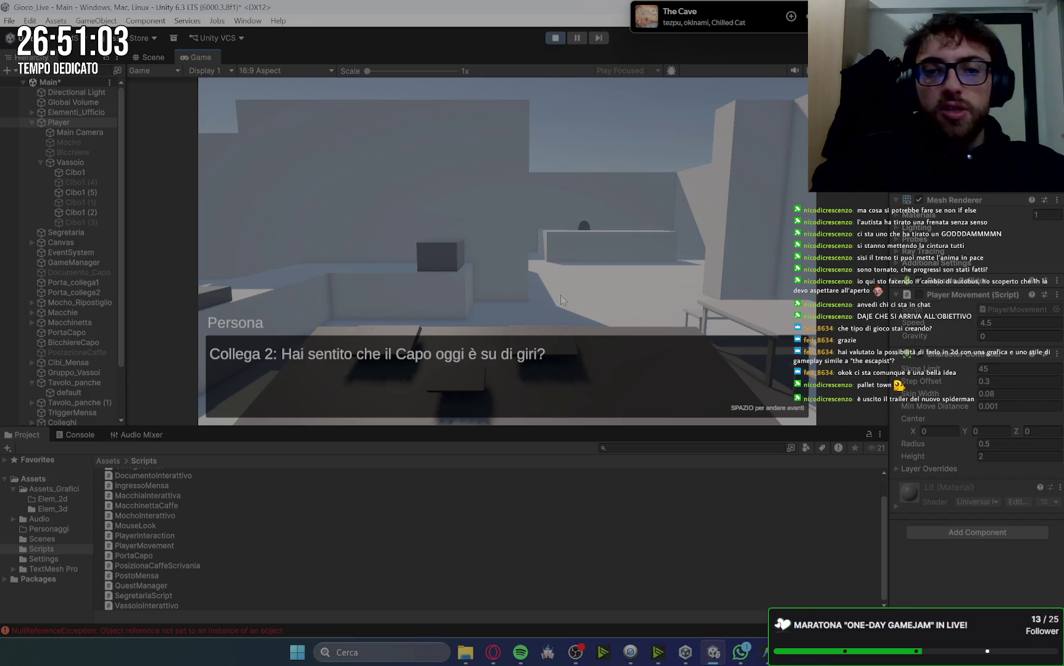
{"action": "key", "text": "space"}
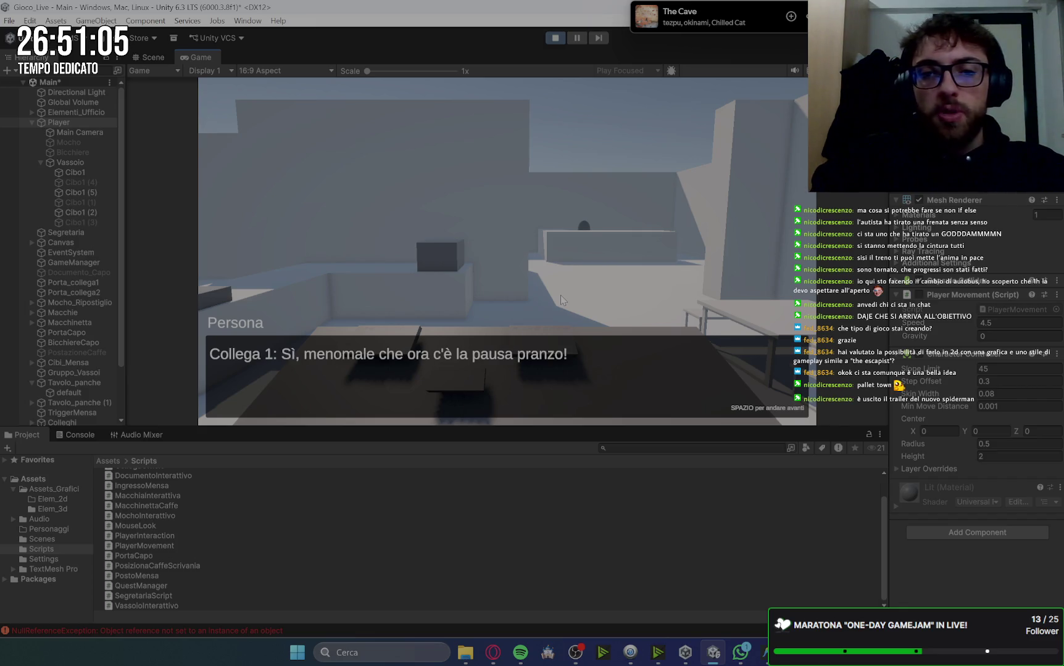
{"action": "key", "text": "space"}
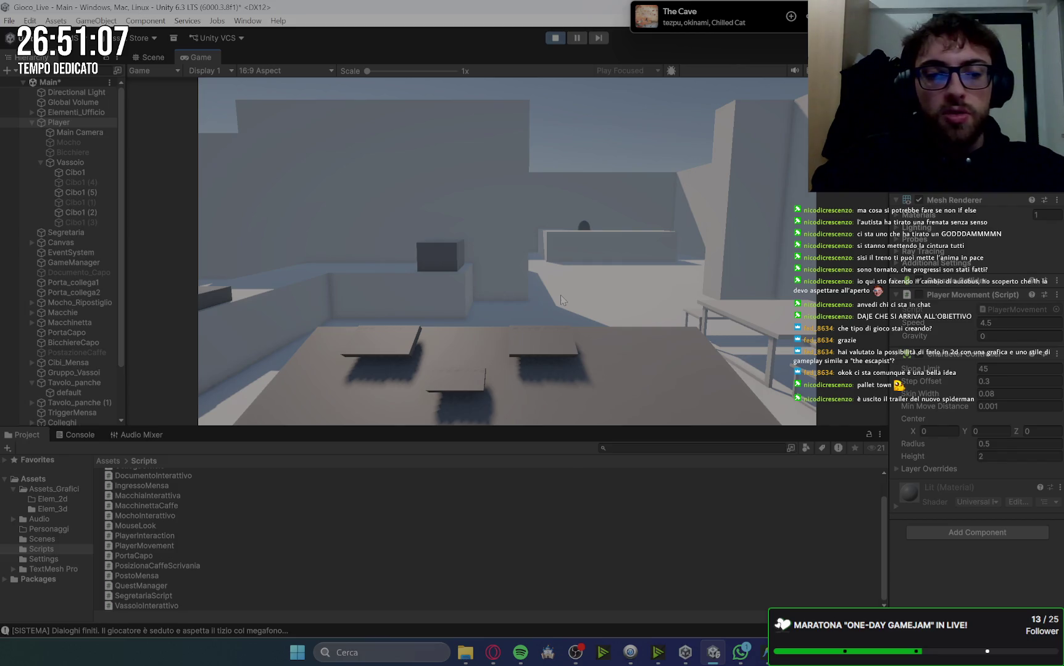
Check the Console, stop Play mode, and bring up Gemini in Opera
{"action": "left_click", "coordinate": [76, 435]}
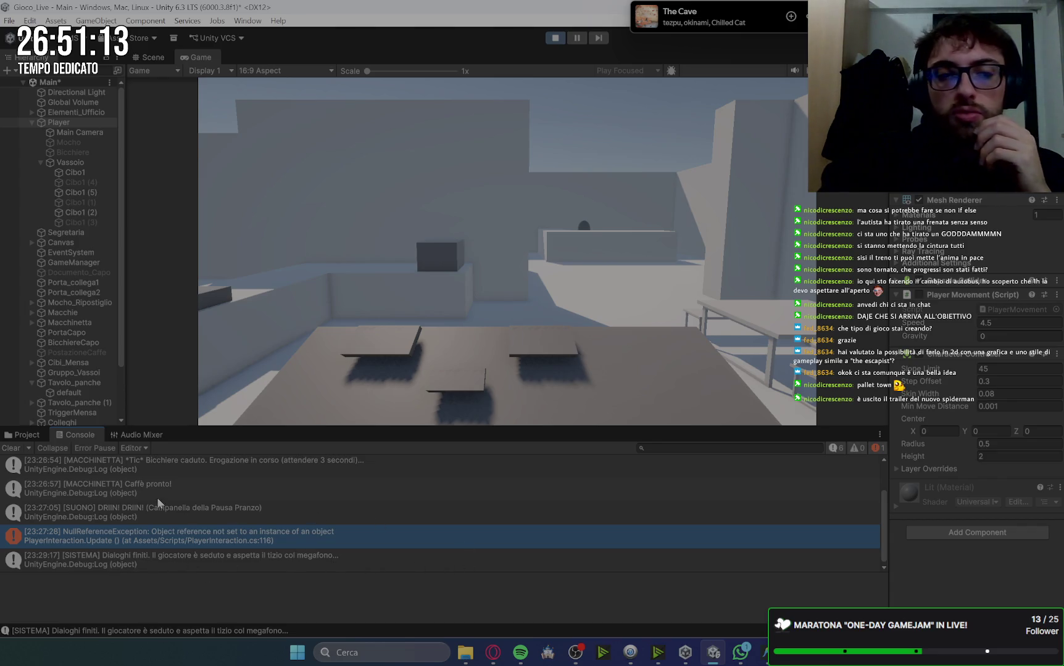
{"action": "left_click", "coordinate": [27, 437]}
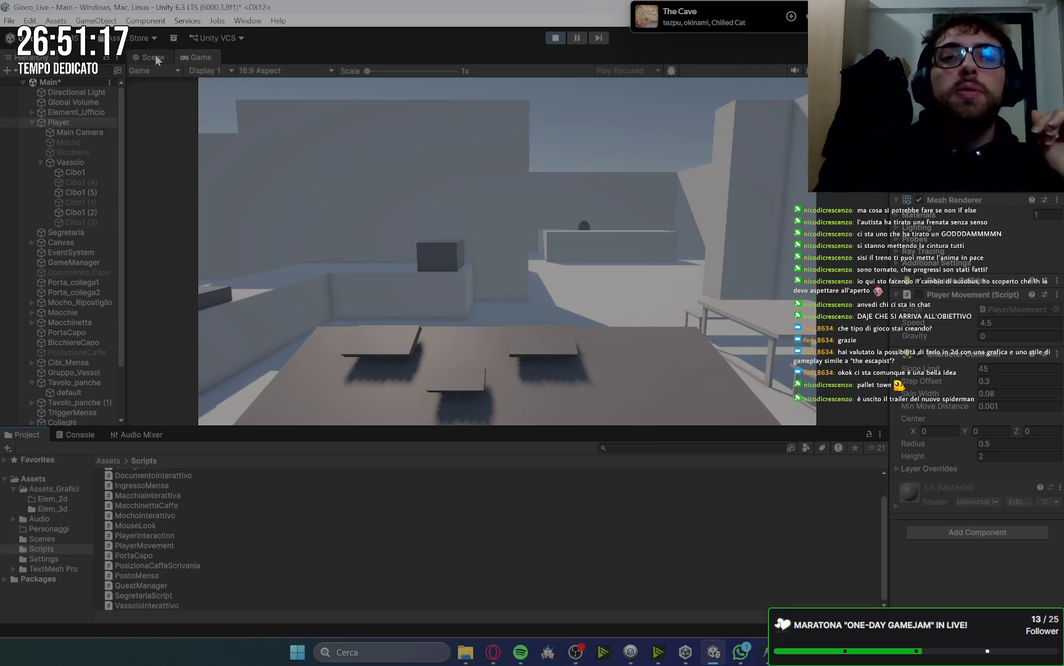
{"action": "left_click", "coordinate": [554, 41]}
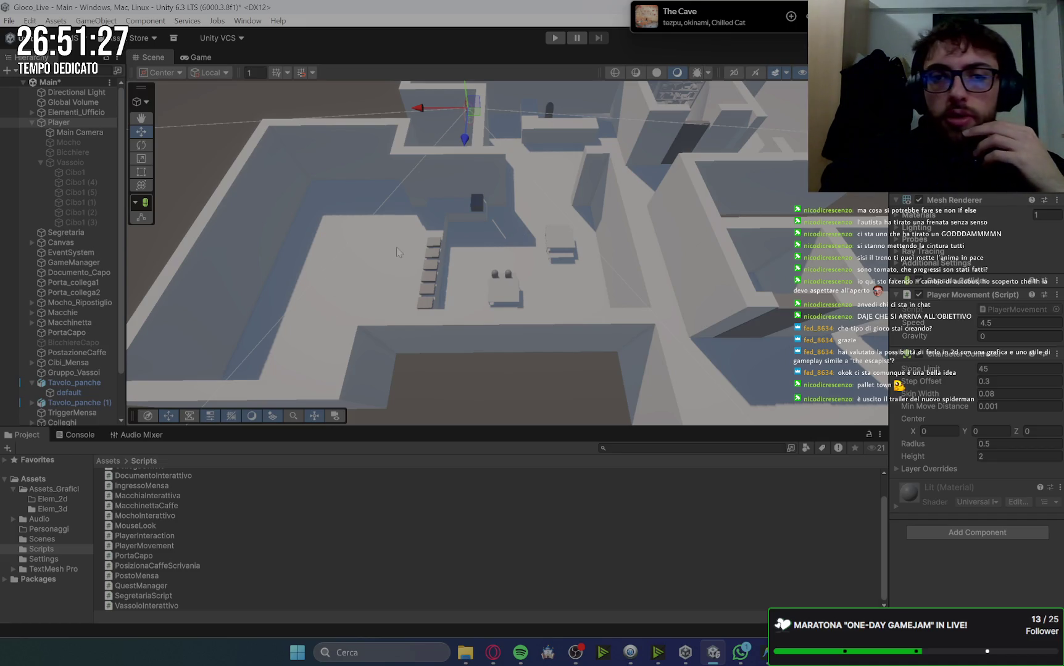
{"action": "left_click", "coordinate": [492, 658]}
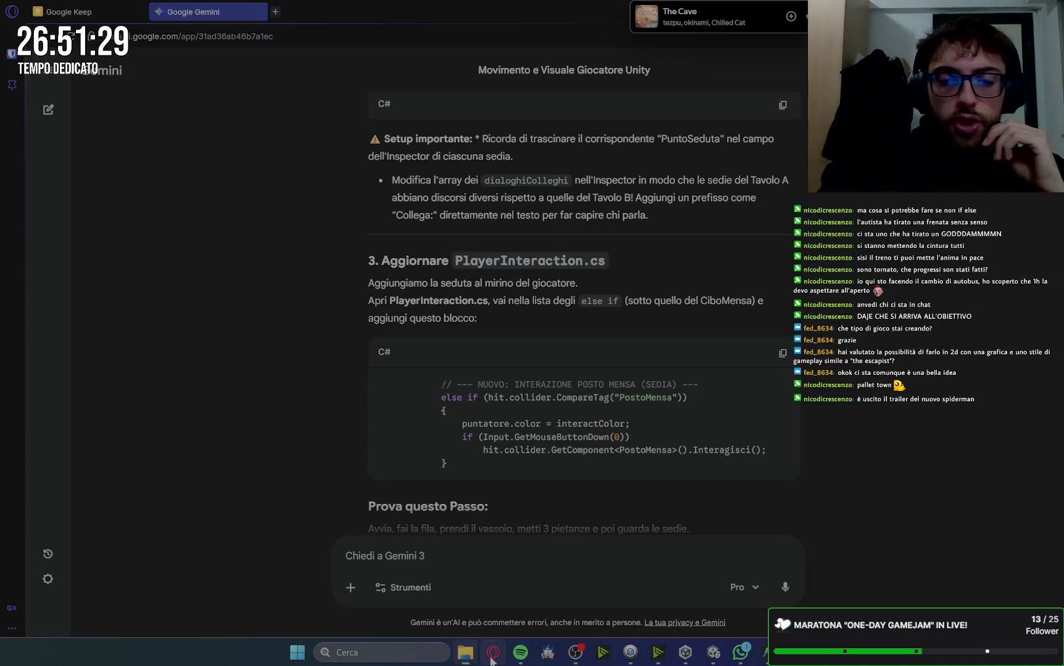
Tick the six Quest pranzo items from the lunch bell to seat-dependent dialogues, then close the note
{"action": "key", "text": "ctrl+Tab"}
{"action": "scroll", "coordinate": [638, 302], "scroll_direction": "down", "scroll_amount": 4}
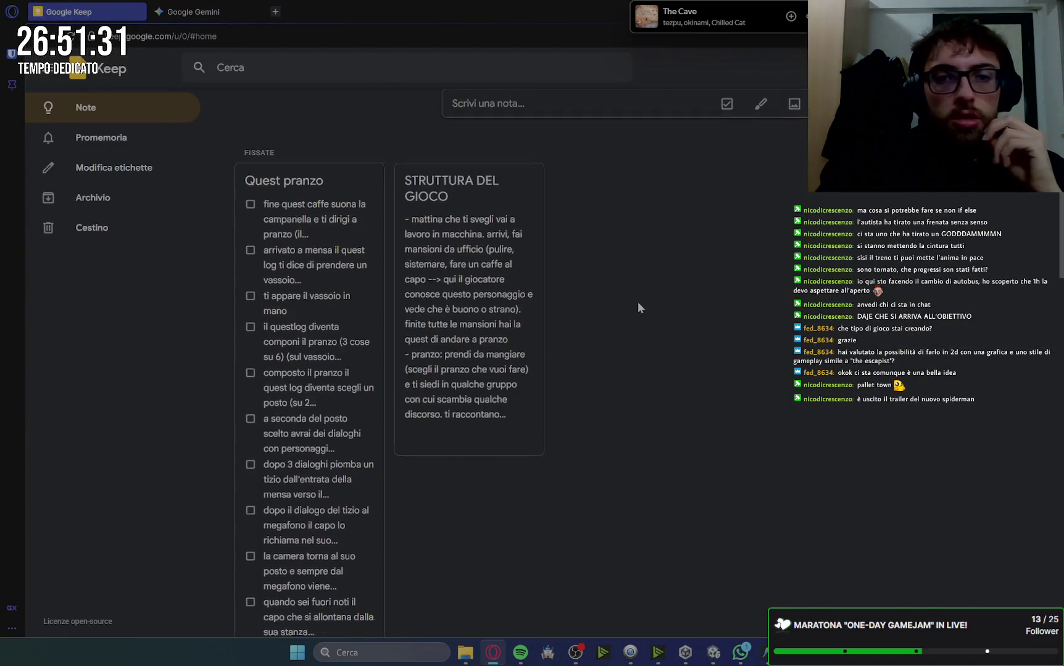
{"action": "scroll", "coordinate": [637, 302], "scroll_direction": "up", "scroll_amount": 3}
{"action": "left_click", "coordinate": [296, 204]}
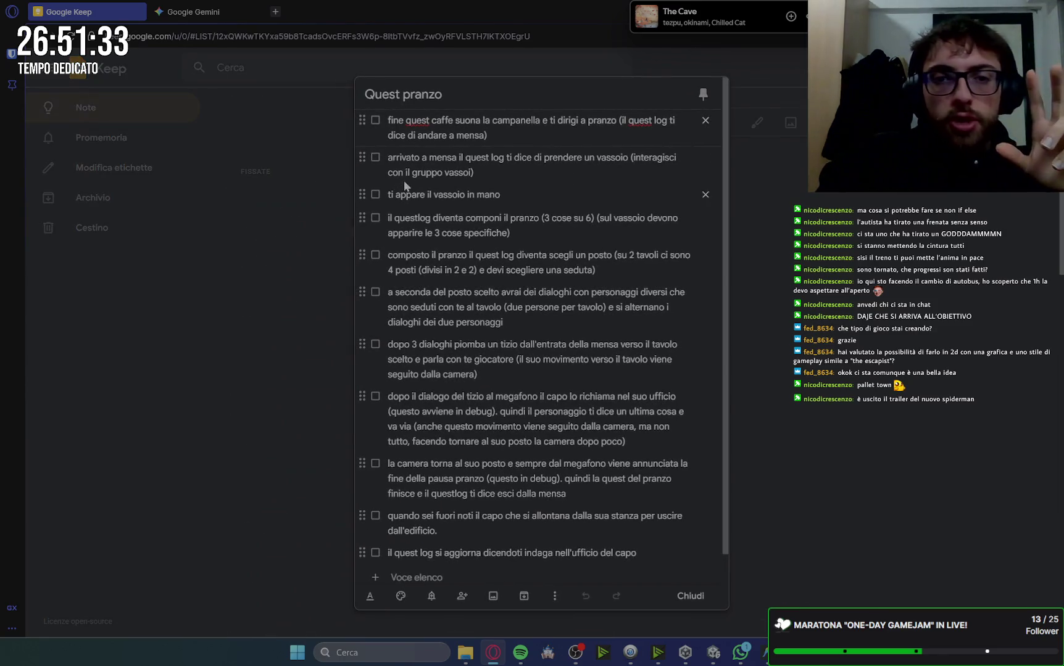
{"action": "left_click", "coordinate": [375, 121]}
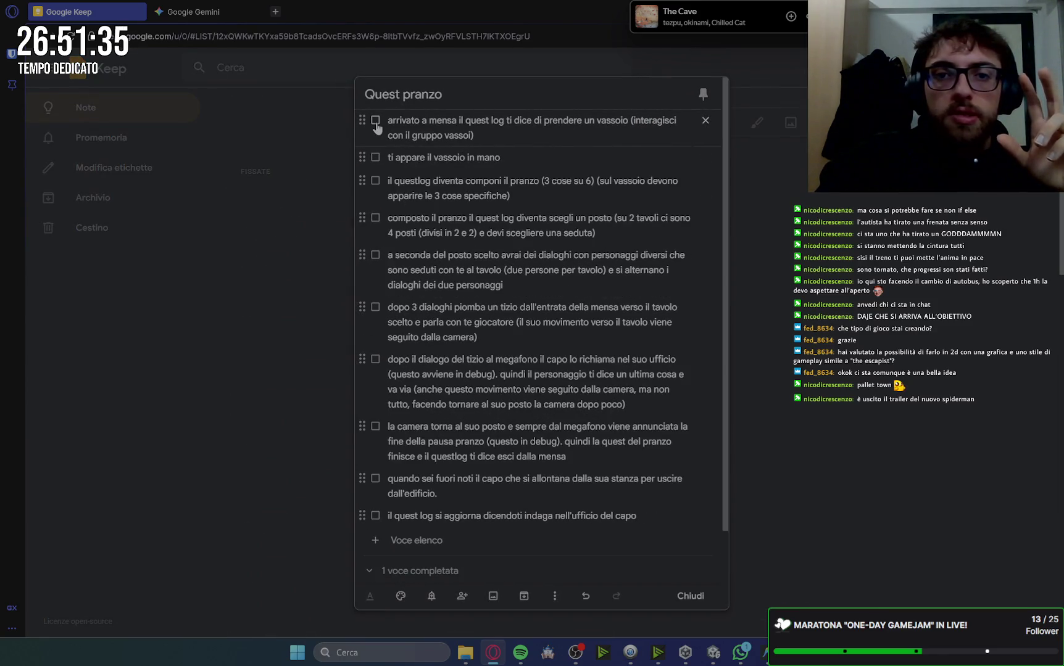
{"action": "left_click", "coordinate": [375, 121]}
{"action": "left_click", "coordinate": [375, 121]}
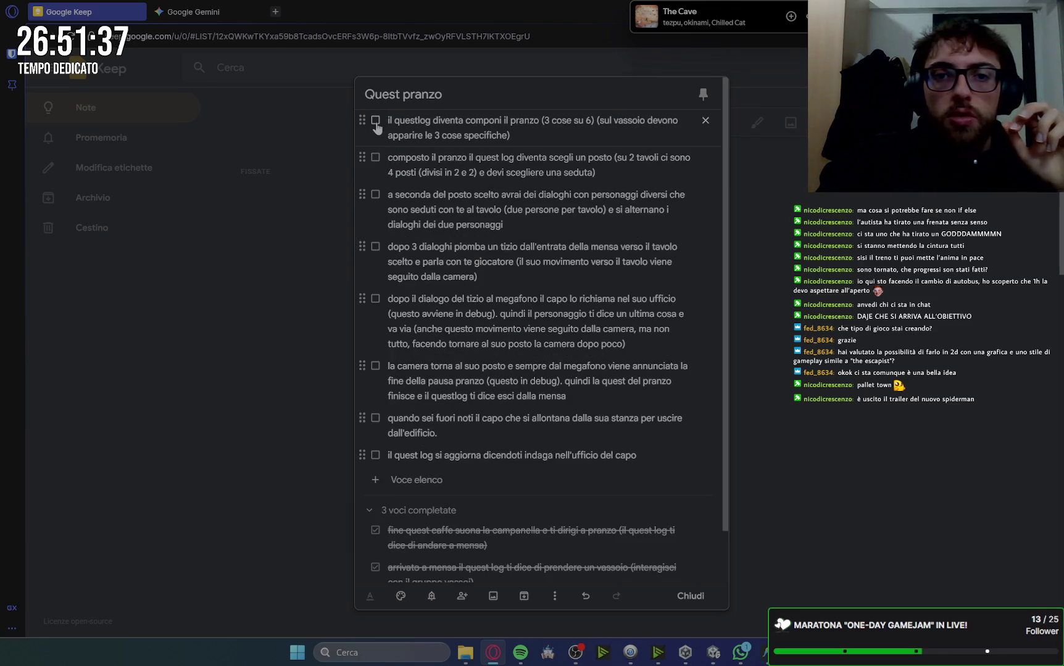
{"action": "left_click", "coordinate": [375, 121]}
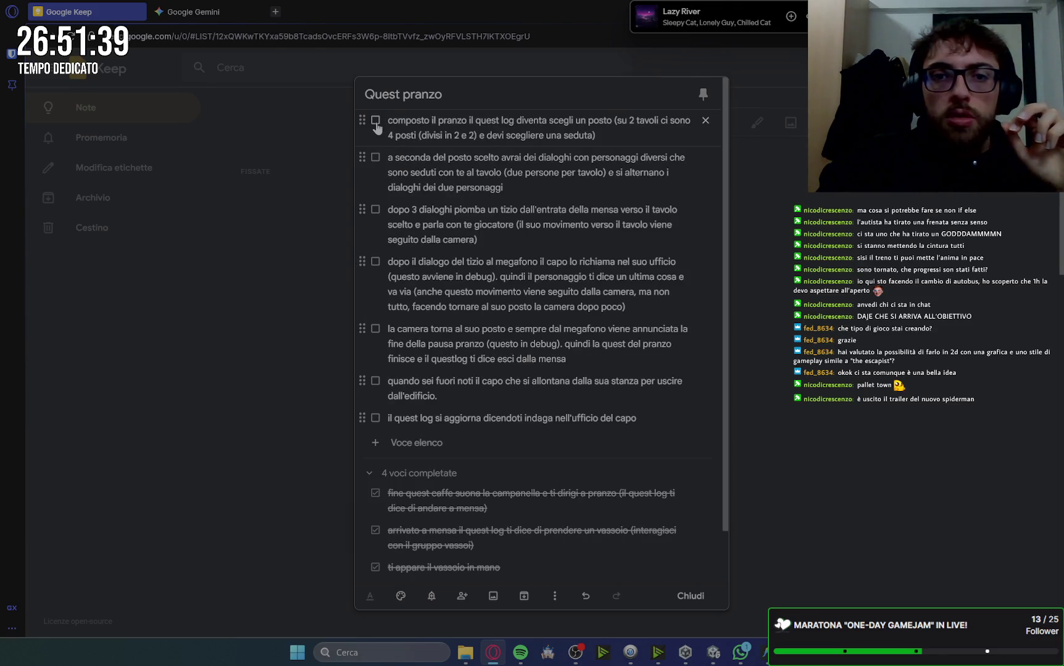
{"action": "left_click", "coordinate": [375, 121]}
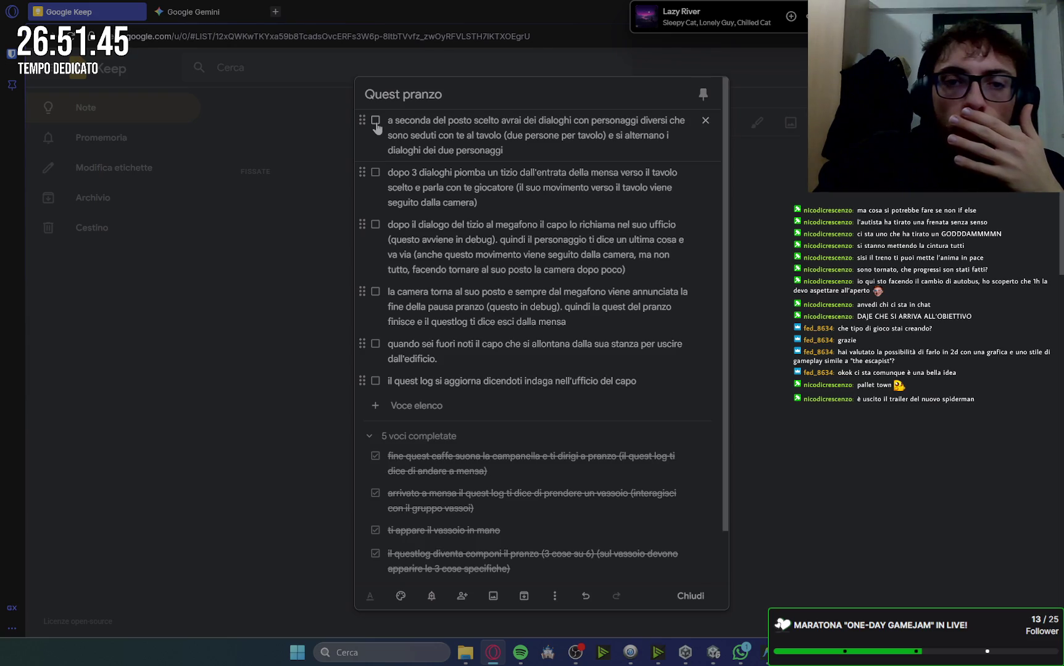
{"action": "left_click", "coordinate": [375, 121]}
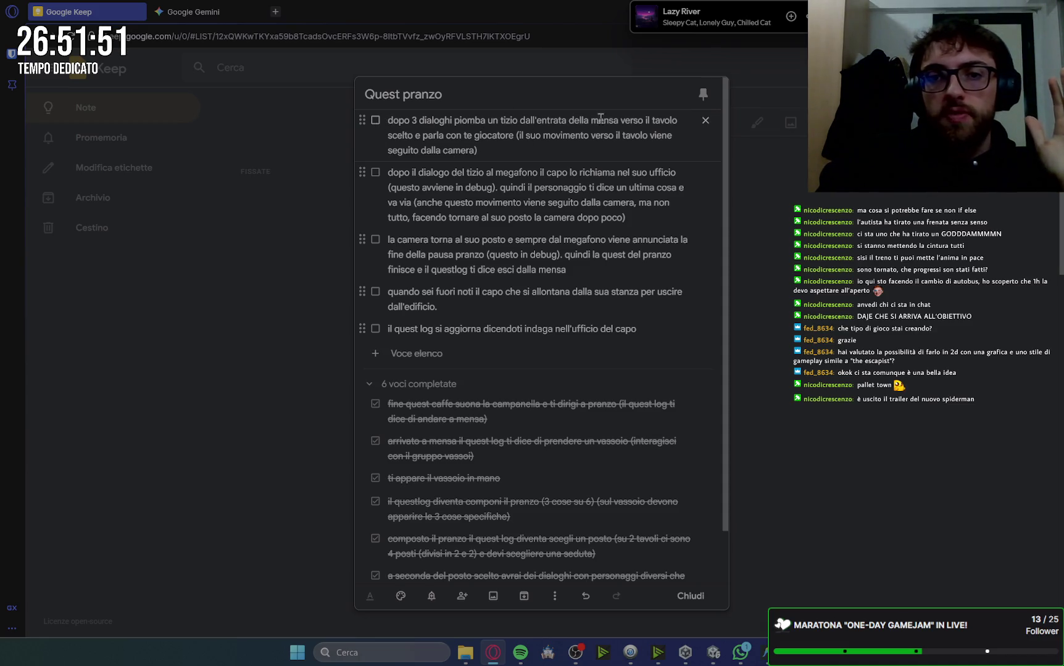
{"action": "left_click", "coordinate": [868, 546]}
{"action": "scroll", "coordinate": [625, 294], "scroll_direction": "down", "scroll_amount": 8}
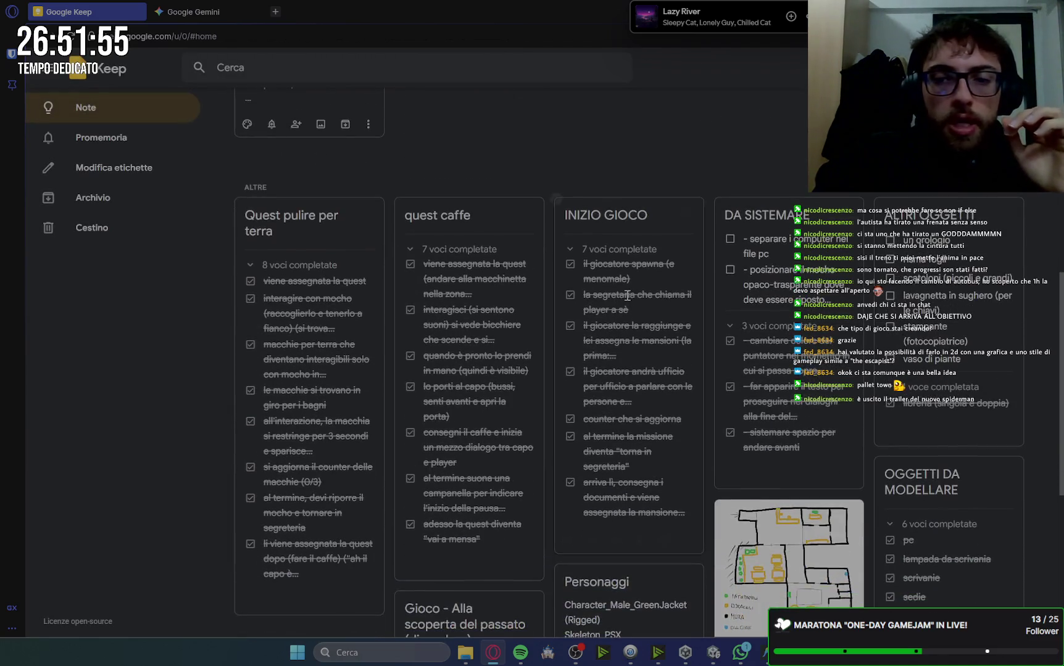
Open the DA SISTEMARE note to review it, then close it
{"action": "scroll", "coordinate": [627, 296], "scroll_direction": "down", "scroll_amount": 1}
{"action": "left_click", "coordinate": [811, 195]}
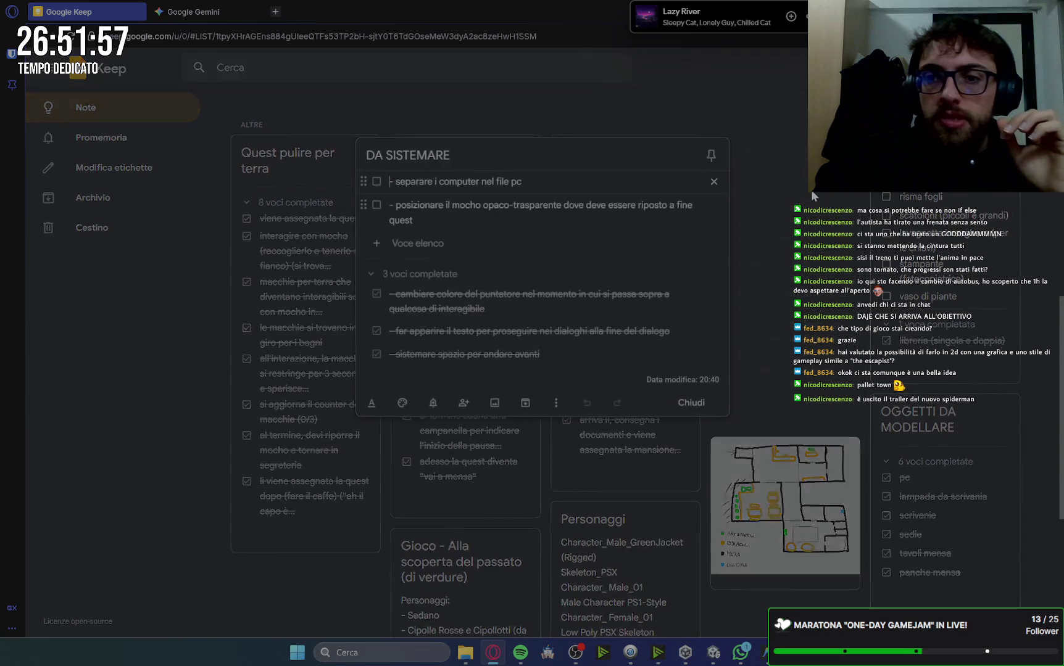
{"action": "key", "text": "Escape"}
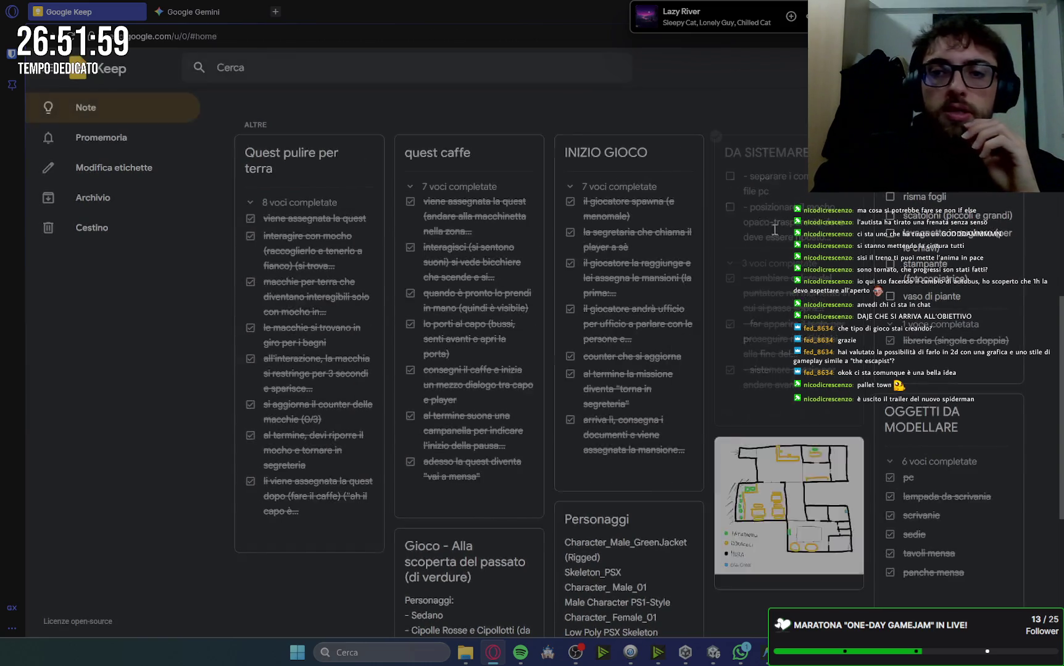
{"action": "scroll", "coordinate": [583, 272], "scroll_direction": "up", "scroll_amount": 6}
{"action": "scroll", "coordinate": [567, 304], "scroll_direction": "up", "scroll_amount": 5}
Write a note with lines 'sistemati i pov al tavolo' and 'da aggiungere le altre 2 sedute'
{"action": "left_click", "coordinate": [514, 127]}
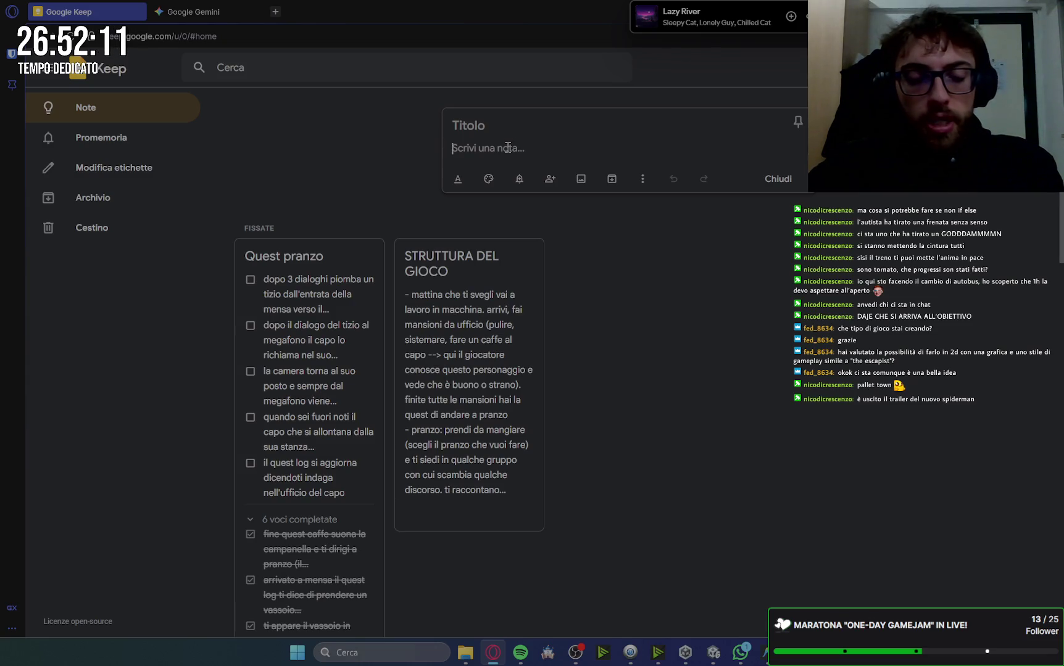
{"action": "type", "text": "-"}
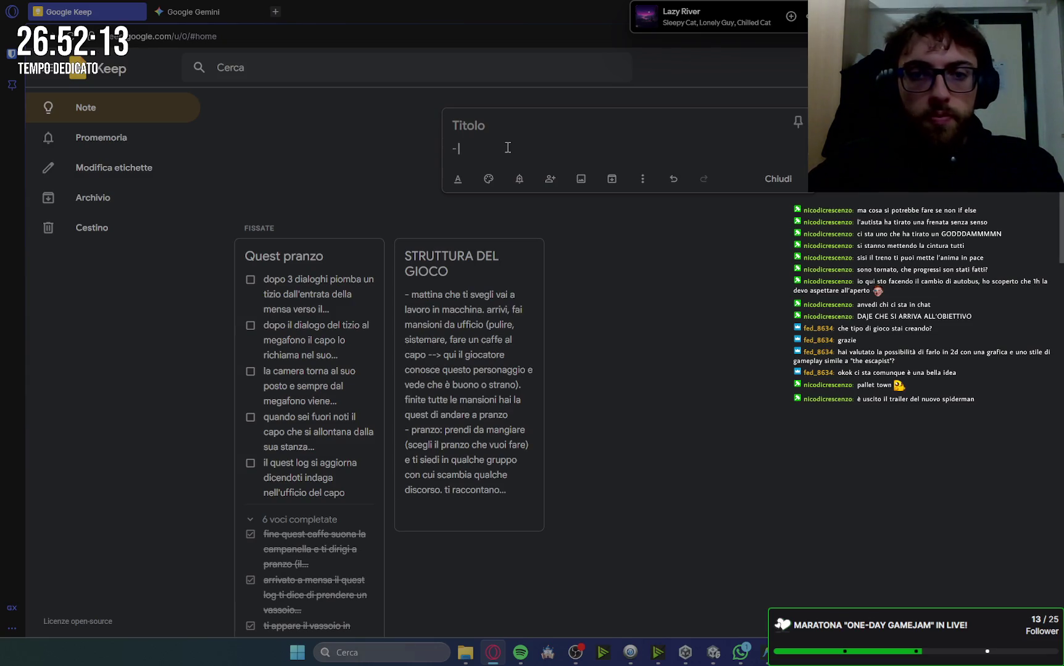
{"action": "type", "text": " siste"}
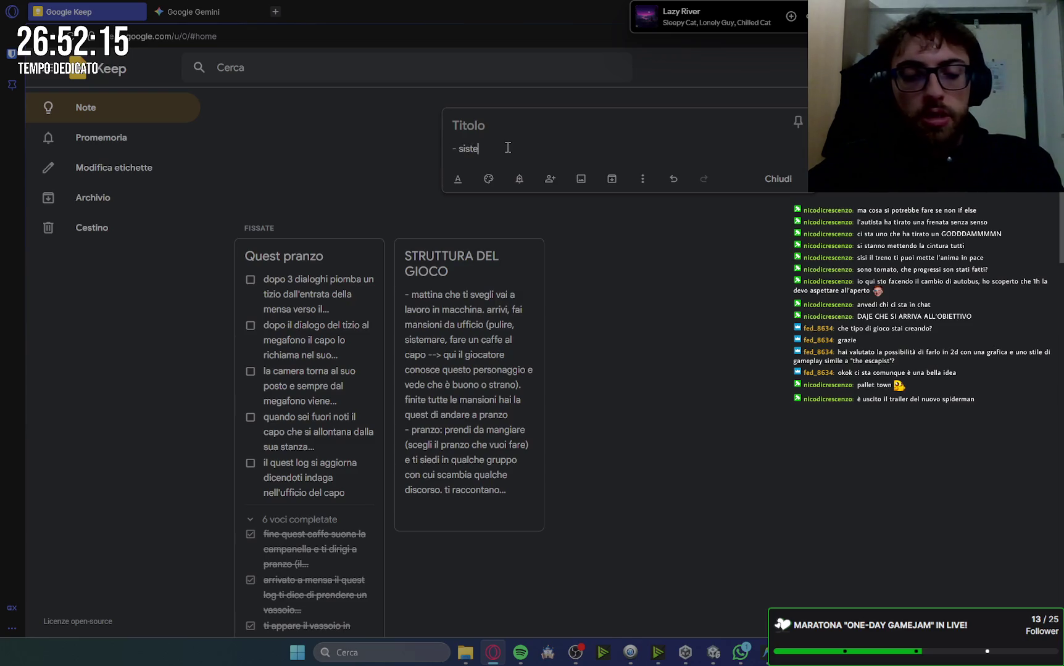
{"action": "type", "text": "mati i pov al"}
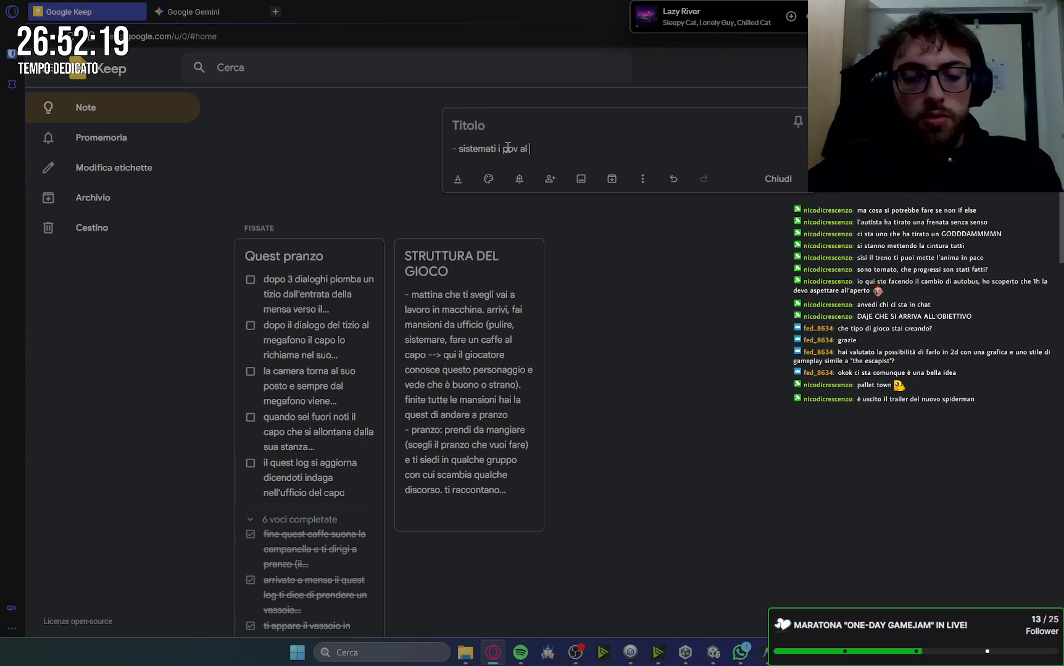
{"action": "type", "text": "volo"}
{"action": "key", "text": "Return"}
{"action": "type", "text": "-"}
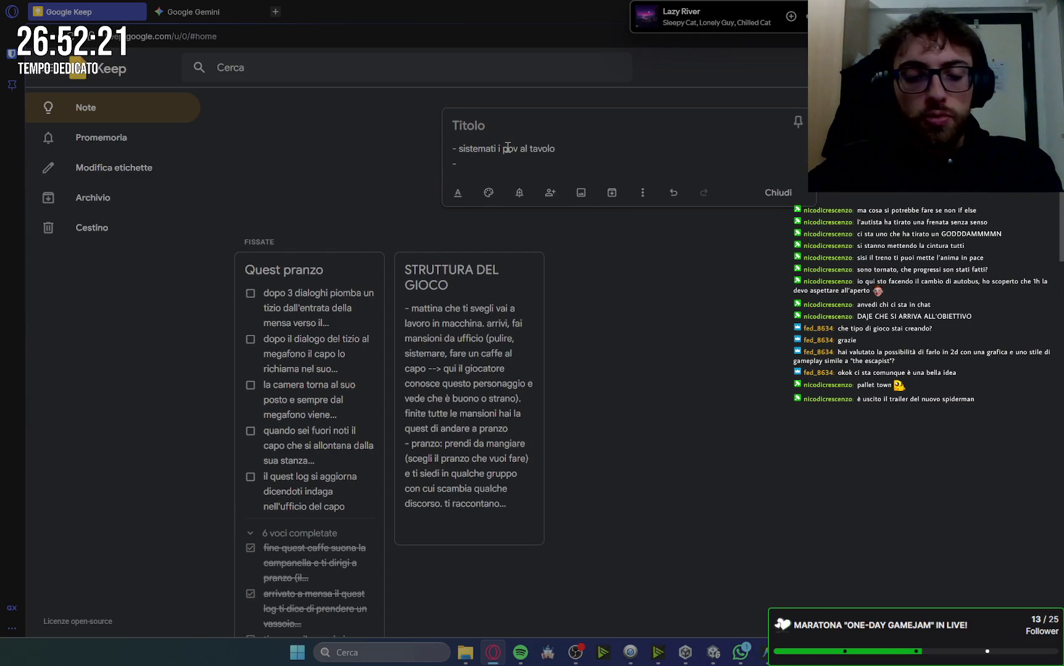
{"action": "type", "text": " da ag"}
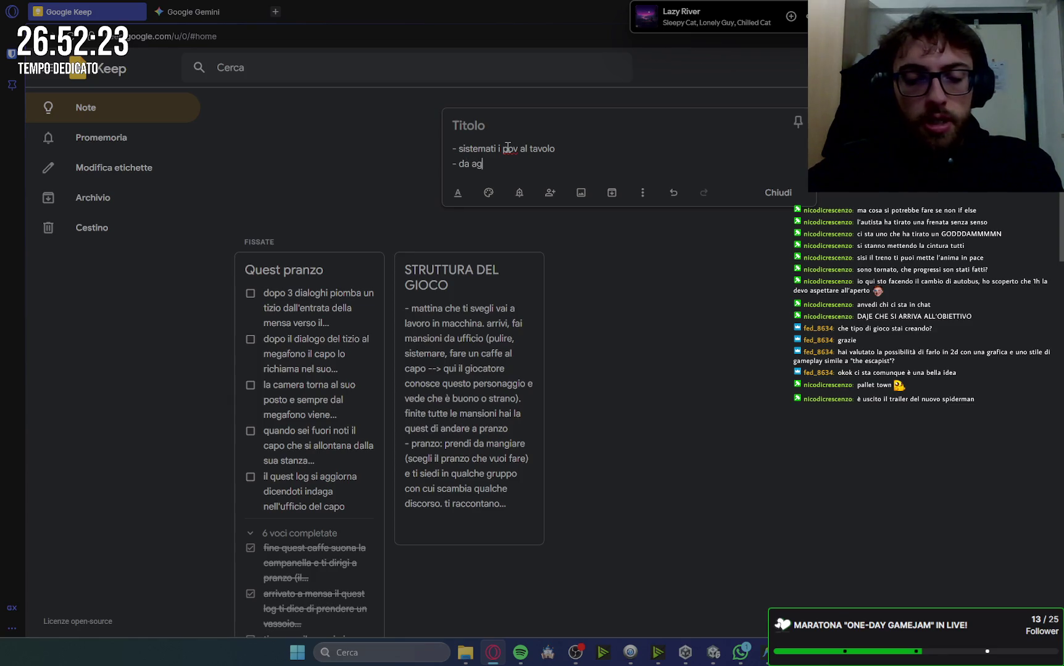
{"action": "type", "text": "giungere le altre"}
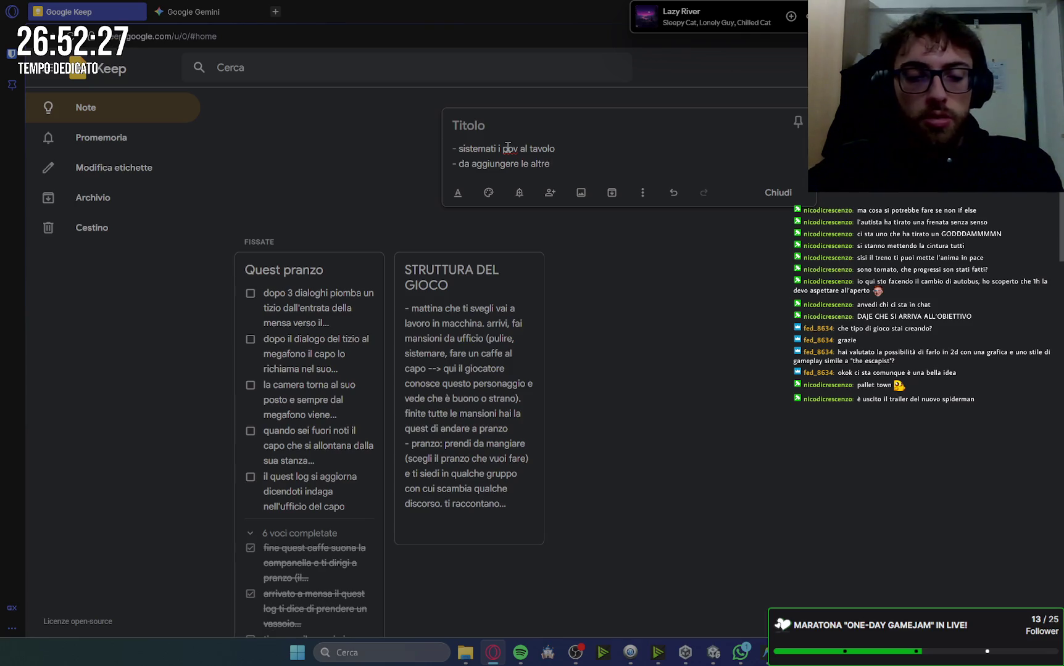
{"action": "type", "text": " 2 sedute"}
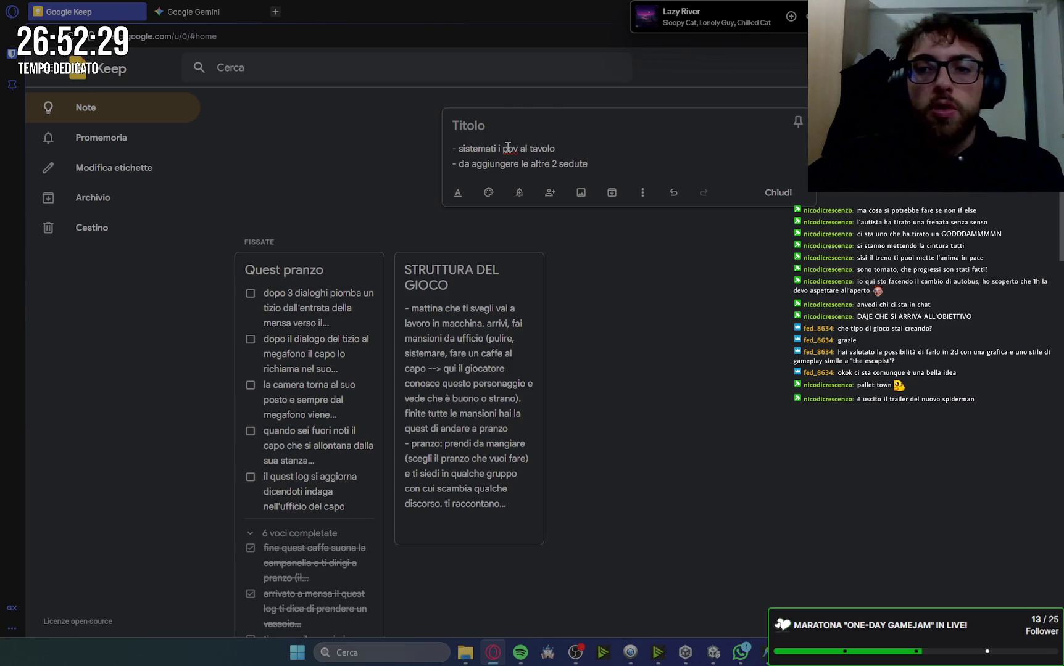
{"action": "left_click", "coordinate": [769, 203]}
{"action": "scroll", "coordinate": [584, 327], "scroll_direction": "down", "scroll_amount": 10}
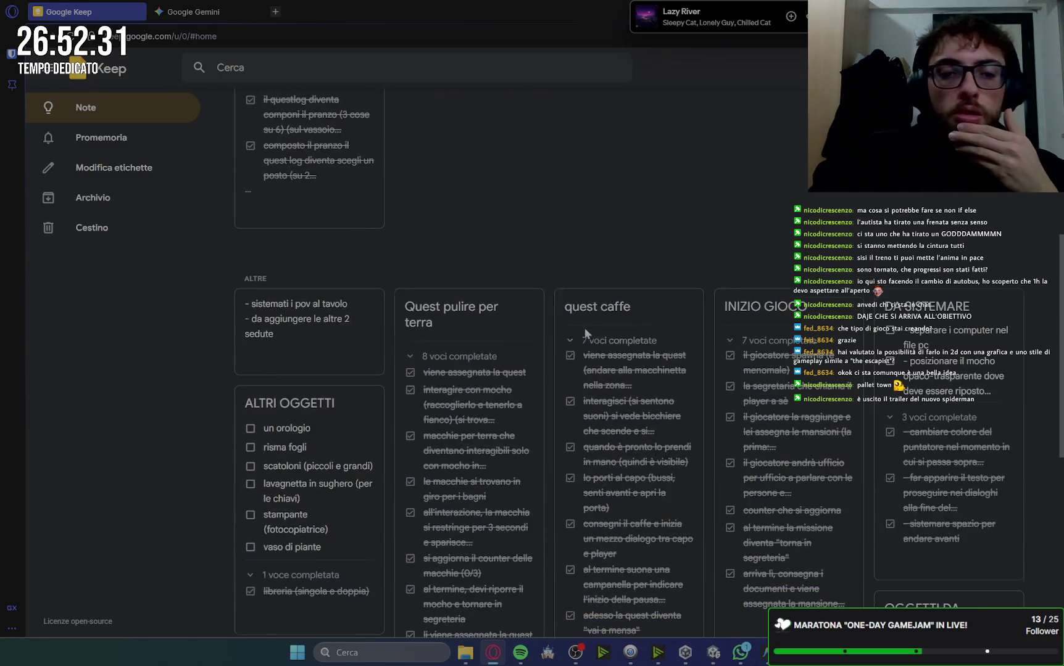
Pin the new table-POV seating note, then select the GameManager object in Unity
{"action": "left_click", "coordinate": [366, 303]}
{"action": "scroll", "coordinate": [487, 209], "scroll_direction": "up", "scroll_amount": 10}
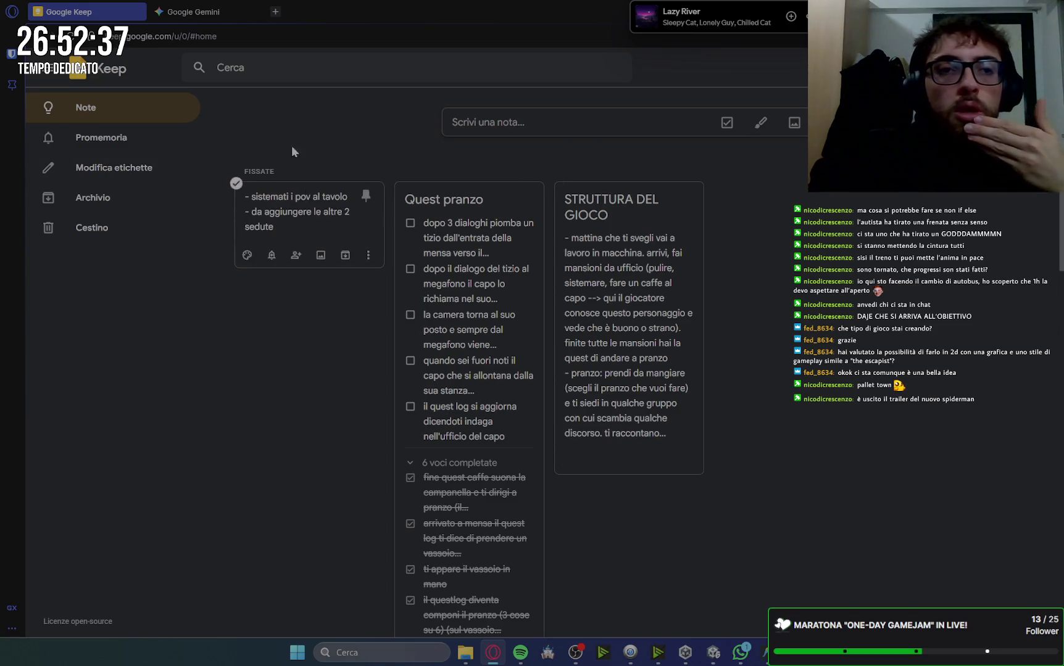
{"action": "key", "text": "alt+Tab"}
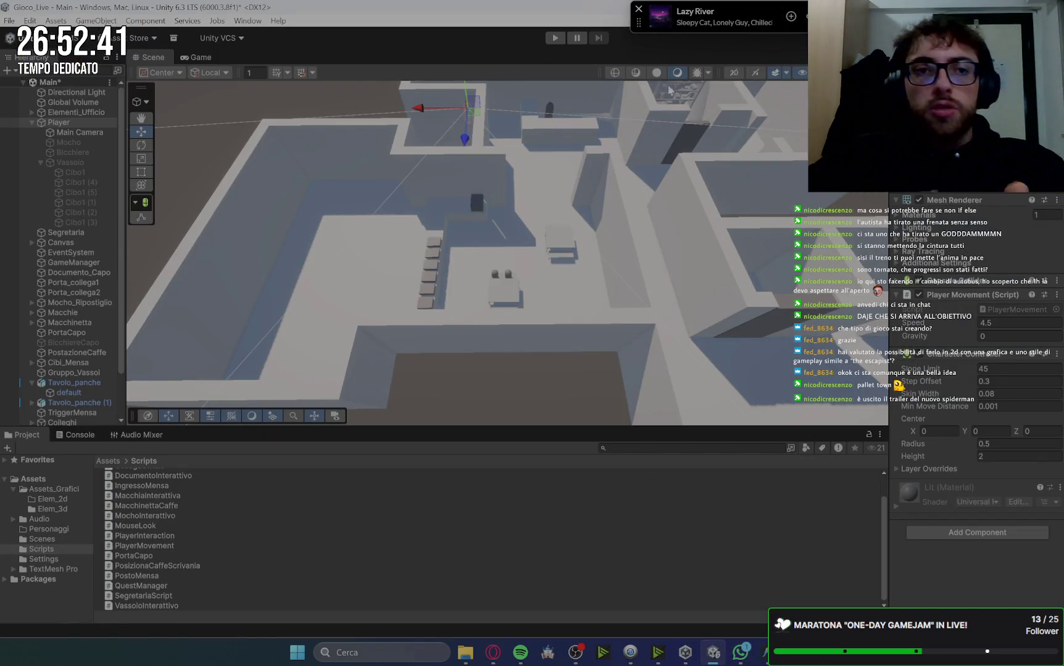
{"action": "left_click", "coordinate": [71, 262]}
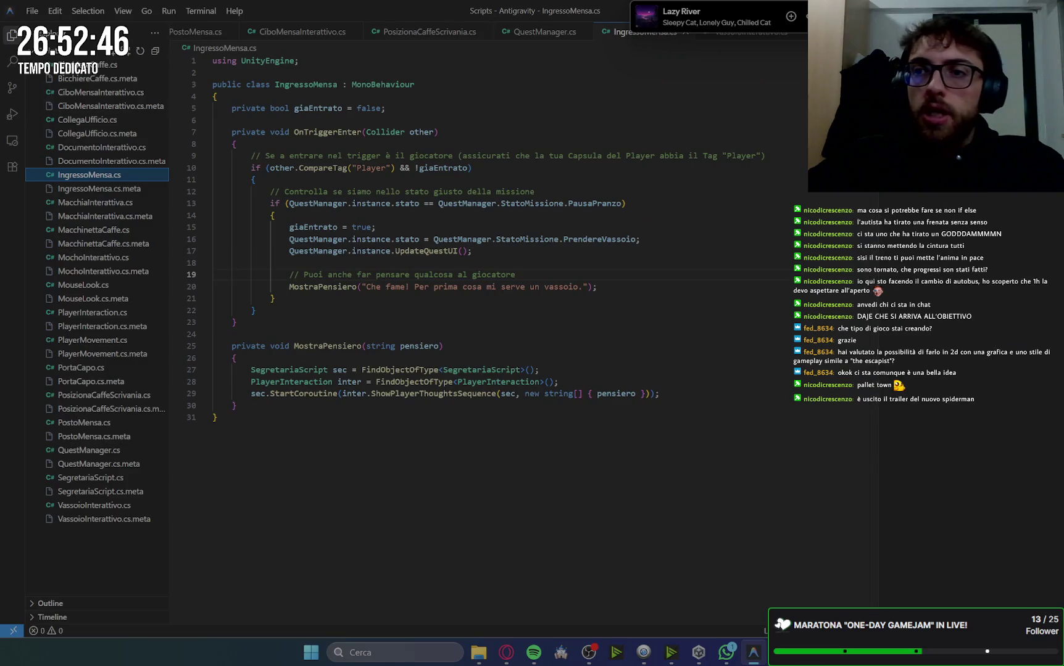
Close the Gemini tab so only Google Keep stays open
{"action": "key", "text": "alt+Tab"}
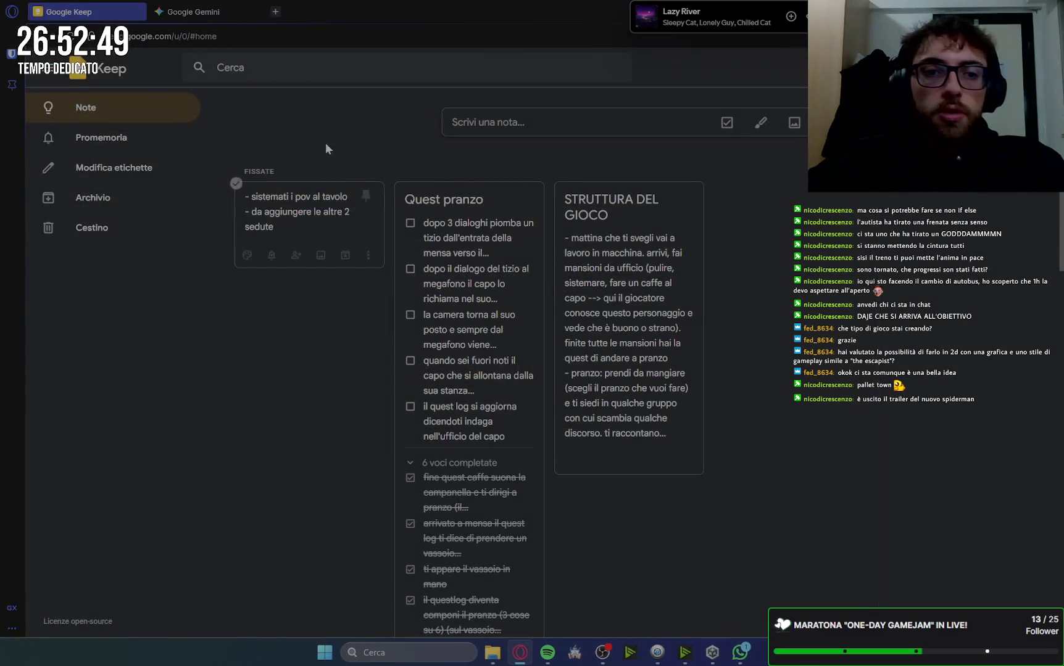
{"action": "left_click", "coordinate": [193, 13]}
{"action": "left_click", "coordinate": [257, 12]}
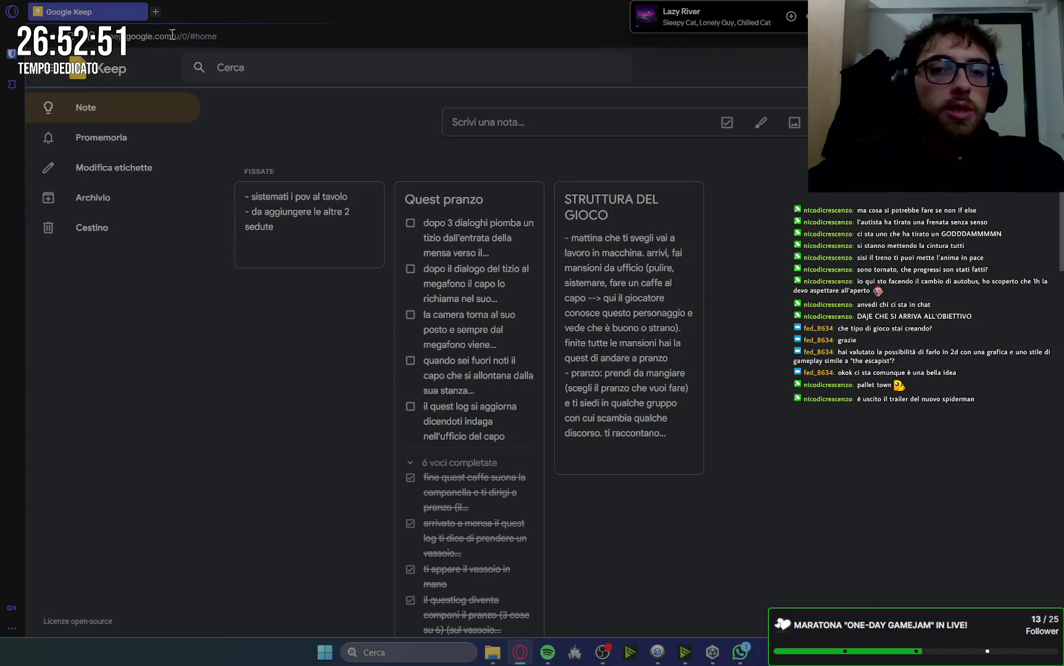